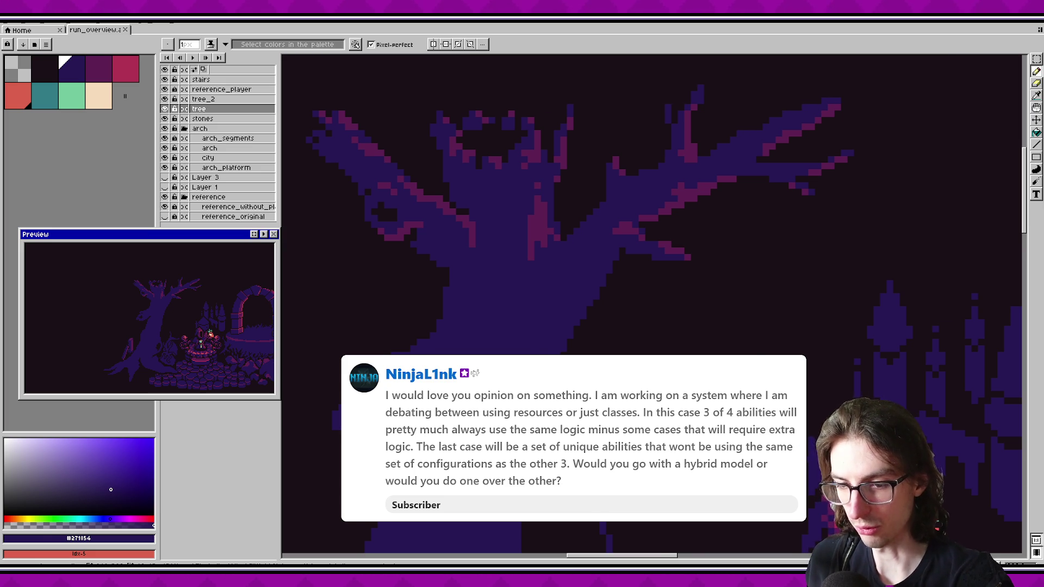
# Step: Switch from the Aseprite tree artwork over to the Godot editor
pyautogui.hotkey('alt', 'Tab')
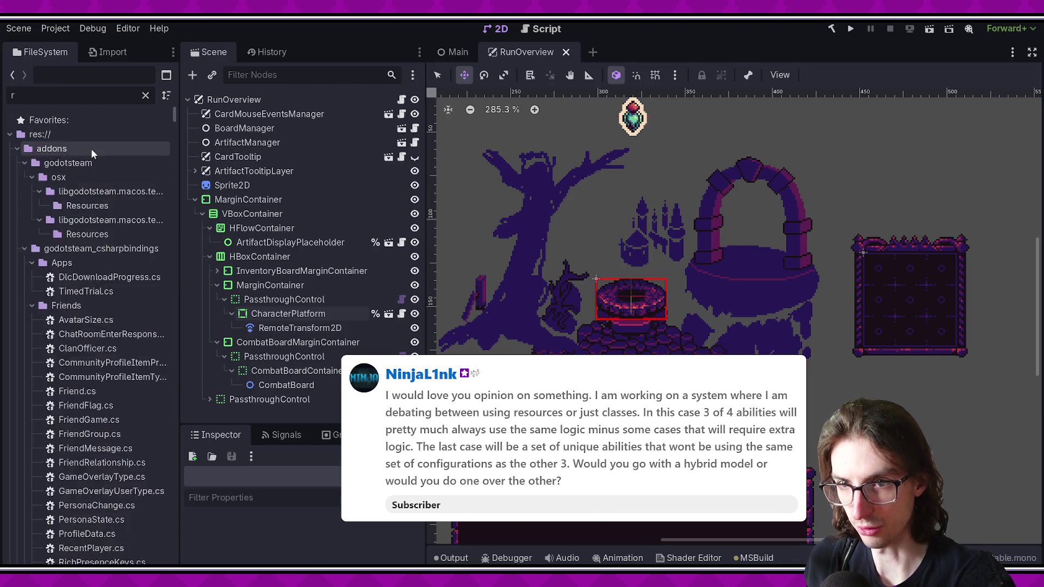
# Step: Clear the FileSystem filter, expand resources/data/card and open aberration.tres
pyautogui.press('BackSpace')
pyautogui.click(22, 206)
pyautogui.click(22, 207)
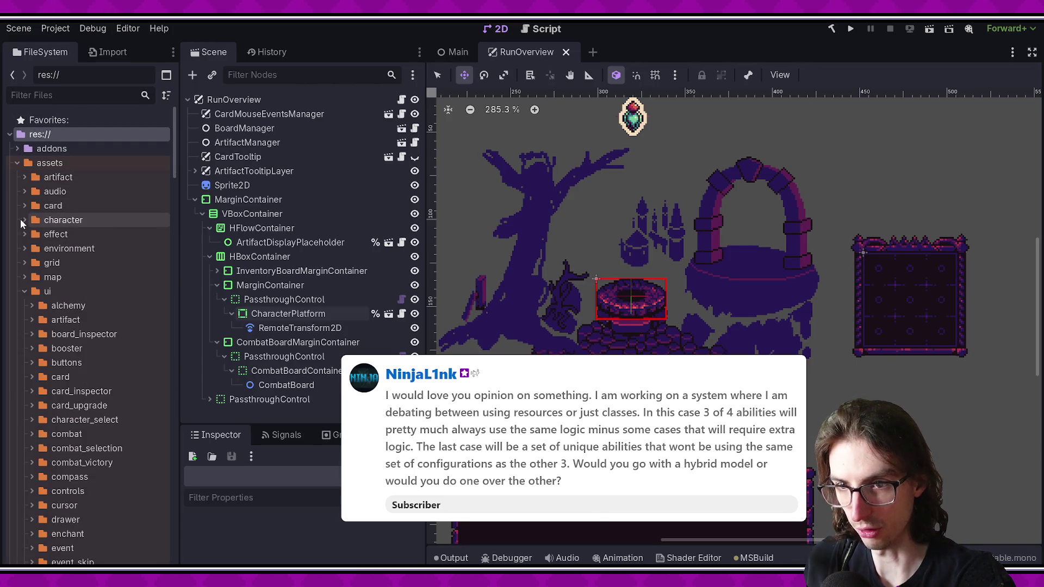
pyautogui.click(21, 282)
pyautogui.click(21, 282)
pyautogui.click(21, 284)
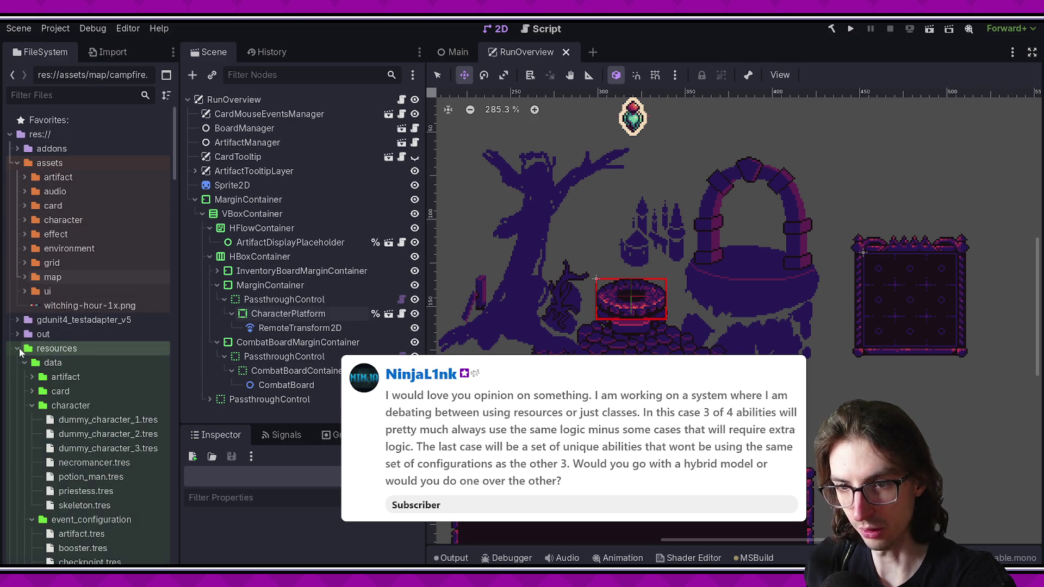
pyautogui.click(31, 391)
pyautogui.click(87, 405)
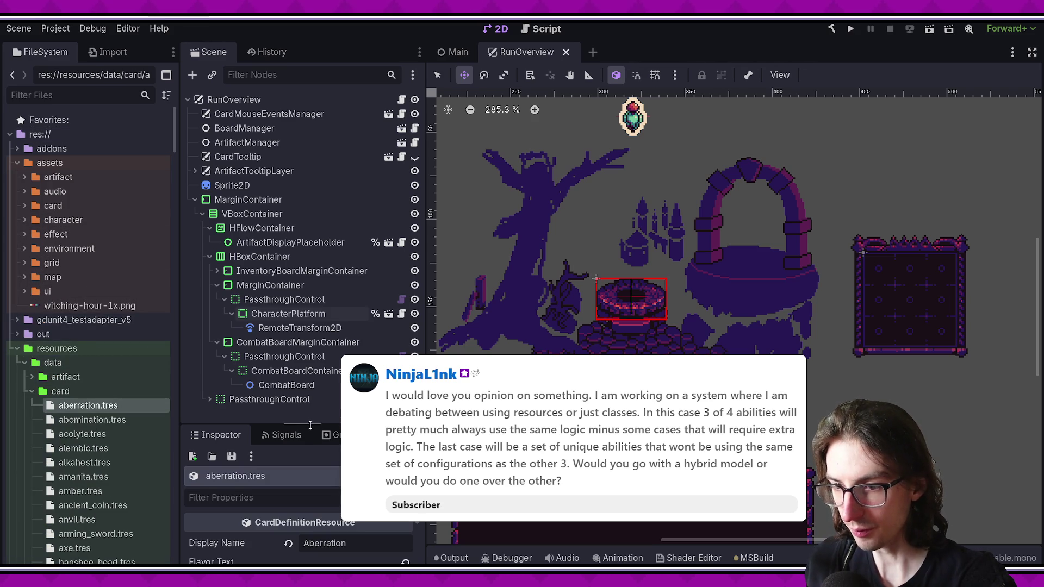
# Step: Enlarge the Inspector, look through the Aberration card's properties, then open abomination.tres
pyautogui.moveTo(310, 423); pyautogui.dragTo(310, 140)
pyautogui.click(302, 331)
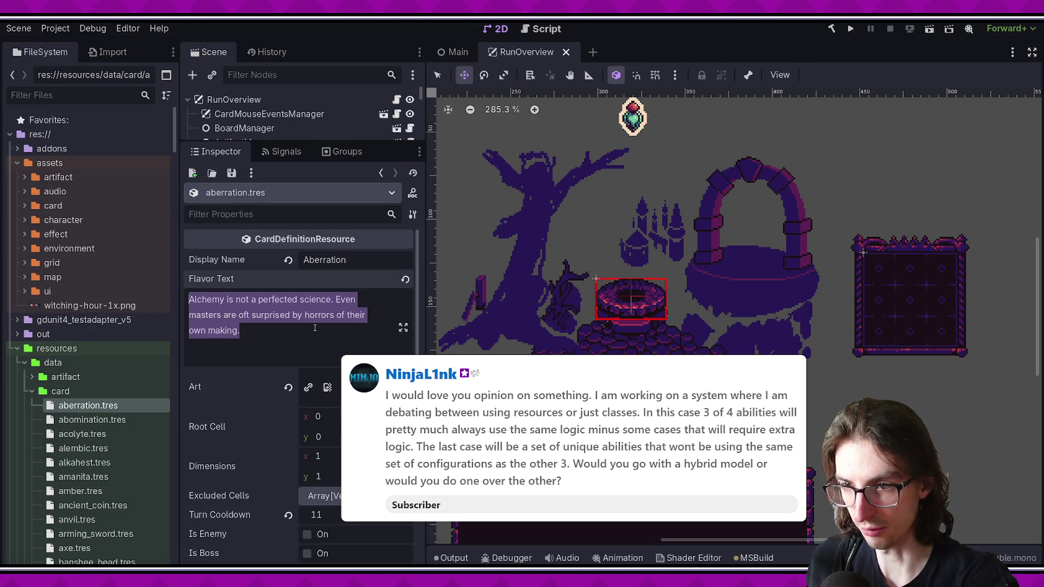
pyautogui.scroll(-2, 329, 416)
pyautogui.scroll(-1, 304, 407)
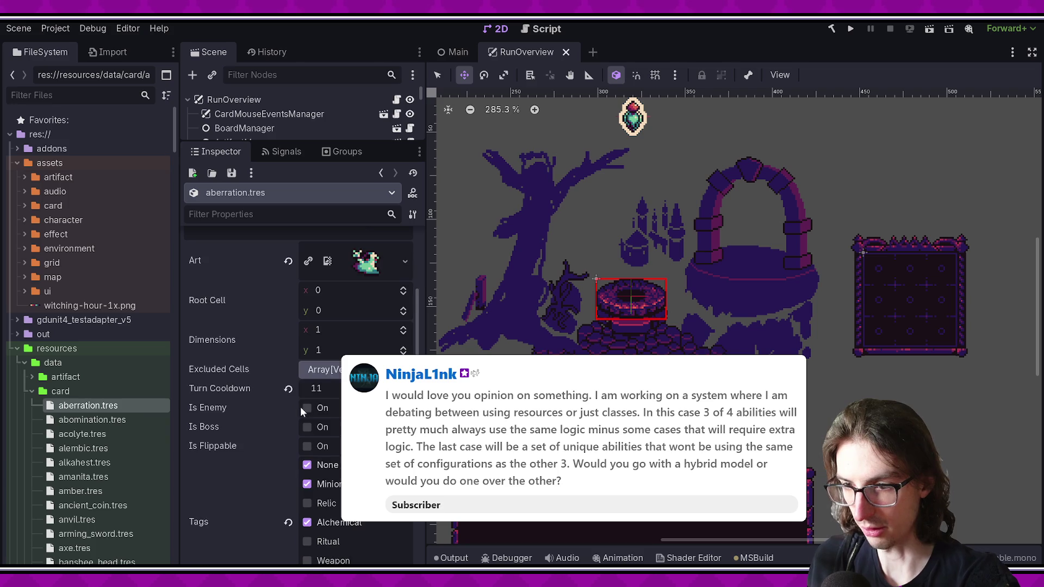
pyautogui.scroll(-2, 272, 347)
pyautogui.scroll(-1, 242, 337)
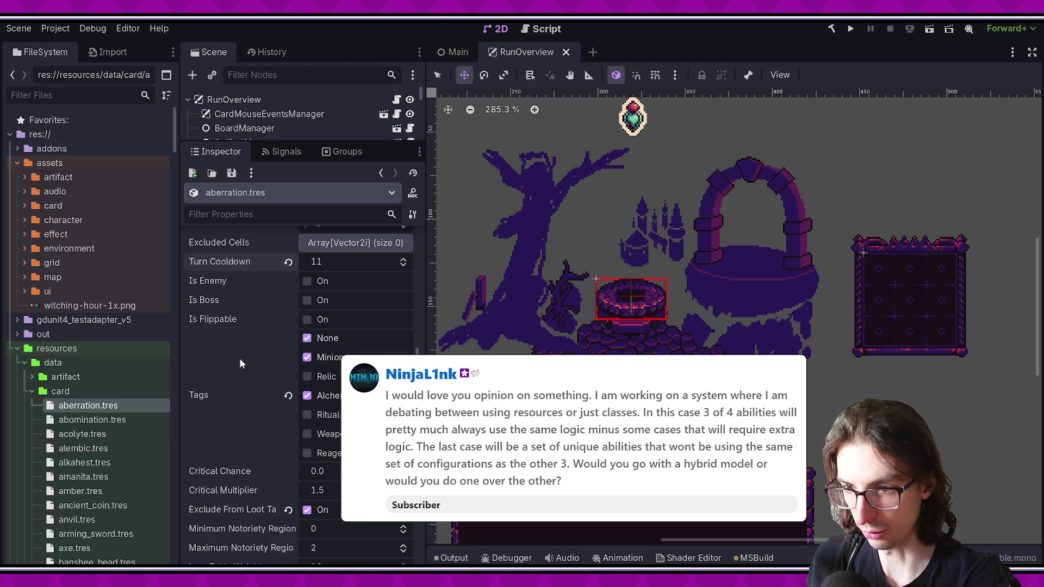
pyautogui.scroll(-2, 304, 426)
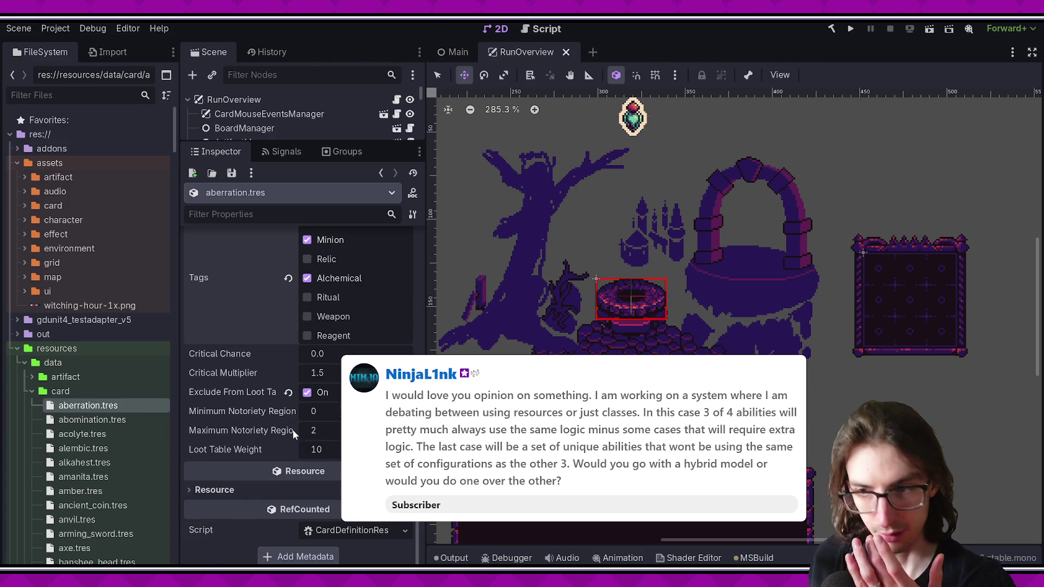
pyautogui.moveTo(416, 541)
pyautogui.mouseDown()
pyautogui.moveTo(429, 314)
pyautogui.moveTo(419, 282)
pyautogui.mouseUp()
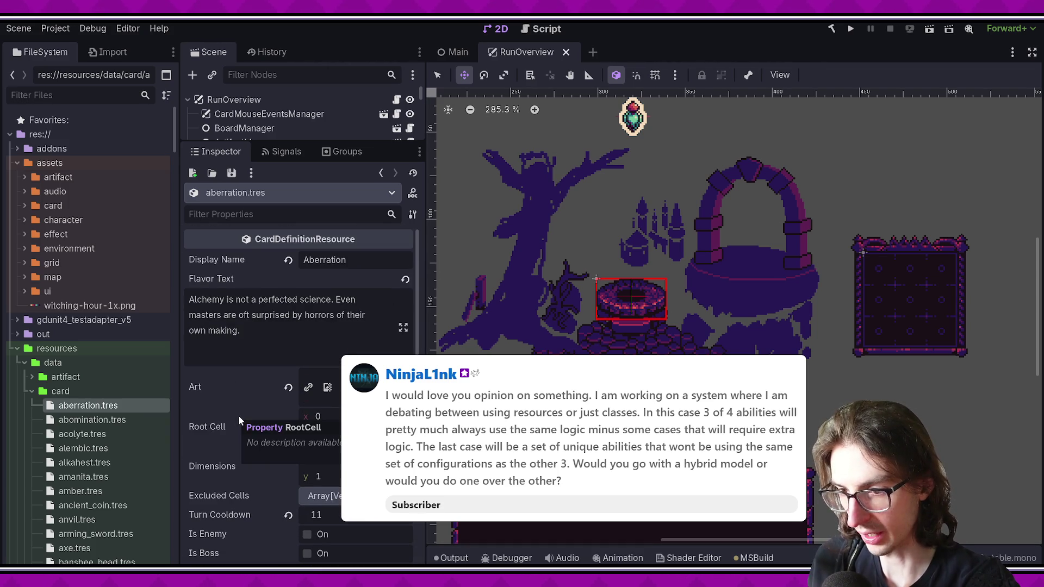
pyautogui.scroll(-5, 240, 415)
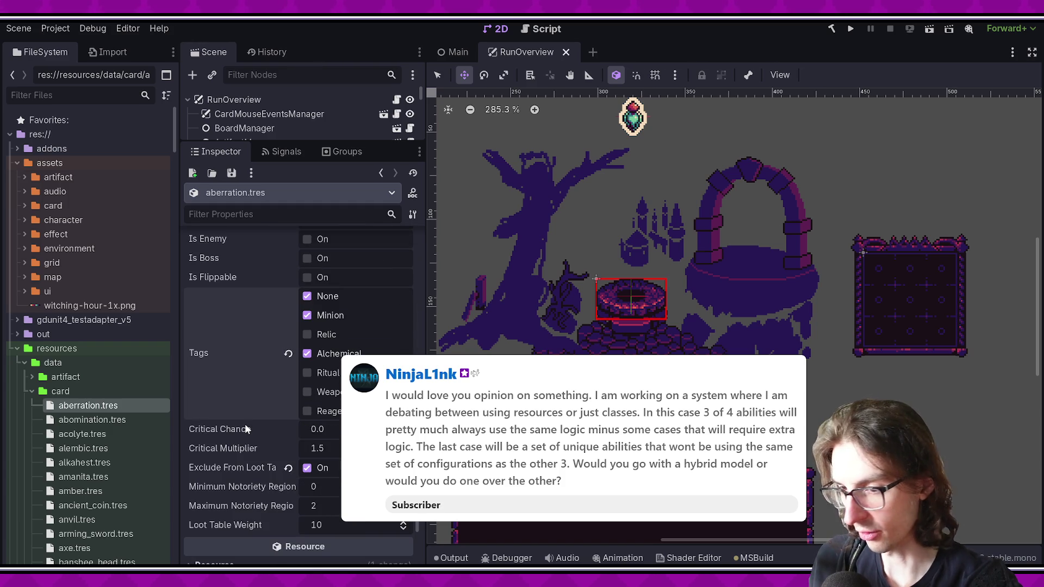
pyautogui.scroll(5, 250, 418)
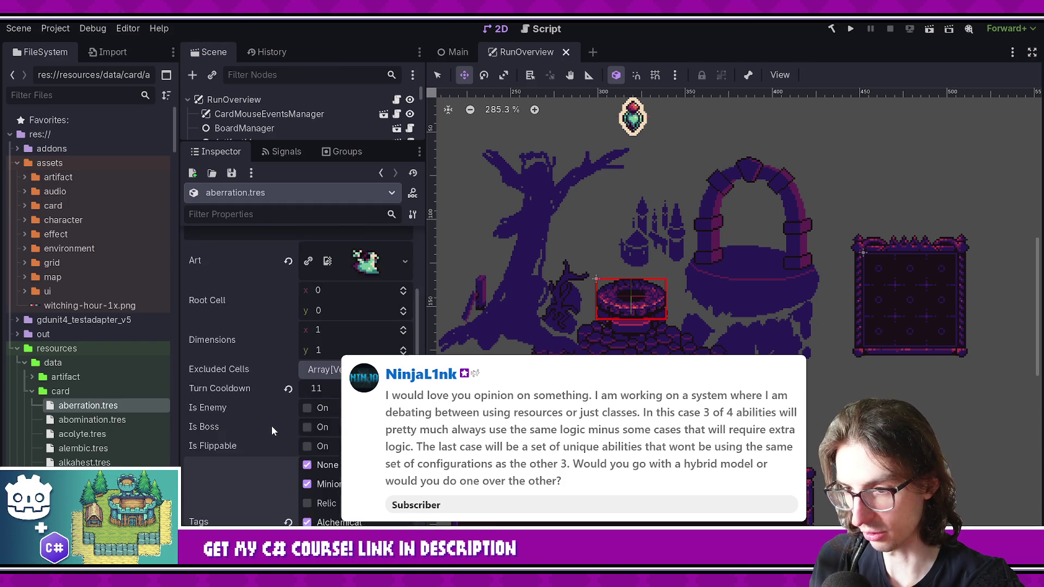
pyautogui.click(147, 419)
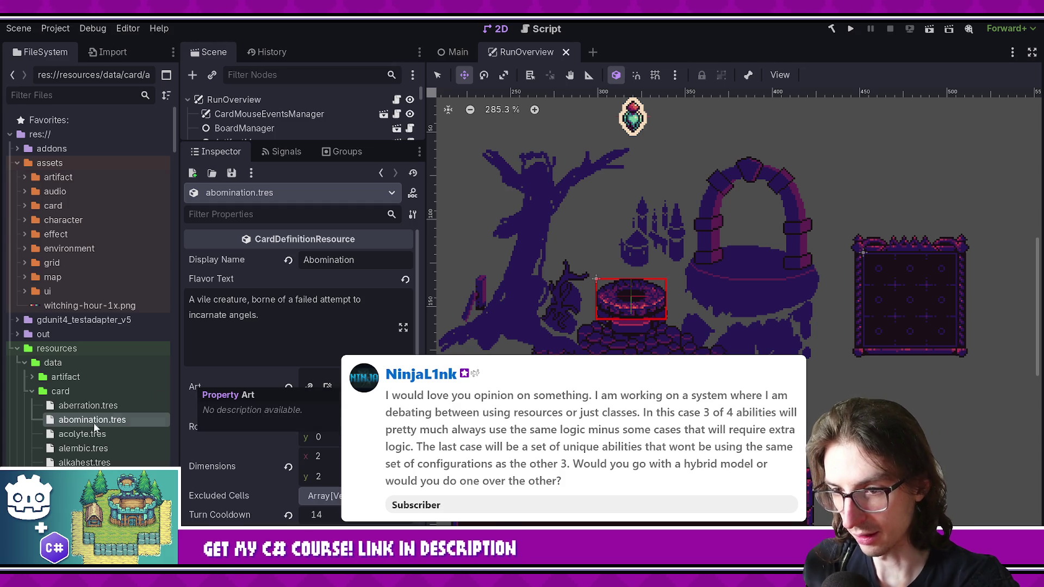
# Step: Open acolyte.tres, then alembic.tres to show the Alembic card in the Inspector
pyautogui.click(136, 433)
pyautogui.click(149, 447)
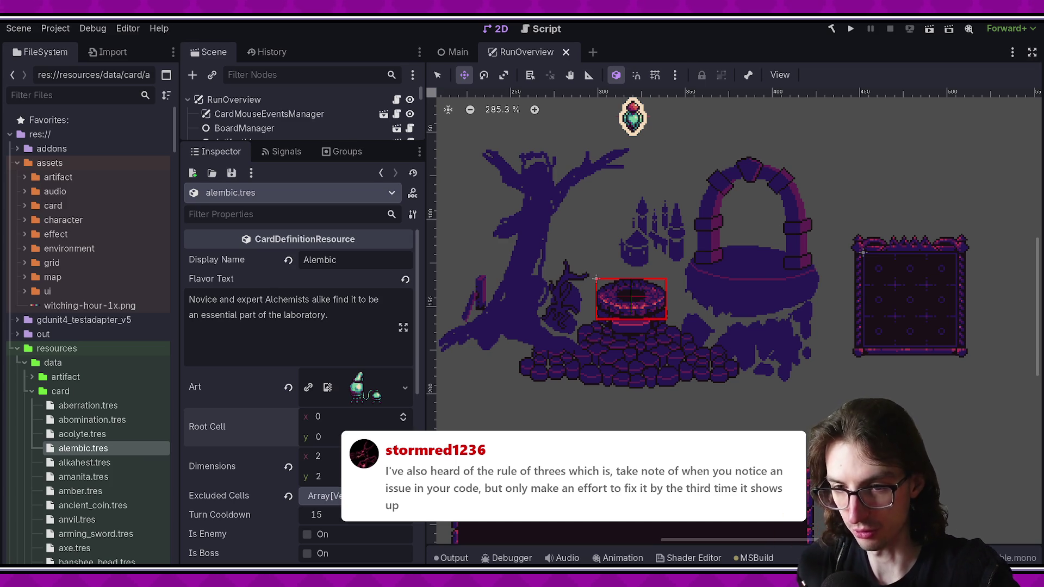
pyautogui.click(372, 321)
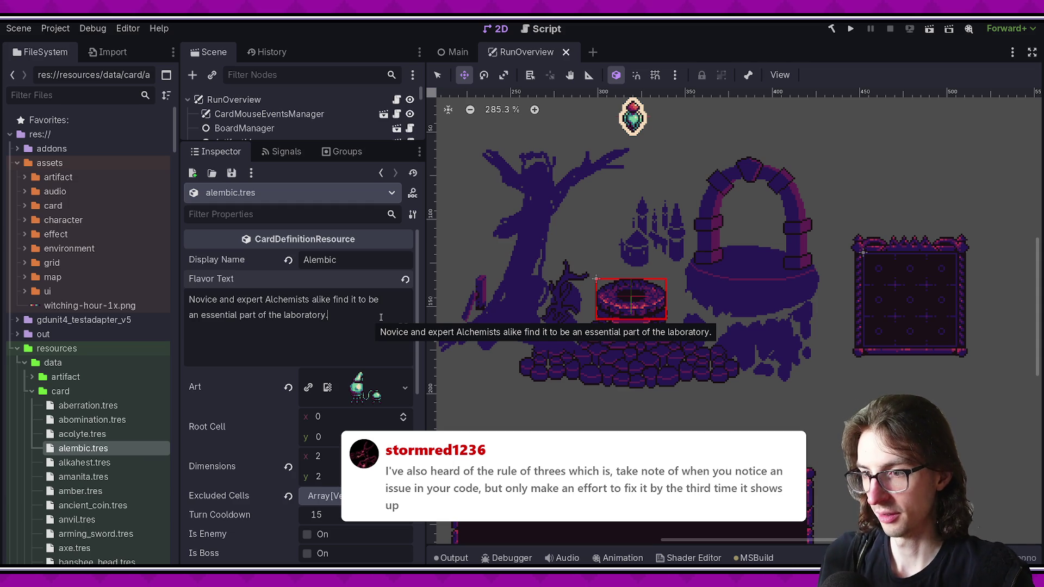
pyautogui.scroll(-2, 414, 315)
pyautogui.scroll(2, 397, 321)
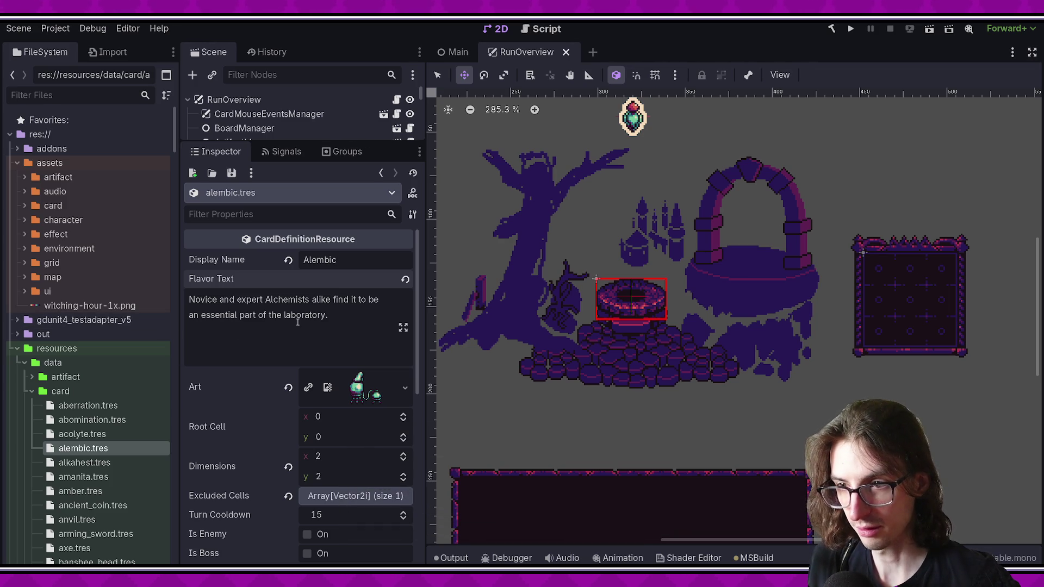
pyautogui.scroll(-4, 133, 410)
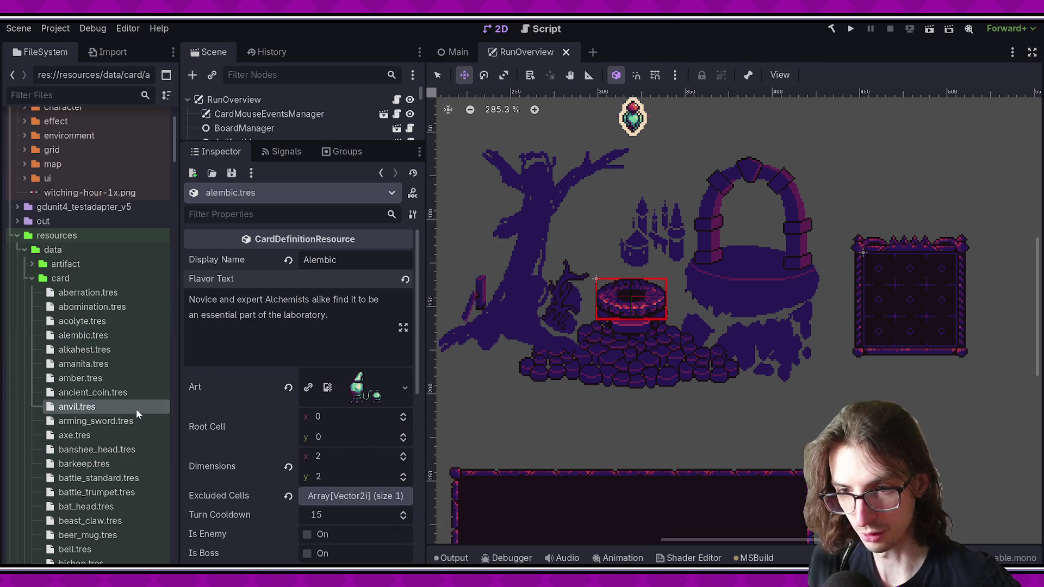
# Step: Step through anvil.tres and arming_sword.tres to axe.tres and focus its Flavor Text
pyautogui.click(136, 408)
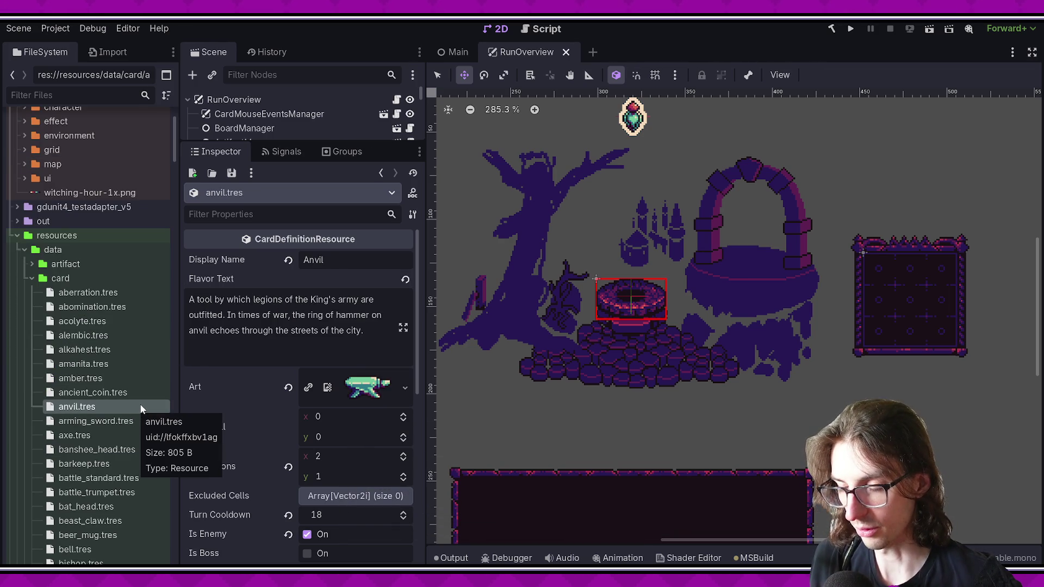
pyautogui.click(93, 426)
pyautogui.click(93, 433)
pyautogui.click(324, 320)
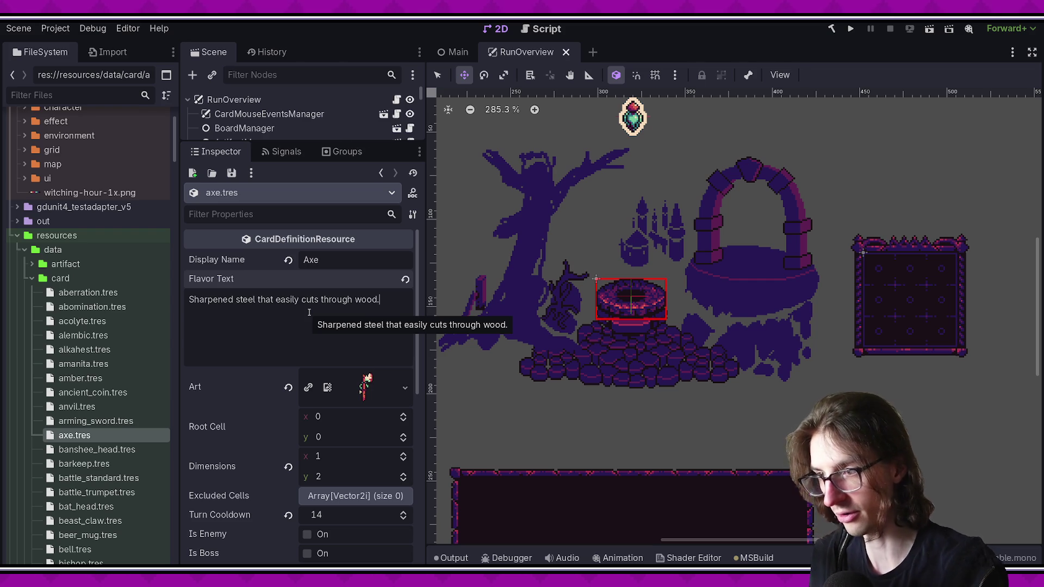
# Step: Save the RunOverview scene and switch to RunOverview.cs in VS Code
pyautogui.scroll(1, 586, 325)
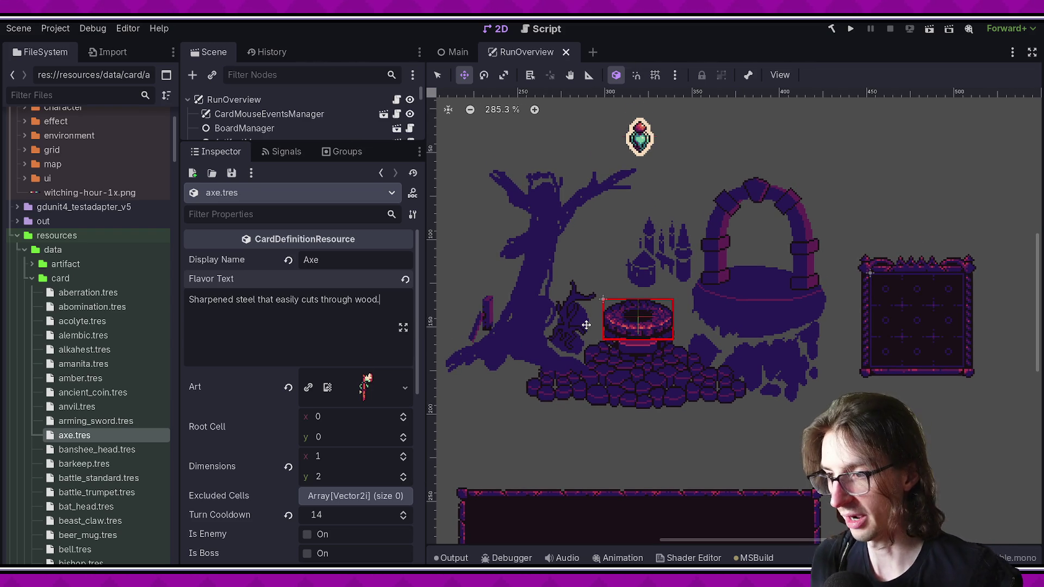
pyautogui.scroll(1, 620, 350)
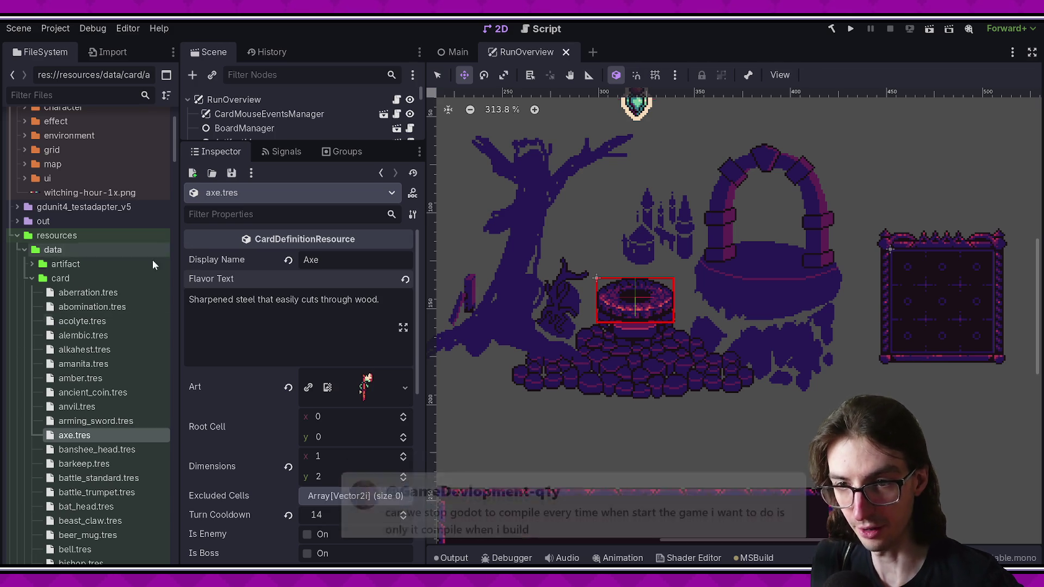
pyautogui.moveTo(178, 329); pyautogui.dragTo(181, 328)
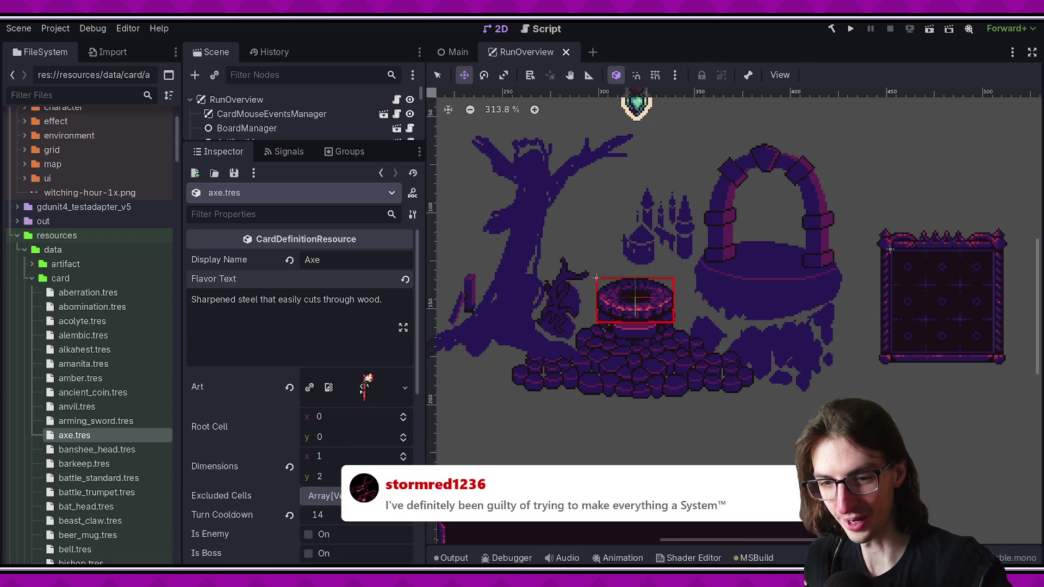
pyautogui.scroll(-1, 417, 382)
pyautogui.scroll(1, 417, 383)
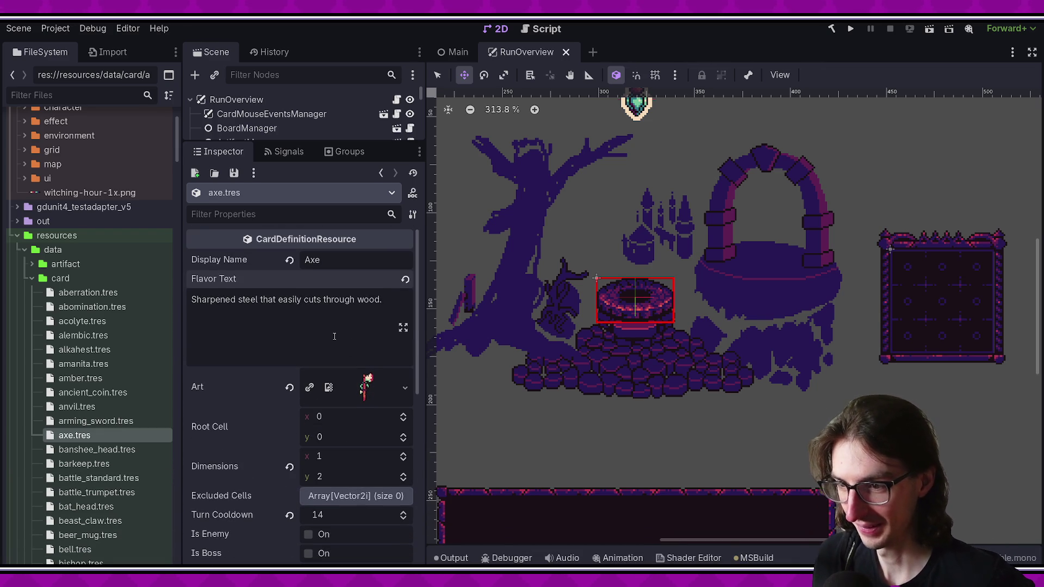
pyautogui.hotkey('ctrl', 's')
pyautogui.hotkey('alt', 'Tab')
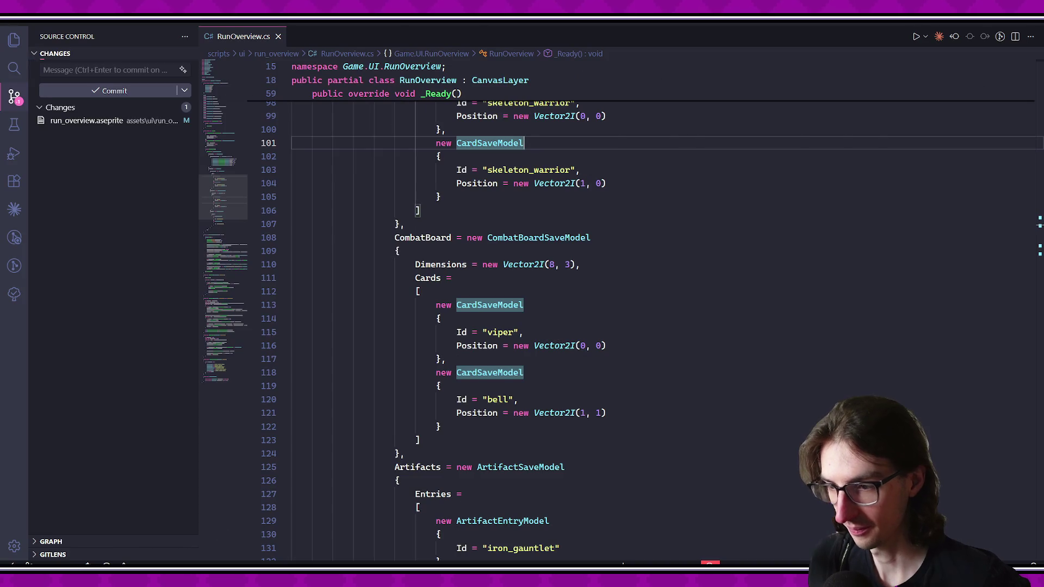
# Step: Back in Aseprite, pencil pink highlight pixels along the lower branch edge
pyautogui.hotkey('alt', 'Tab')
pyautogui.hotkey('alt', 'Tab')
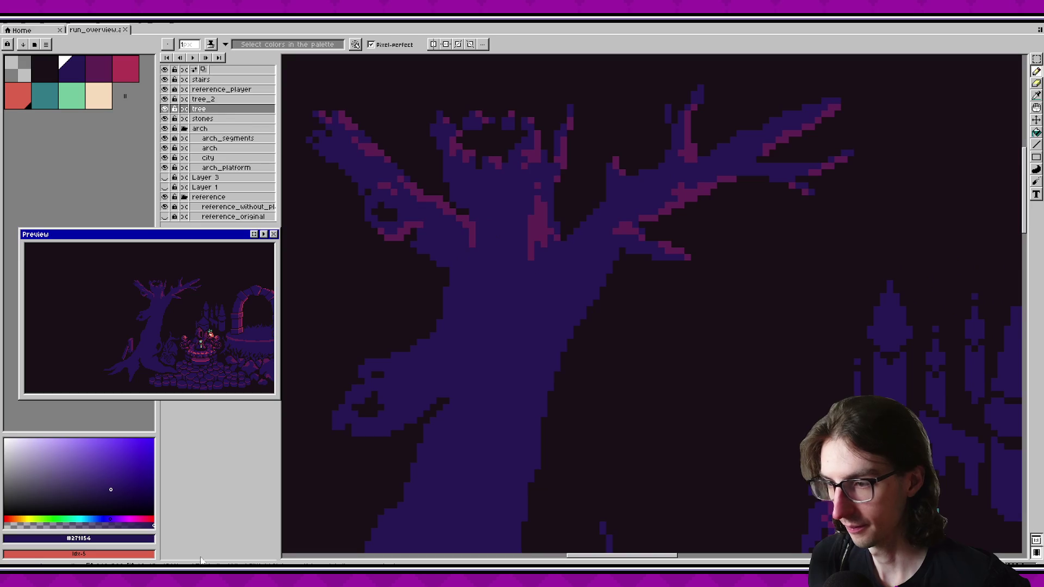
pyautogui.scroll(2, 477, 336)
pyautogui.press('b')
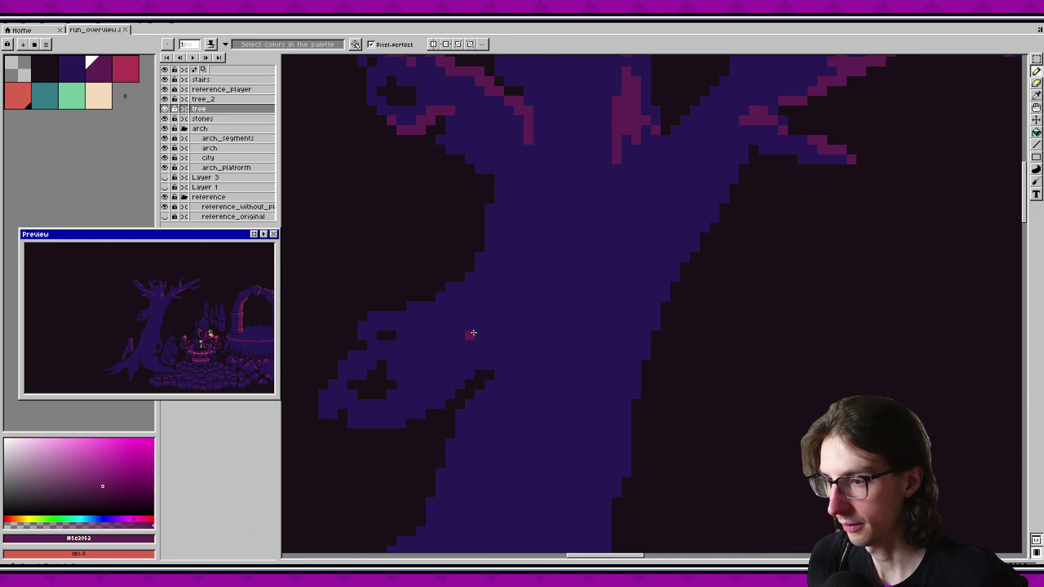
pyautogui.scroll(1, 466, 331)
pyautogui.click(501, 277)
pyautogui.keyDown('shift'); pyautogui.click(427, 320); pyautogui.keyUp('shift')
pyautogui.moveTo(512, 286); pyautogui.dragTo(427, 327)
# Step: Repaint a stray pink pixel blue and extend the highlight down-left along the branch
pyautogui.keyDown('alt'); pyautogui.click(427, 329); pyautogui.keyUp('alt')
pyautogui.click(444, 327)
pyautogui.keyDown('alt'); pyautogui.click(478, 297); pyautogui.keyUp('alt')
pyautogui.click(473, 316)
pyautogui.click(463, 337)
pyautogui.click(453, 347)
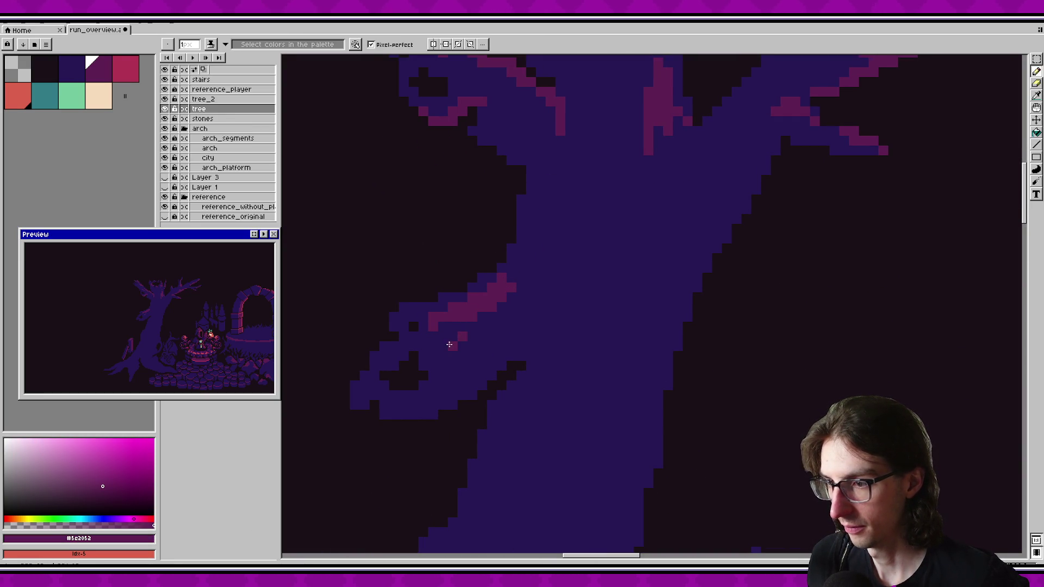
pyautogui.scroll(-1, 476, 354)
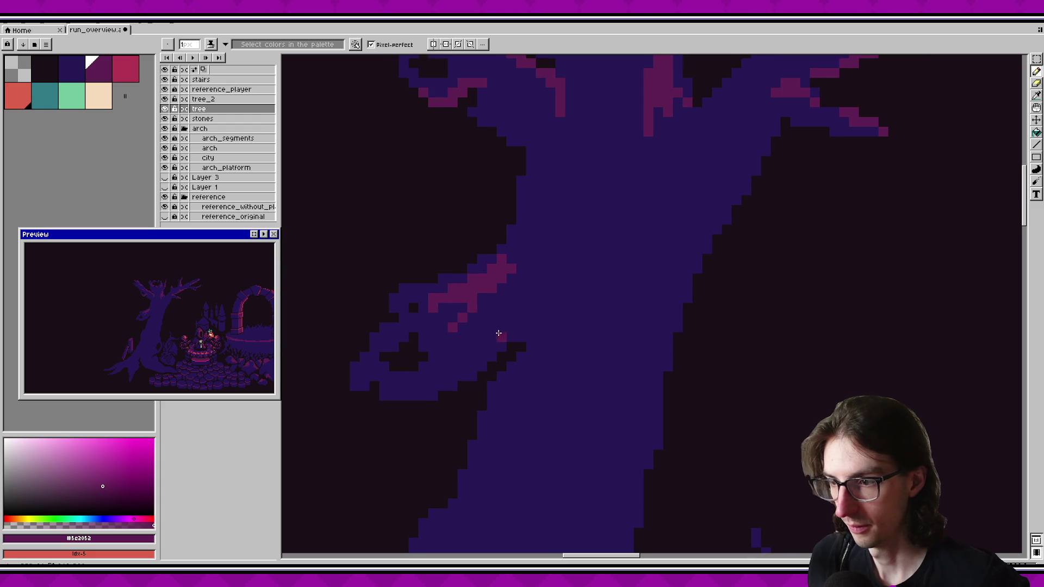
# Step: Try short pink strokes and pixels on the branch, undoing the unwanted ones
pyautogui.press('v')
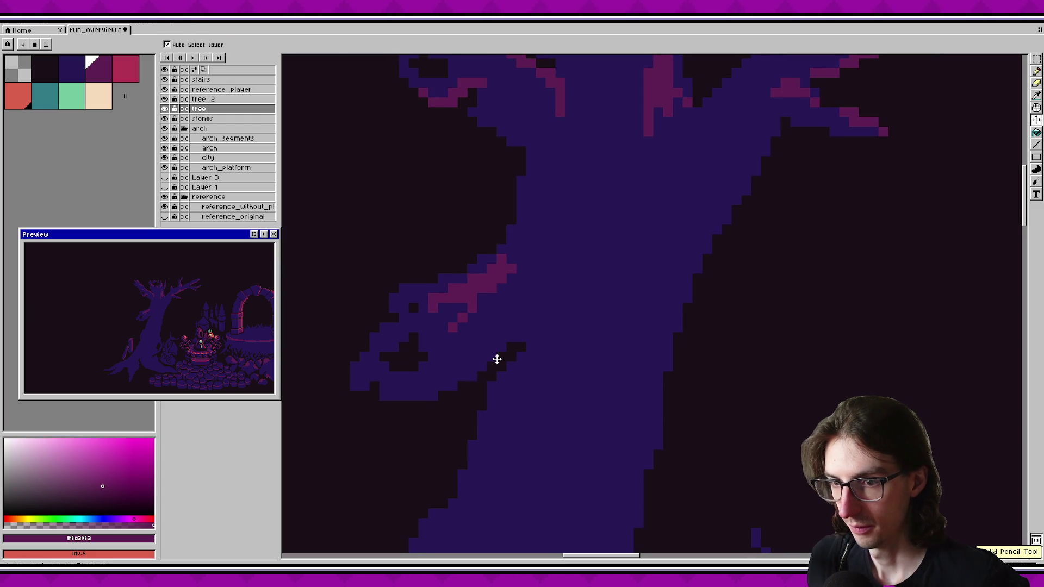
pyautogui.press('b')
pyautogui.moveTo(530, 287)
pyautogui.mouseDown()
pyautogui.moveTo(515, 310)
pyautogui.moveTo(502, 308)
pyautogui.mouseUp()
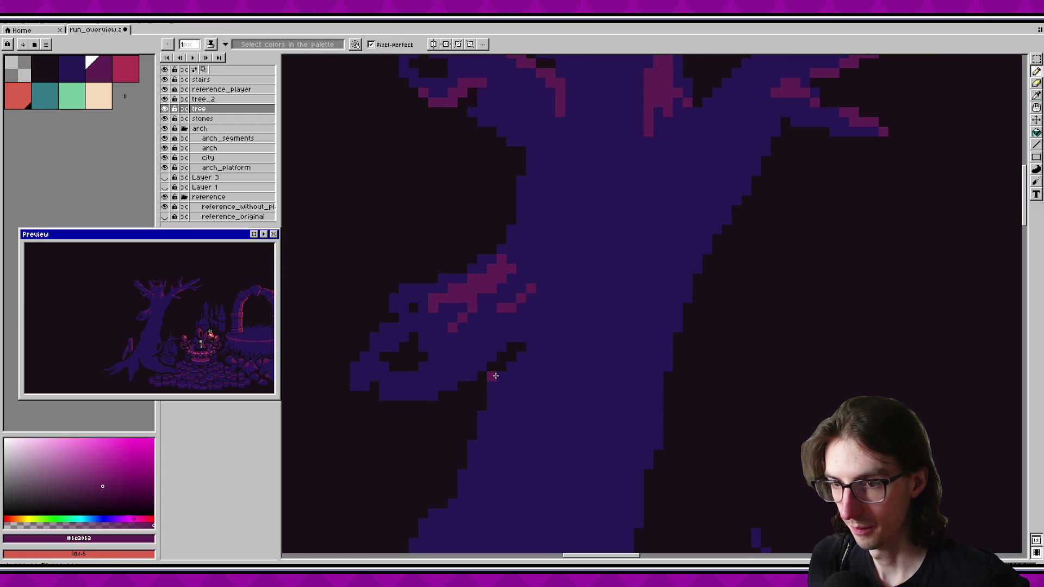
pyautogui.hotkey('ctrl', 'z')
pyautogui.keyDown('alt'); pyautogui.click(496, 303); pyautogui.keyUp('alt')
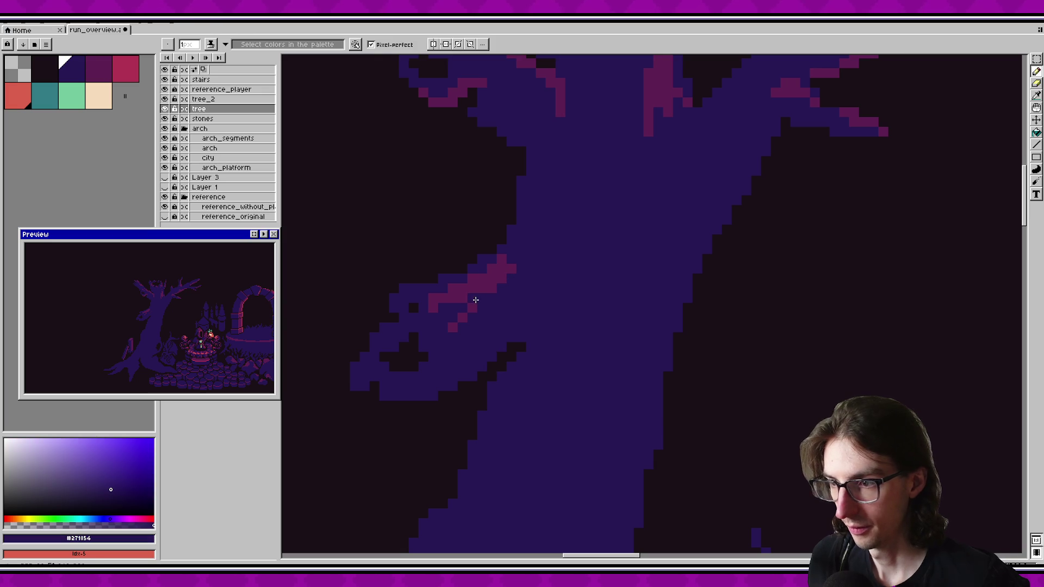
pyautogui.moveTo(506, 328); pyautogui.dragTo(527, 305)
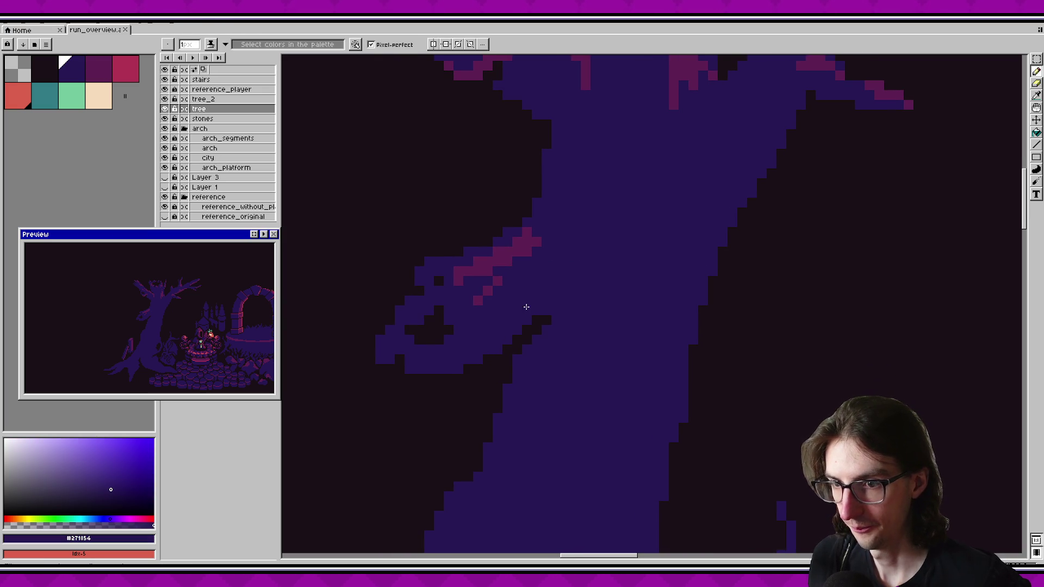
pyautogui.keyDown('alt'); pyautogui.click(489, 268); pyautogui.keyUp('alt')
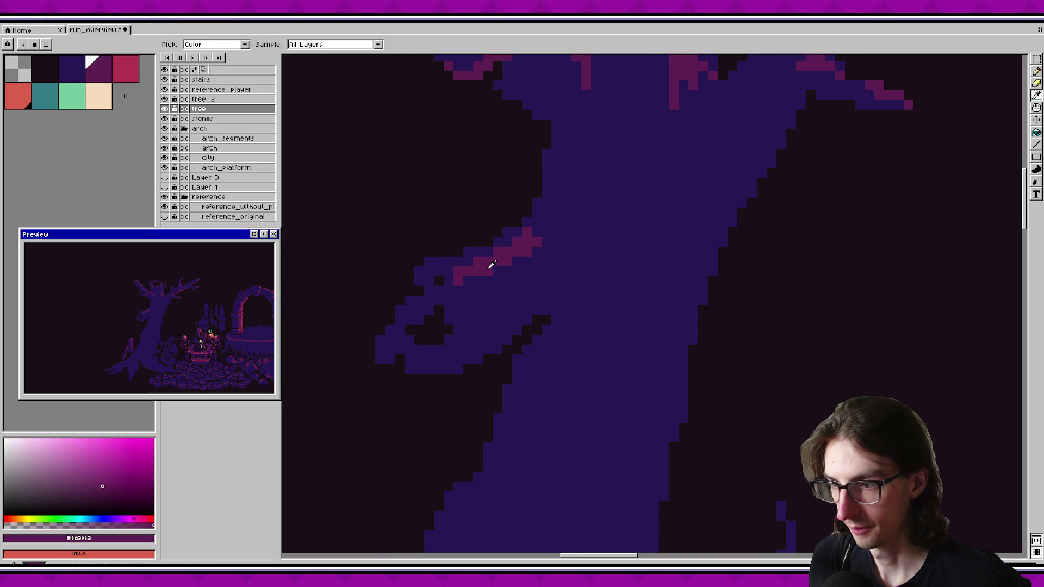
pyautogui.click(456, 310)
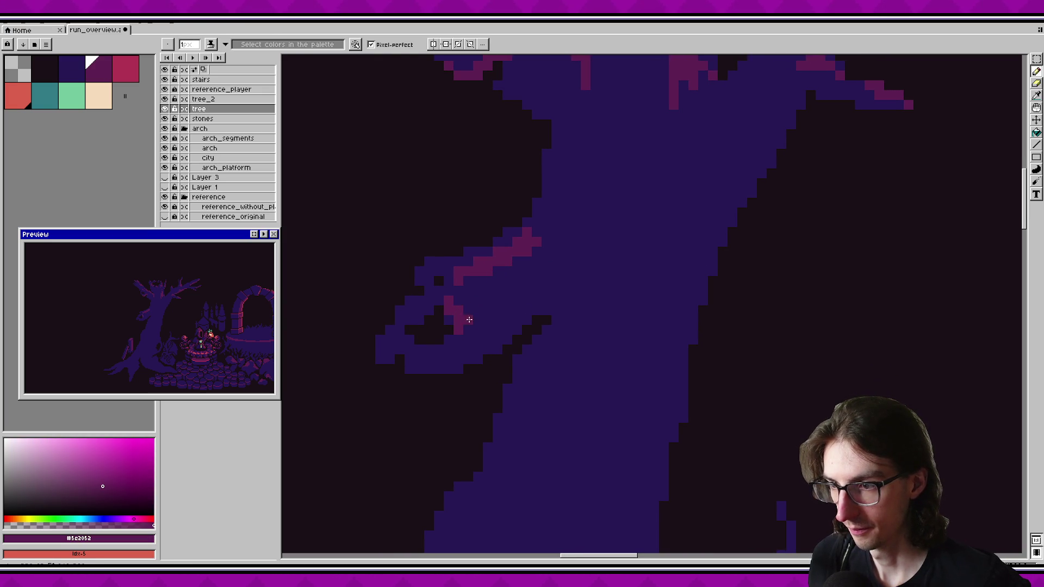
pyautogui.hotkey('ctrl', 'z')
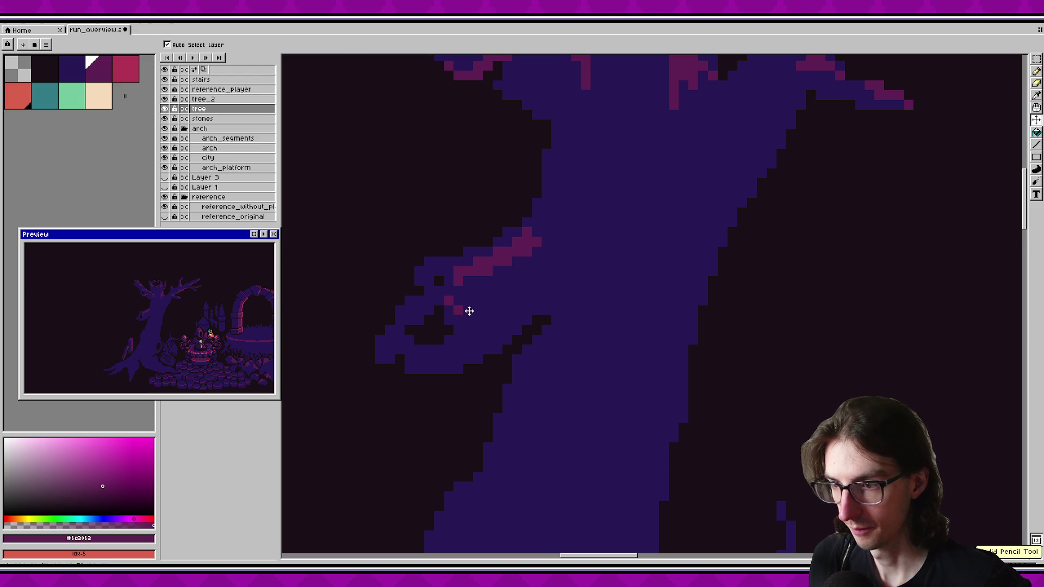
pyautogui.hotkey('ctrl', 'z')
# Step: Draw a pink highlight down the branch and a pixel beneath it, then save
pyautogui.moveTo(460, 297)
pyautogui.mouseDown()
pyautogui.moveTo(478, 332)
pyautogui.moveTo(470, 313)
pyautogui.mouseUp()
pyautogui.click(486, 370)
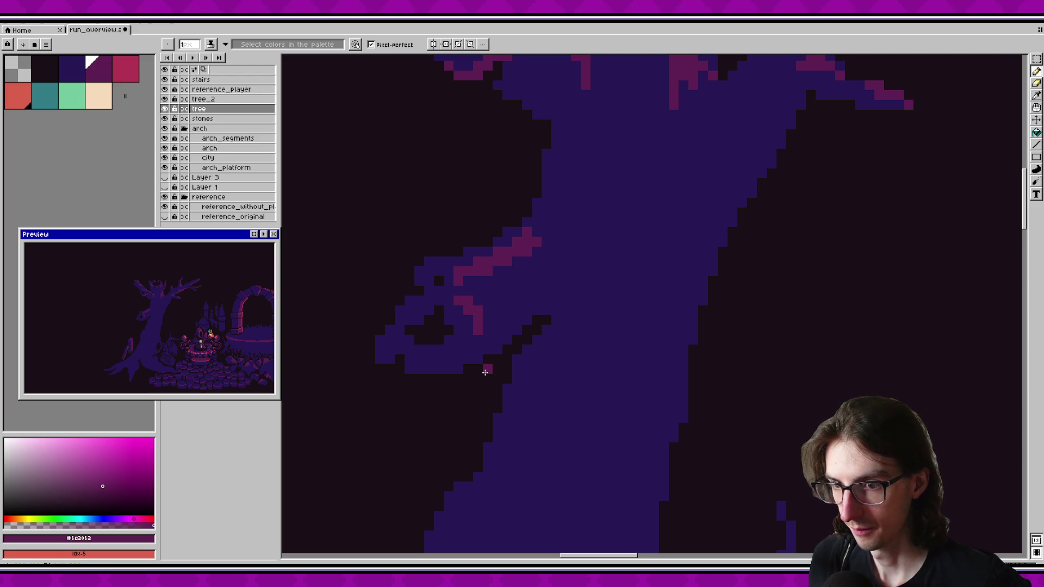
pyautogui.hotkey('ctrl', 's')
pyautogui.moveTo(487, 365)
pyautogui.mouseDown()
pyautogui.moveTo(515, 357)
pyautogui.moveTo(481, 357)
pyautogui.mouseUp()
pyautogui.click(497, 358)
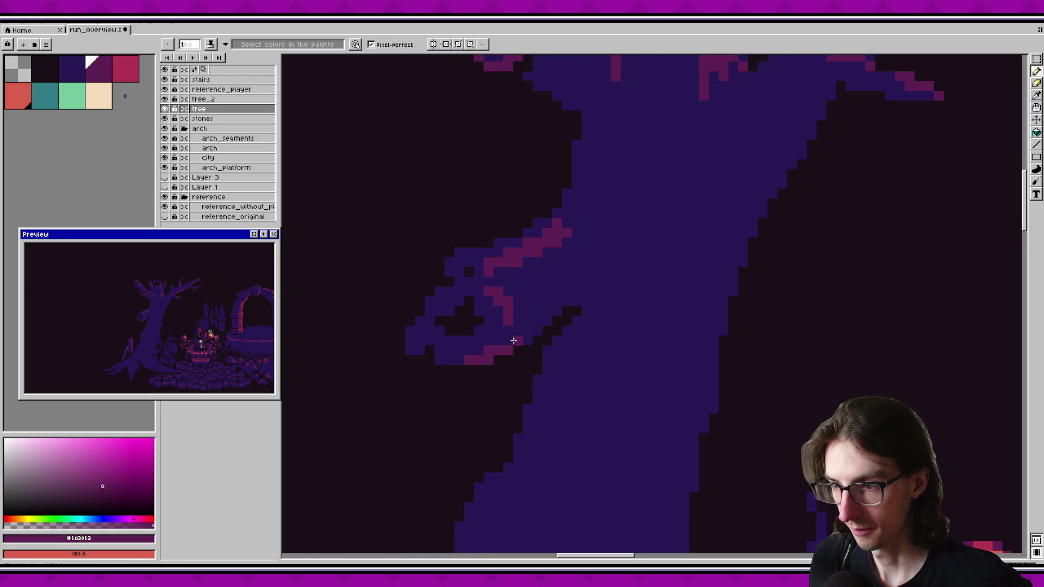
pyautogui.hotkey('ctrl', 'z')
pyautogui.hotkey('ctrl', 'z')
pyautogui.hotkey('ctrl', 'z')
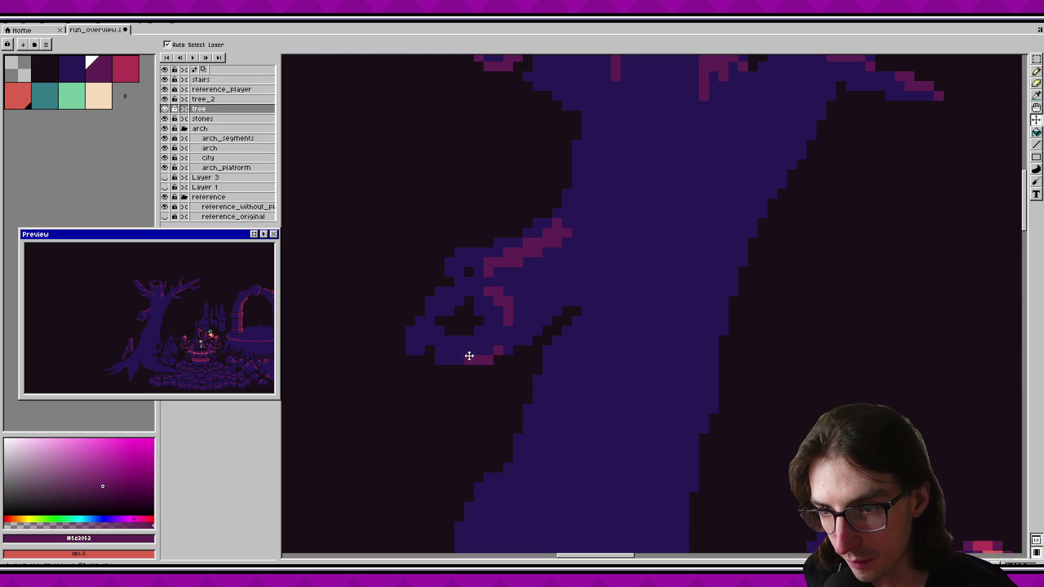
# Step: Repaint the branch's upper pink highlight, extending it leftward, and save
pyautogui.click(498, 262)
pyautogui.click(488, 272)
pyautogui.click(476, 253)
pyautogui.click(468, 253)
pyautogui.click(459, 261)
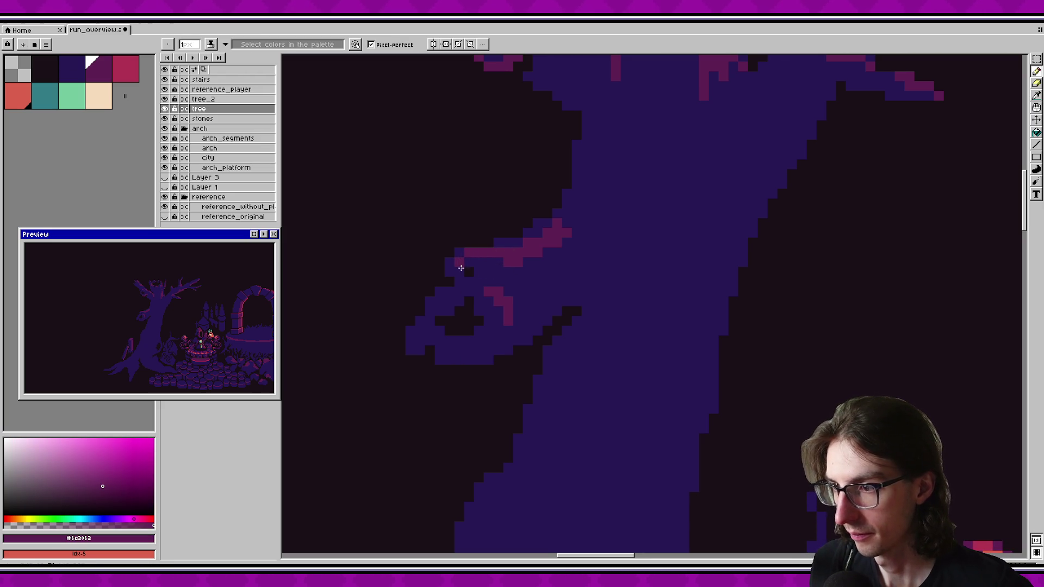
pyautogui.hotkey('ctrl', 's')
# Step: Cover stray pink pixels with blue, add a short pink highlight under the branch, save
pyautogui.keyDown('alt'); pyautogui.click(504, 268); pyautogui.keyUp('alt')
pyautogui.click(492, 252)
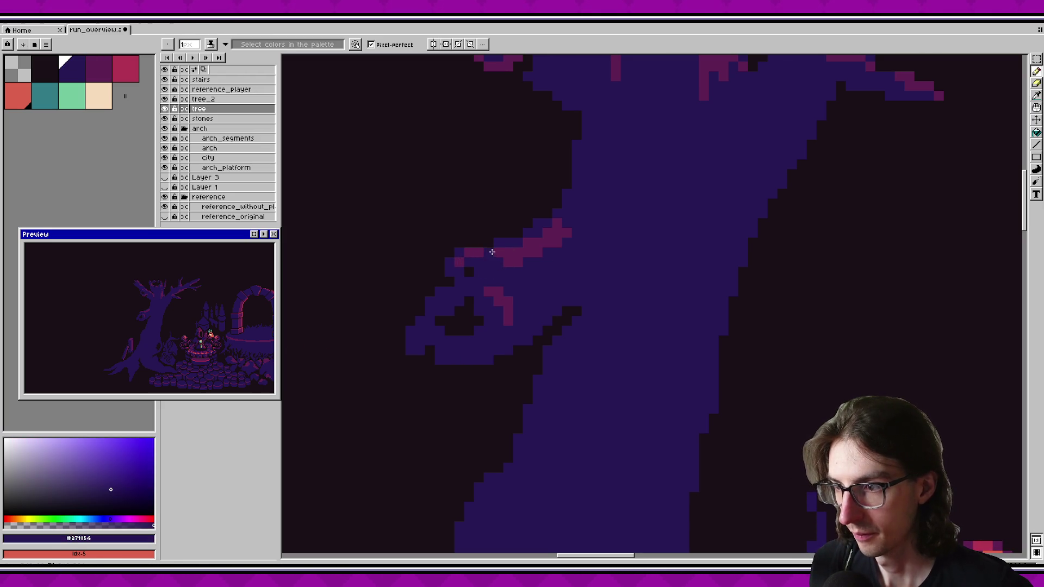
pyautogui.hotkey('ctrl', 's')
pyautogui.scroll(1, 506, 348)
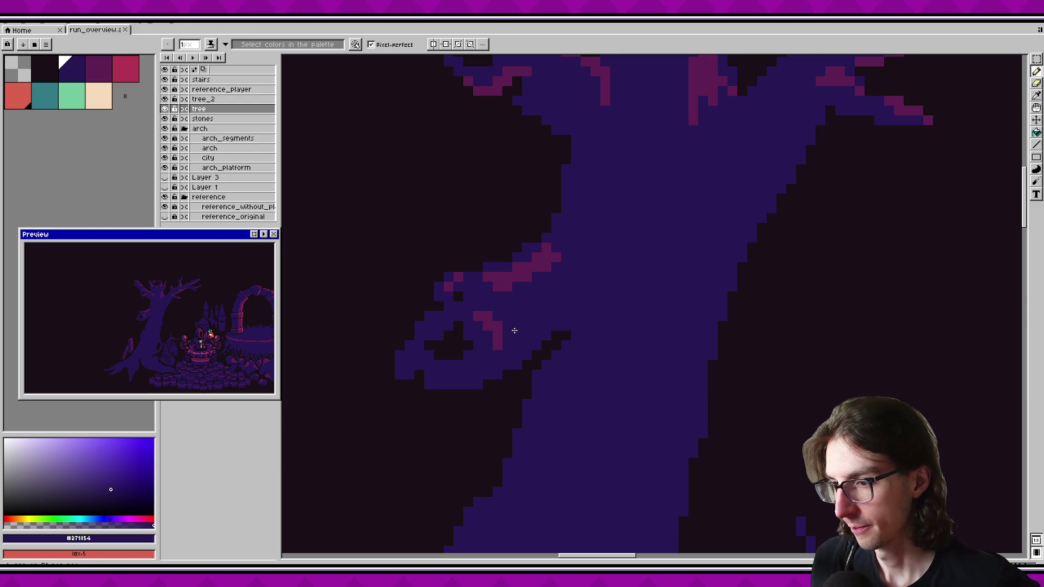
pyautogui.moveTo(479, 311)
pyautogui.mouseDown()
pyautogui.moveTo(495, 338)
pyautogui.moveTo(497, 324)
pyautogui.mouseUp()
pyautogui.keyDown('alt'); pyautogui.click(504, 280); pyautogui.keyUp('alt')
pyautogui.moveTo(429, 356); pyautogui.dragTo(456, 361)
pyautogui.hotkey('ctrl', 's')
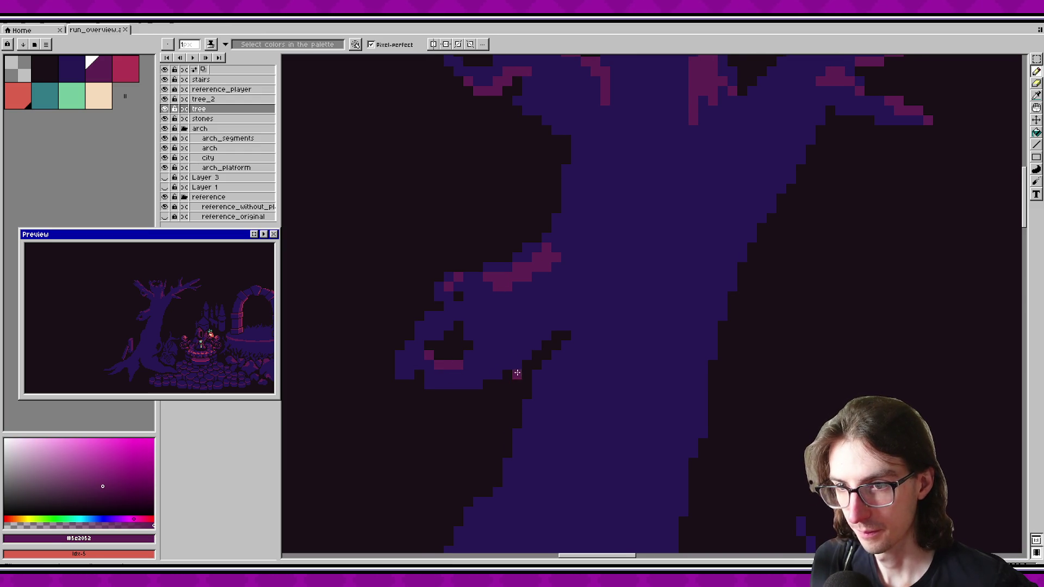
# Step: Try pink highlights on the branch underside, undoing both strokes
pyautogui.hscroll(1, 507, 376)
pyautogui.click(510, 365)
pyautogui.moveTo(510, 365)
pyautogui.mouseDown()
pyautogui.moveTo(527, 345)
pyautogui.moveTo(506, 365)
pyautogui.moveTo(514, 345)
pyautogui.moveTo(466, 365)
pyautogui.mouseUp()
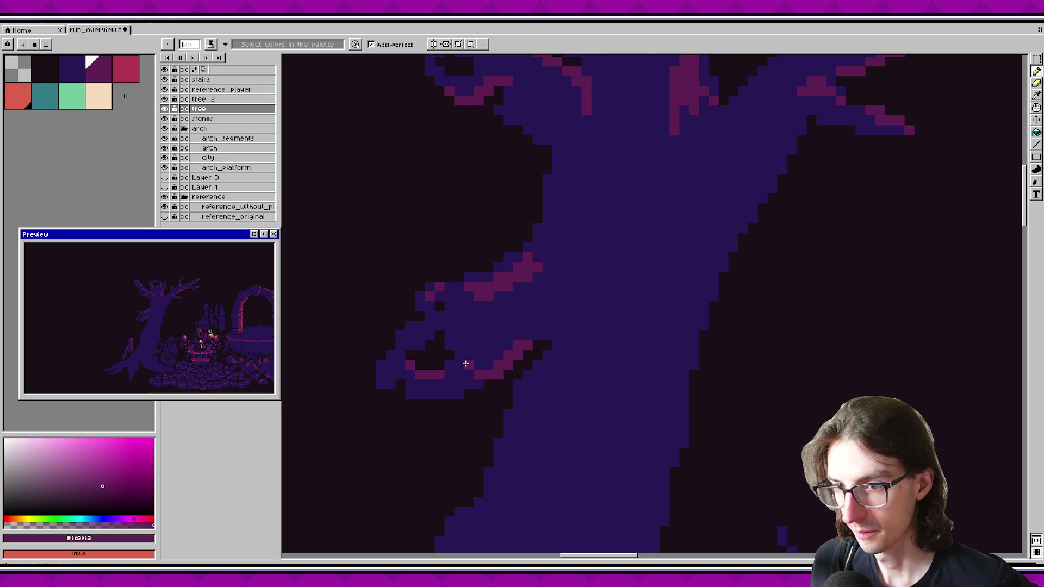
pyautogui.hotkey('ctrl', 'z')
pyautogui.hotkey('ctrl', 'z')
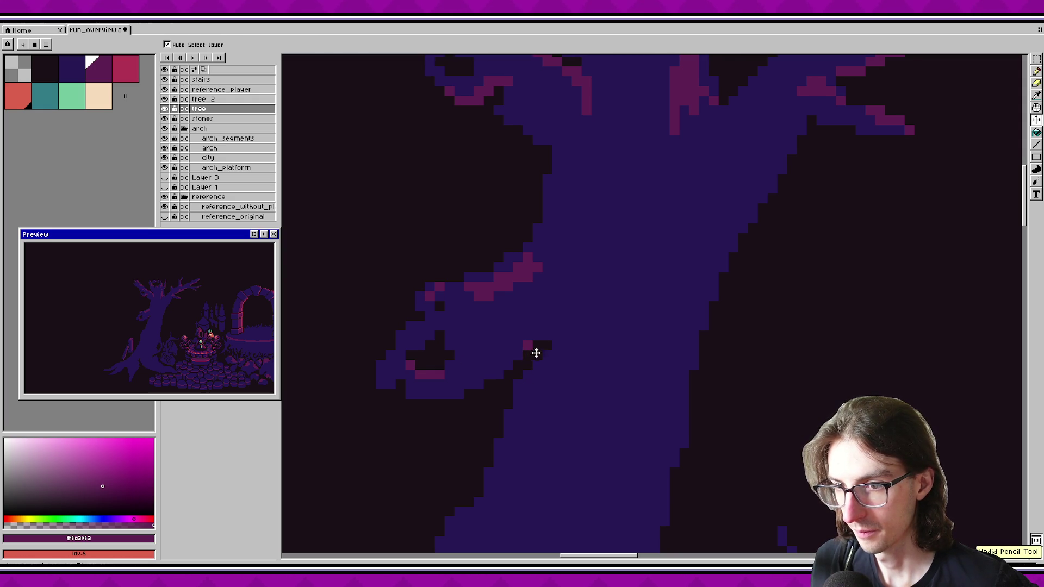
pyautogui.scroll(2, 531, 354)
pyautogui.hscroll(2, 532, 354)
pyautogui.moveTo(507, 267)
pyautogui.mouseDown()
pyautogui.moveTo(553, 256)
pyautogui.moveTo(525, 251)
pyautogui.moveTo(506, 266)
pyautogui.mouseUp()
pyautogui.hotkey('ctrl', 'z')
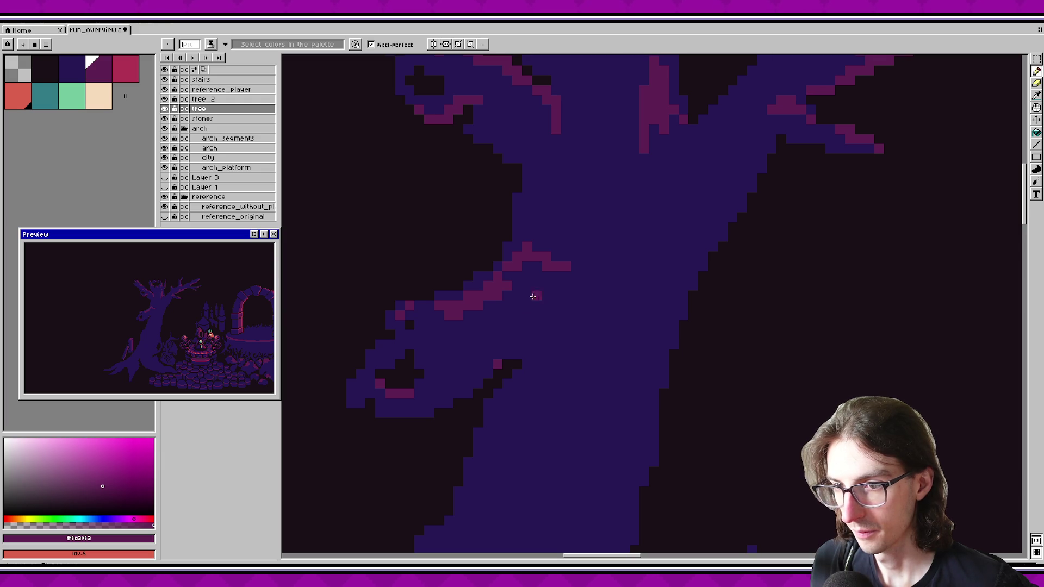
# Step: Paint over a stray pink pixel on the upper trunk in blue and save
pyautogui.moveTo(572, 304); pyautogui.dragTo(552, 283)
pyautogui.moveTo(564, 375); pyautogui.dragTo(544, 287)
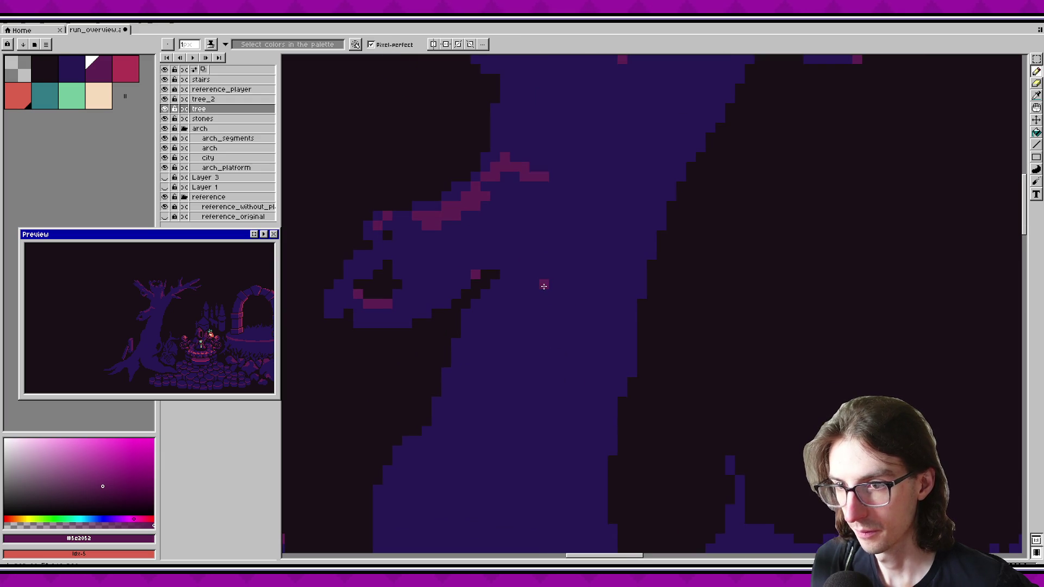
pyautogui.keyDown('alt'); pyautogui.click(536, 205); pyautogui.keyUp('alt')
pyautogui.click(529, 181)
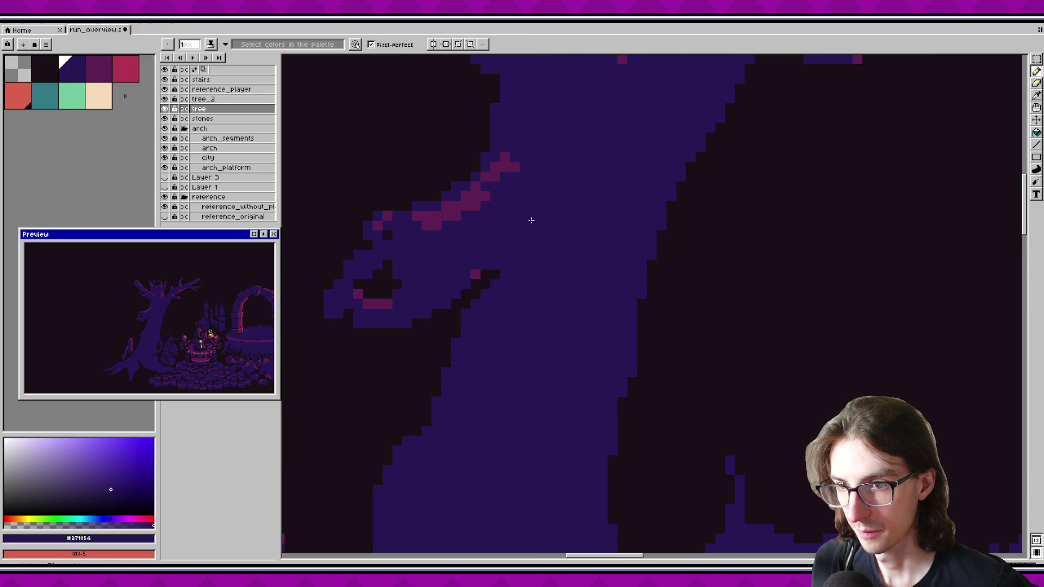
pyautogui.scroll(-4, 531, 218)
pyautogui.hotkey('ctrl', 's')
pyautogui.scroll(-1, 508, 228)
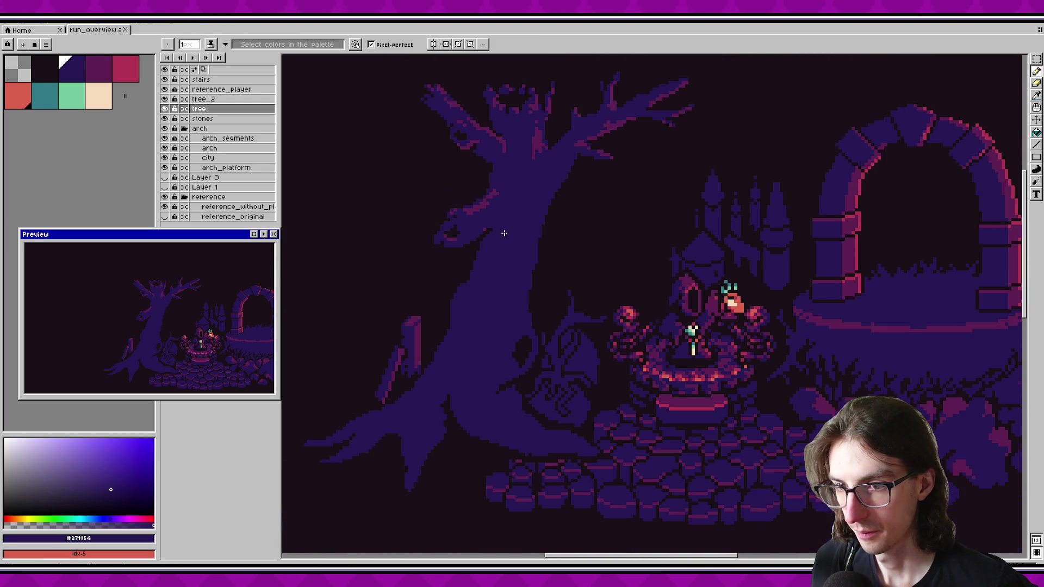
pyautogui.scroll(2, 519, 289)
# Step: Pick the pink branch colour and paint pink strokes along the trunk edge
pyautogui.press('alt')
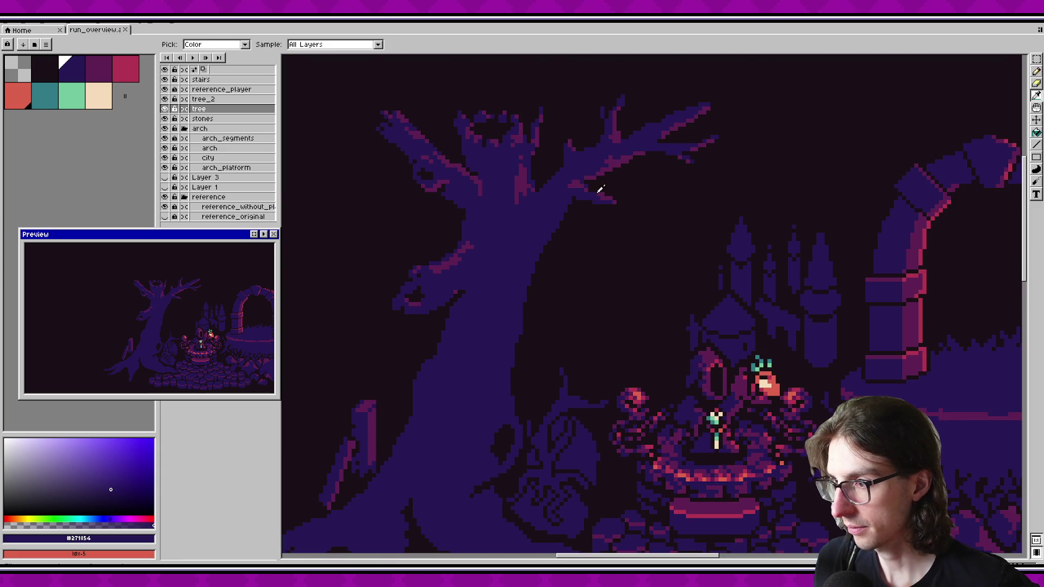
pyautogui.keyDown('alt'); pyautogui.click(600, 188); pyautogui.keyUp('alt')
pyautogui.scroll(1, 496, 249)
pyautogui.scroll(1, 495, 279)
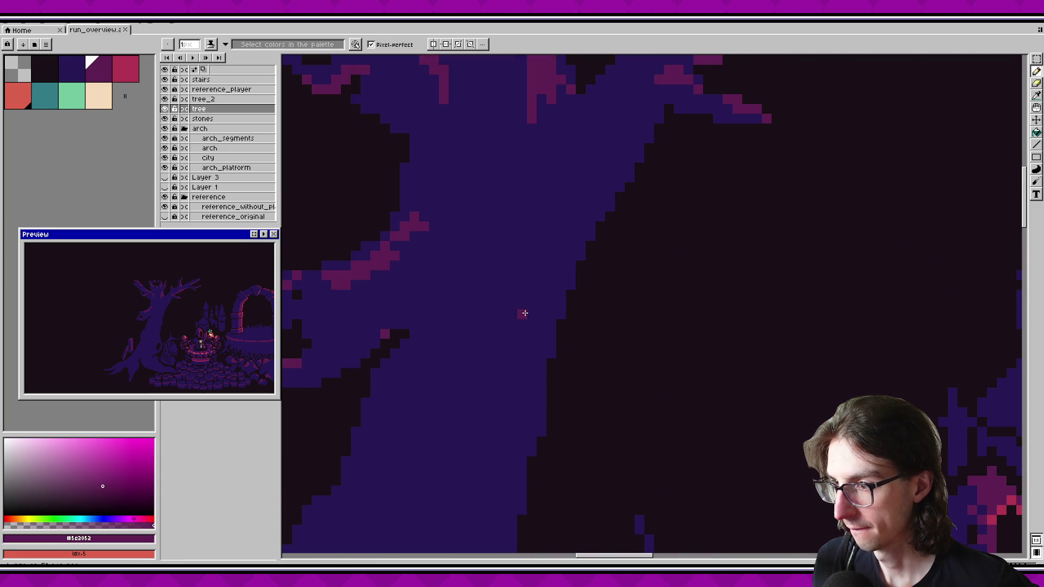
pyautogui.scroll(1, 559, 280)
pyautogui.moveTo(444, 371)
pyautogui.mouseDown()
pyautogui.moveTo(466, 353)
pyautogui.moveTo(501, 279)
pyautogui.moveTo(417, 423)
pyautogui.mouseUp()
pyautogui.moveTo(427, 296)
pyautogui.mouseDown()
pyautogui.moveTo(475, 256)
pyautogui.moveTo(436, 354)
pyautogui.mouseUp()
pyautogui.click(433, 381)
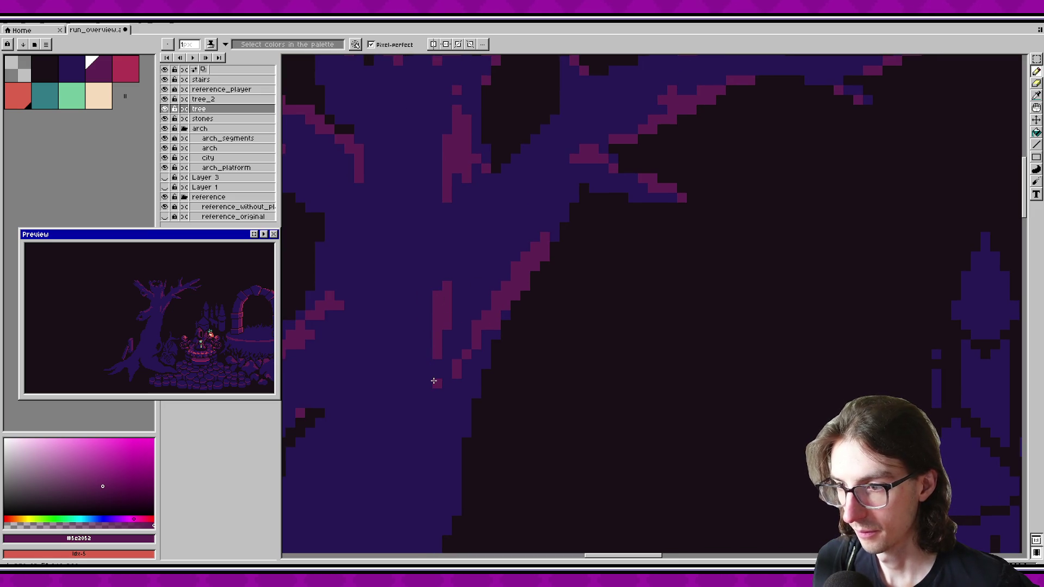
# Step: Undo the trunk strokes and add a single pink pixel to the edge highlight instead
pyautogui.scroll(-3, 436, 384)
pyautogui.hotkey('ctrl', 'z')
pyautogui.hotkey('ctrl', 'z')
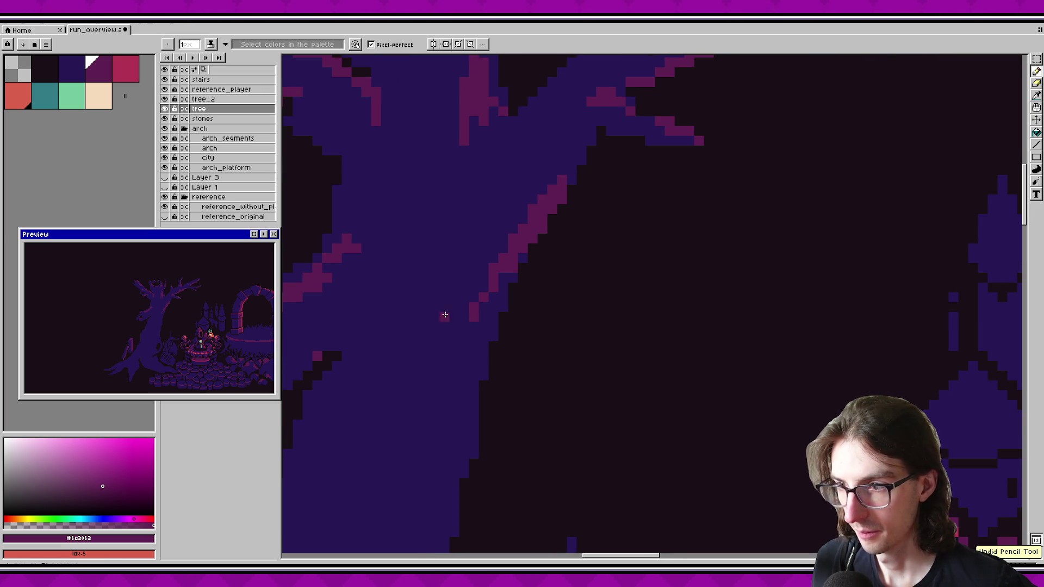
pyautogui.hotkey('ctrl', 'z')
pyautogui.moveTo(477, 245)
pyautogui.mouseDown()
pyautogui.moveTo(454, 239)
pyautogui.moveTo(487, 265)
pyautogui.moveTo(466, 289)
pyautogui.mouseUp()
pyautogui.hotkey('ctrl', 'z')
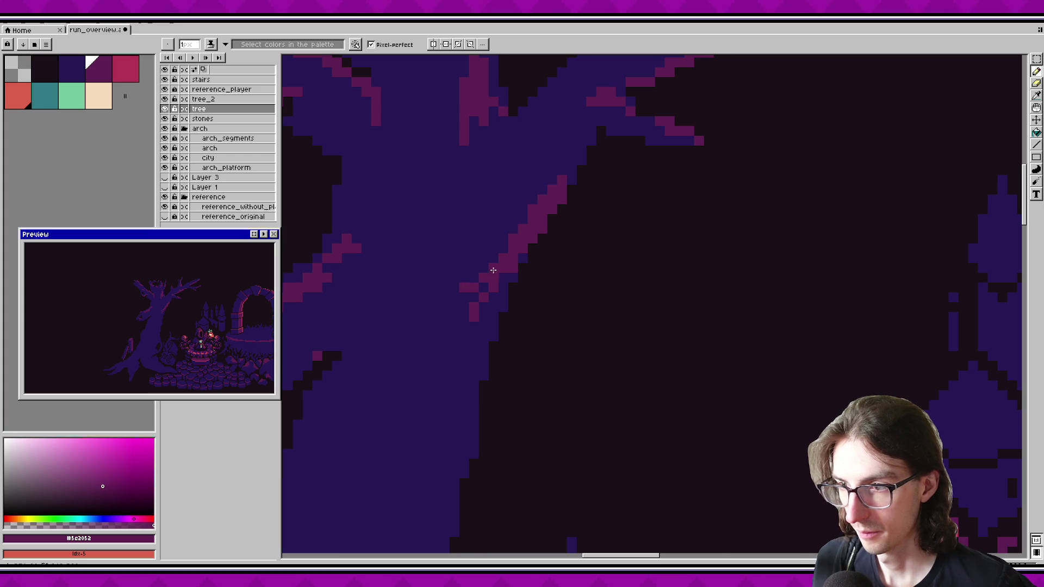
pyautogui.click(484, 287)
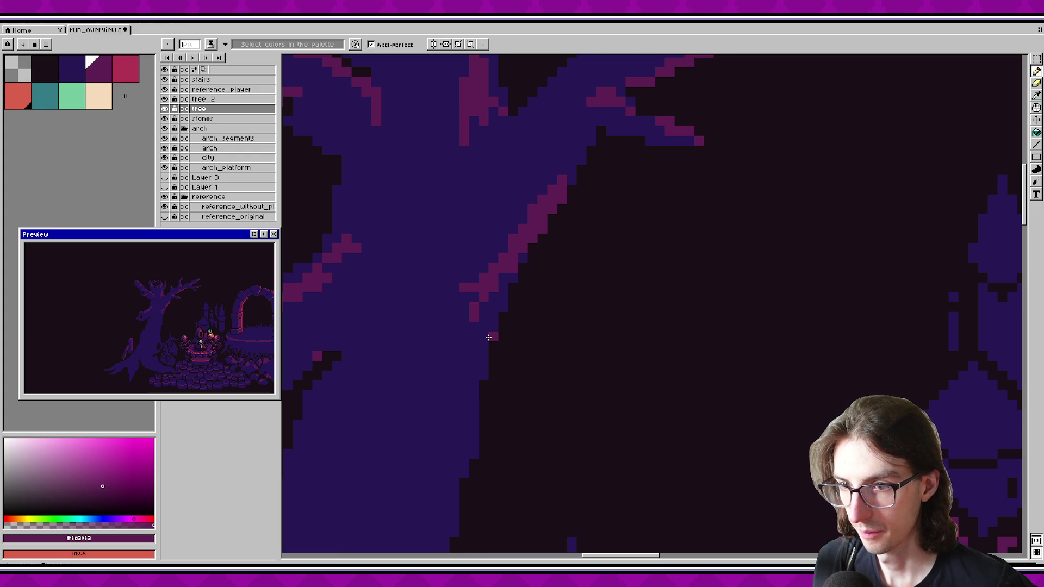
pyautogui.moveTo(478, 333)
pyautogui.mouseDown()
pyautogui.moveTo(473, 290)
pyautogui.moveTo(542, 157)
pyautogui.mouseUp()
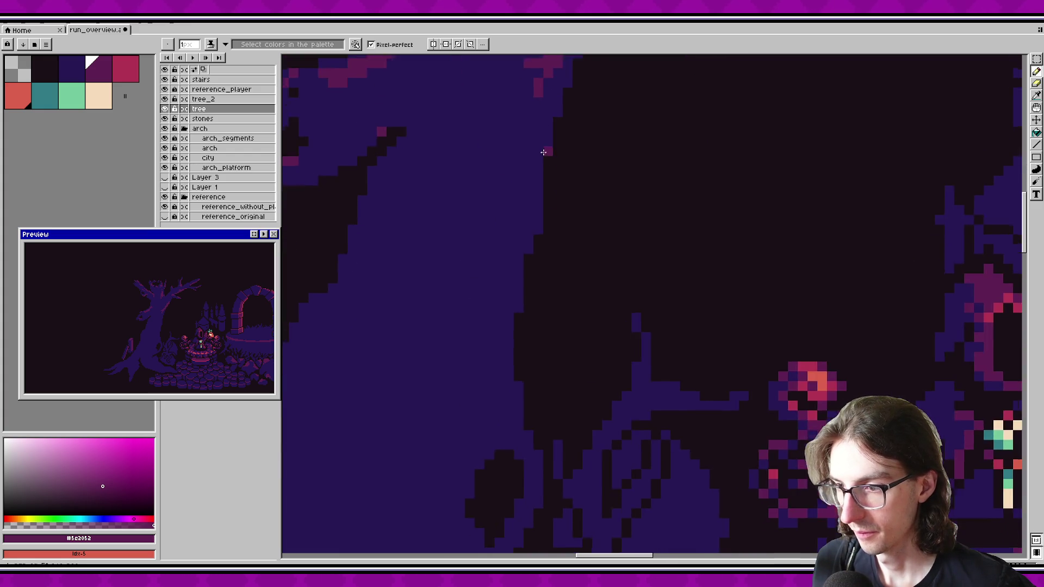
# Step: Paint a short pink highlight with an extra pixel on the trunk and save
pyautogui.scroll(-3, 540, 244)
pyautogui.scroll(3, 533, 352)
pyautogui.moveTo(544, 362)
pyautogui.mouseDown()
pyautogui.moveTo(482, 303)
pyautogui.moveTo(544, 376)
pyautogui.mouseUp()
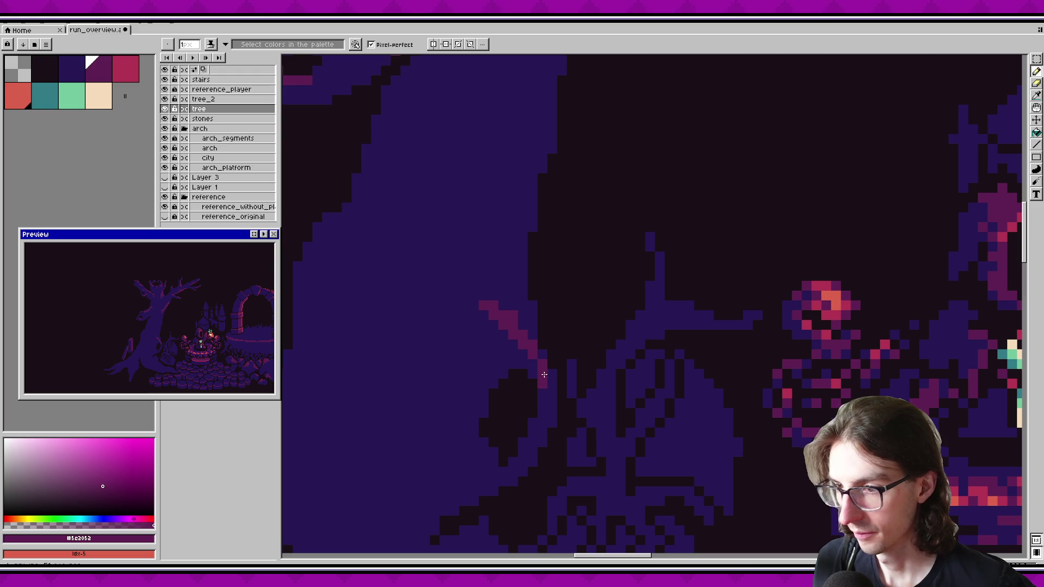
pyautogui.hotkey('ctrl', 'z')
pyautogui.hotkey('ctrl', 'z')
pyautogui.moveTo(473, 344)
pyautogui.mouseDown()
pyautogui.moveTo(519, 333)
pyautogui.moveTo(544, 375)
pyautogui.moveTo(501, 302)
pyautogui.moveTo(513, 332)
pyautogui.mouseUp()
pyautogui.click(498, 324)
pyautogui.hotkey('ctrl', 's')
# Step: Add pink pixels near the trunk hollow and along its left edge, saving each time
pyautogui.scroll(-2, 516, 358)
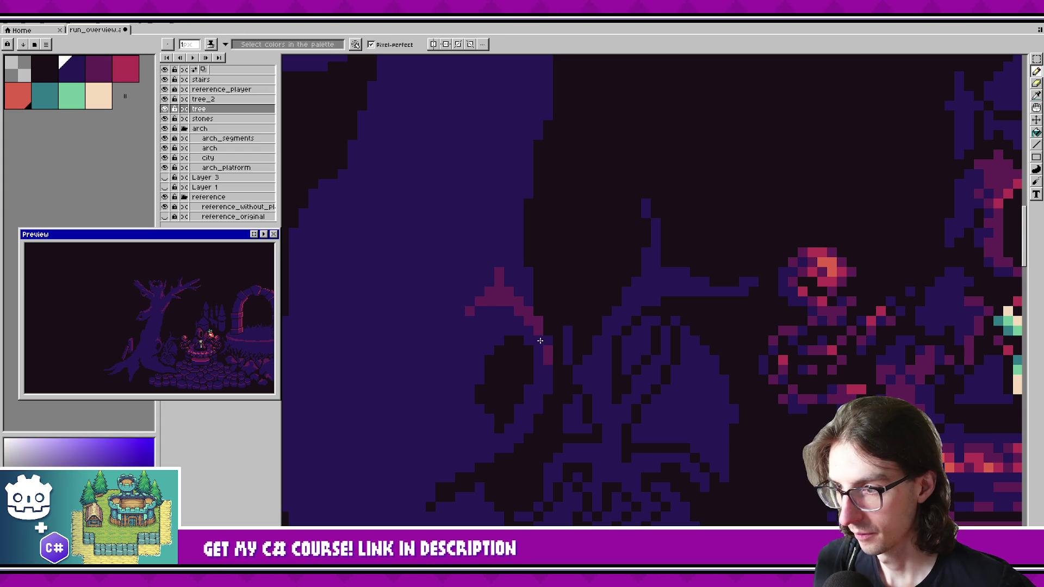
pyautogui.hotkey('ctrl', 's')
pyautogui.scroll(-3, 566, 252)
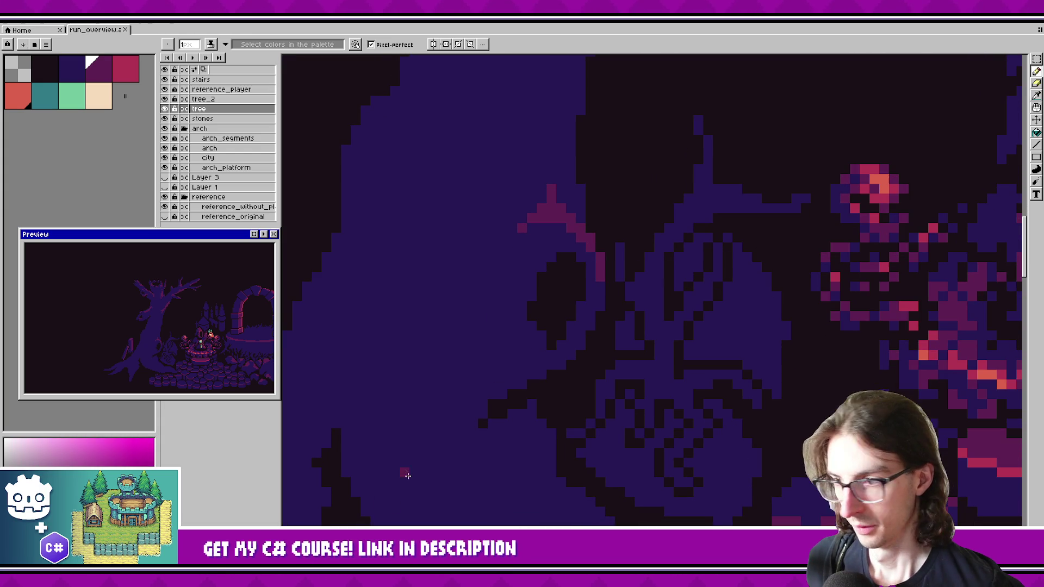
pyautogui.moveTo(530, 326); pyautogui.dragTo(538, 339)
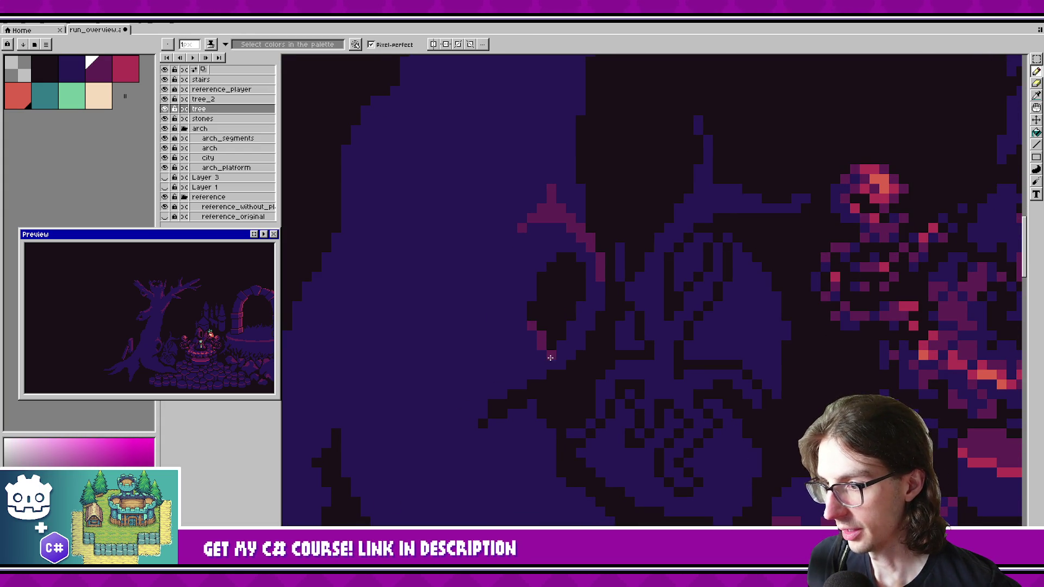
pyautogui.hotkey('ctrl', 's')
pyautogui.moveTo(577, 271)
pyautogui.mouseDown()
pyautogui.moveTo(588, 284)
pyautogui.moveTo(586, 272)
pyautogui.mouseUp()
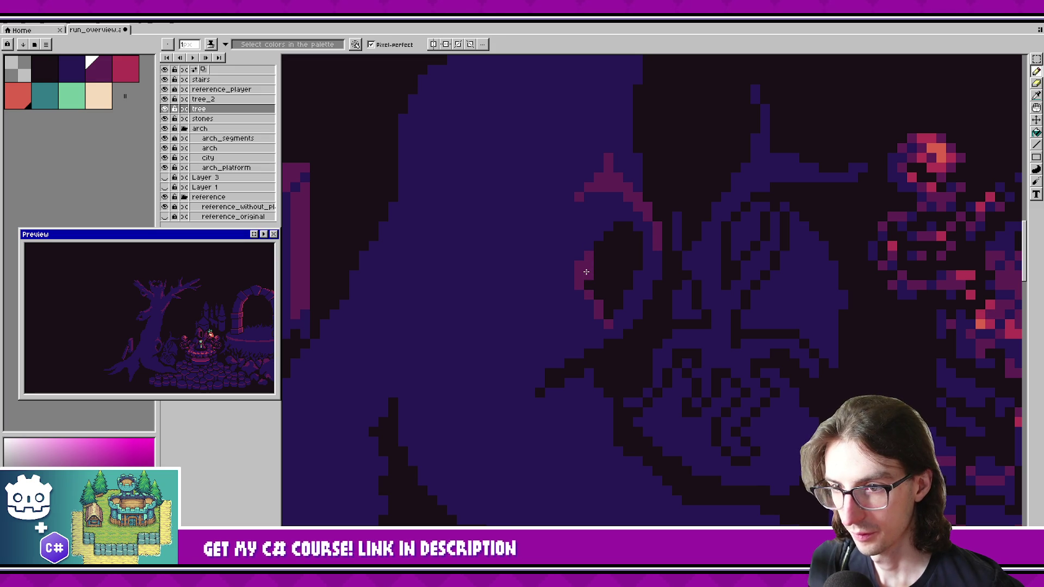
pyautogui.hotkey('ctrl', 's')
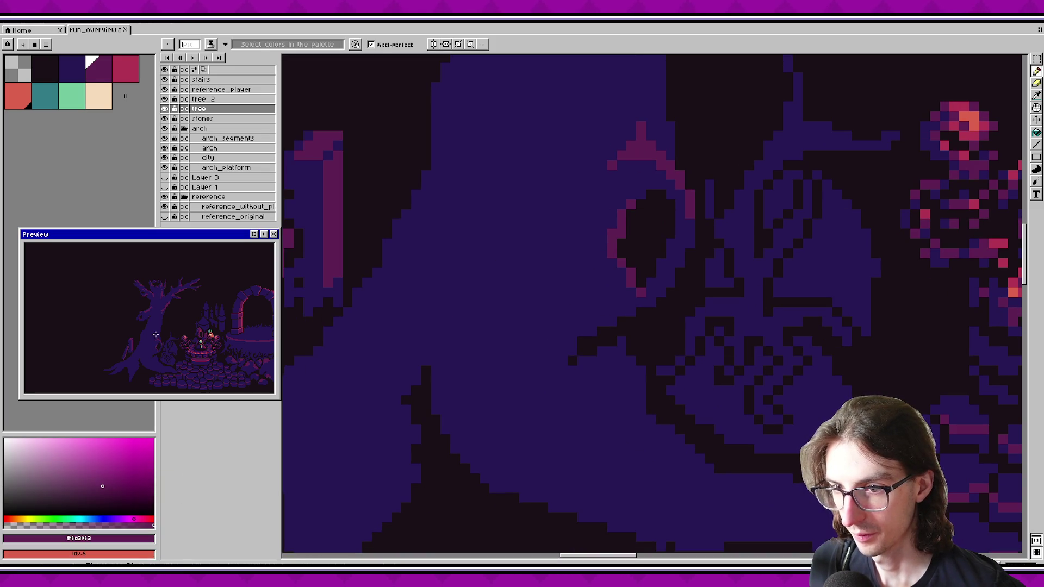
# Step: Sample the tree's purple, switch to dark magenta #5e2052, then pick background #1a1016
pyautogui.scroll(-2, 164, 330)
pyautogui.scroll(3, 164, 330)
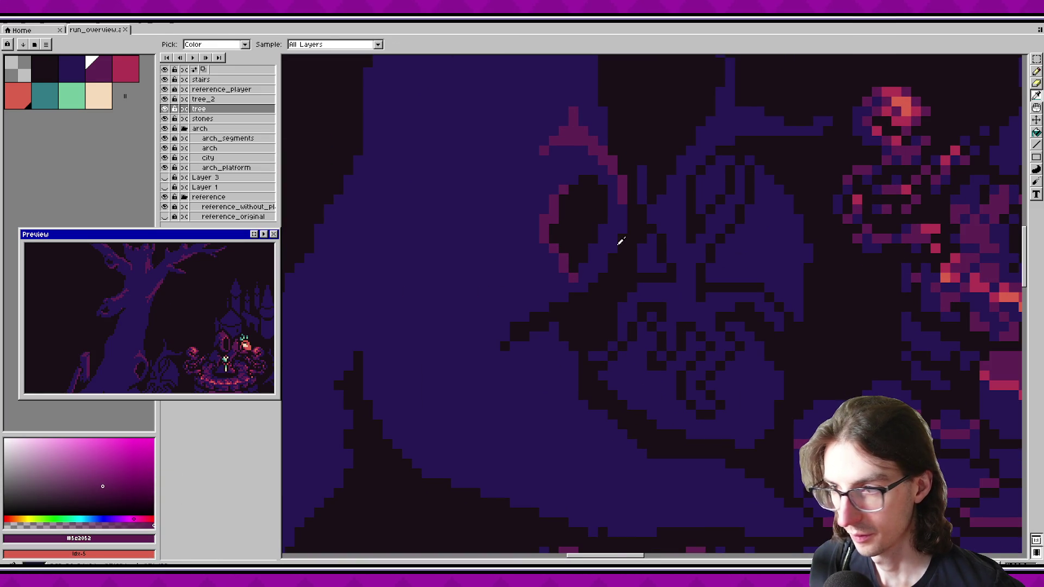
pyautogui.keyDown('alt'); pyautogui.click(623, 193); pyautogui.keyUp('alt')
pyautogui.hotkey('ctrl', 's')
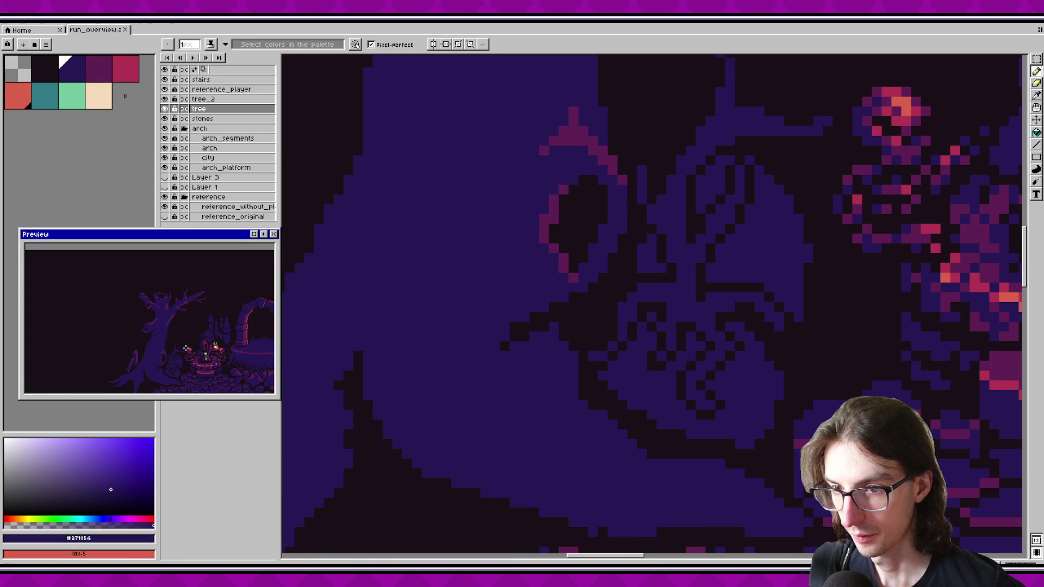
pyautogui.keyDown('alt'); pyautogui.click(601, 266); pyautogui.keyUp('alt')
pyautogui.scroll(-5, 614, 305)
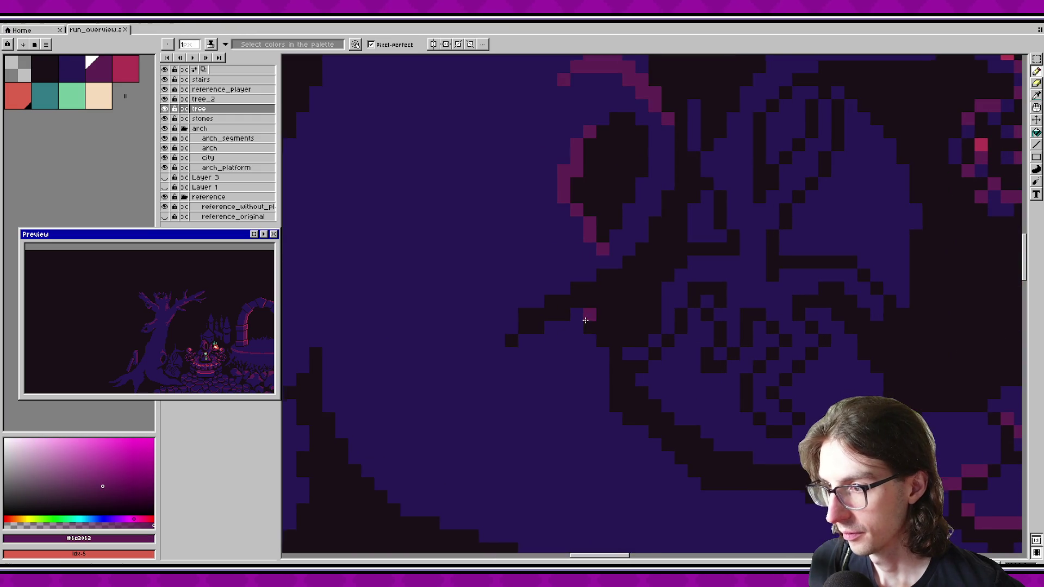
pyautogui.scroll(-1, 616, 323)
pyautogui.scroll(5, 610, 310)
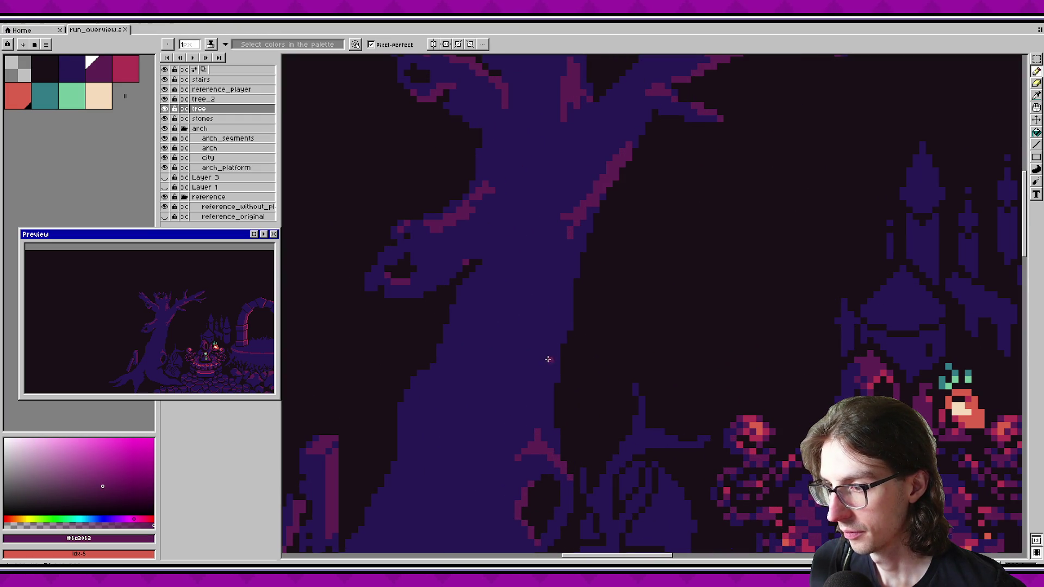
pyautogui.press('i')
pyautogui.click(535, 492)
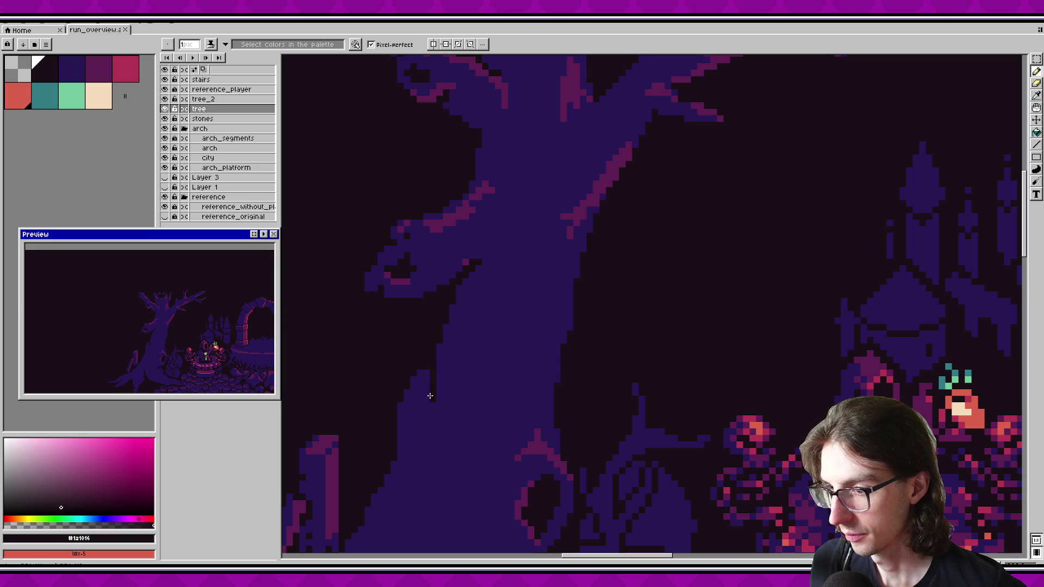
# Step: Undo two trunk-edge strokes, redraw a dark crack along the trunk's left edge, and save
pyautogui.hotkey('ctrl', 'z')
pyautogui.hotkey('ctrl', 'z')
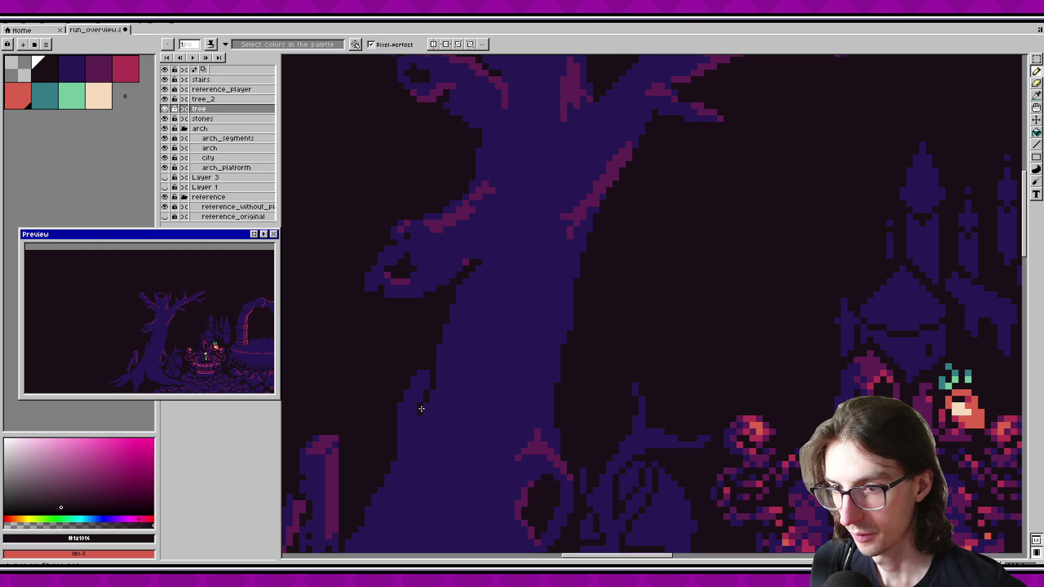
pyautogui.hotkey('ctrl', 'z')
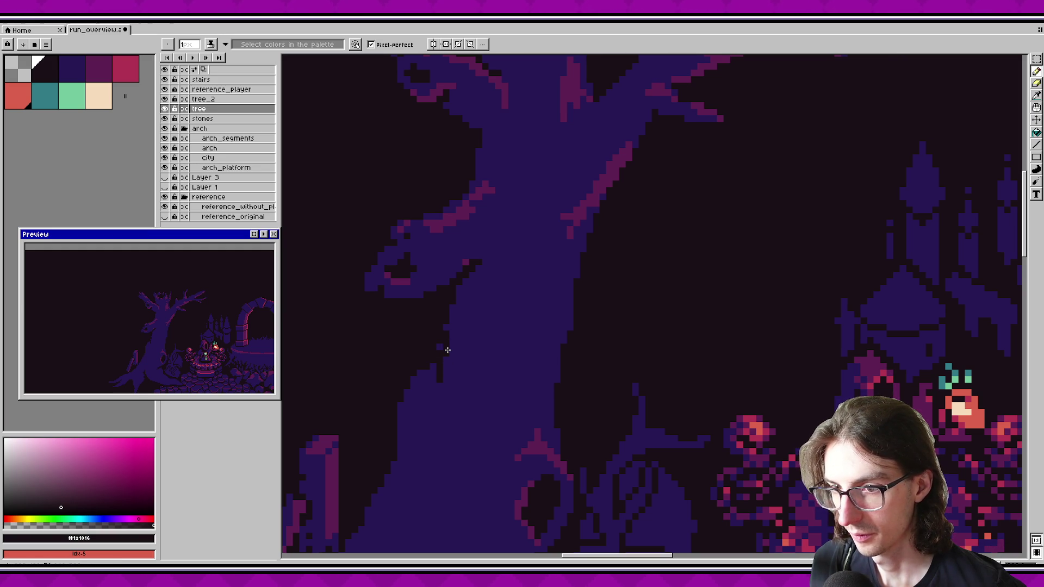
pyautogui.moveTo(443, 377)
pyautogui.mouseDown()
pyautogui.moveTo(442, 345)
pyautogui.moveTo(468, 297)
pyautogui.mouseUp()
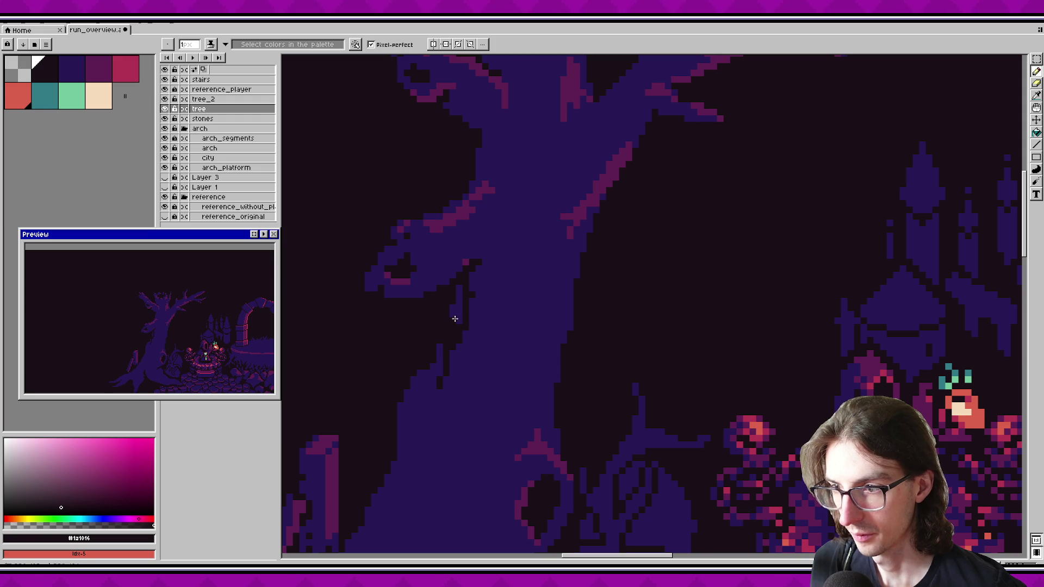
pyautogui.moveTo(481, 365); pyautogui.dragTo(431, 460)
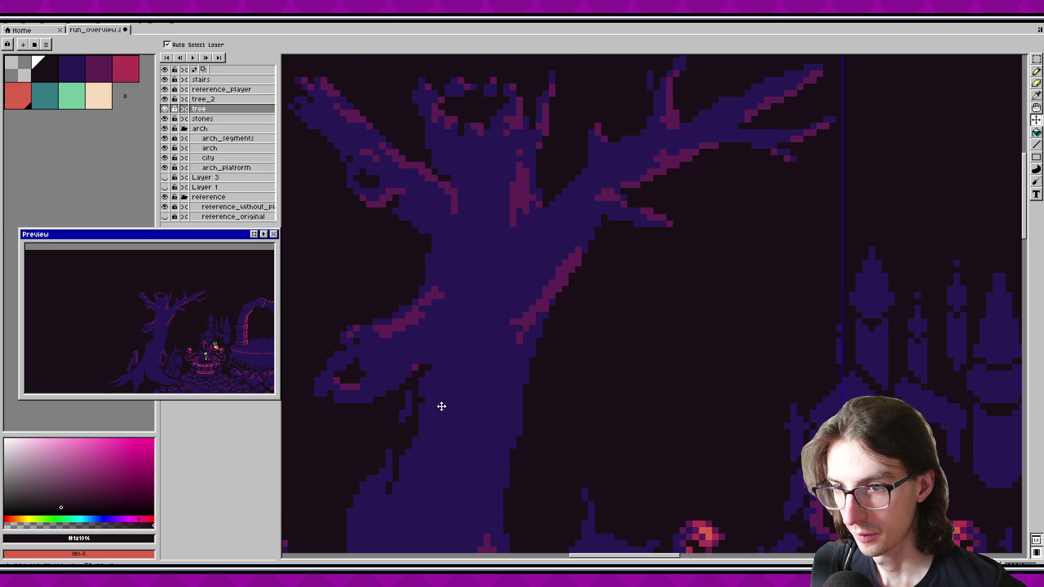
pyautogui.hotkey('ctrl', 's')
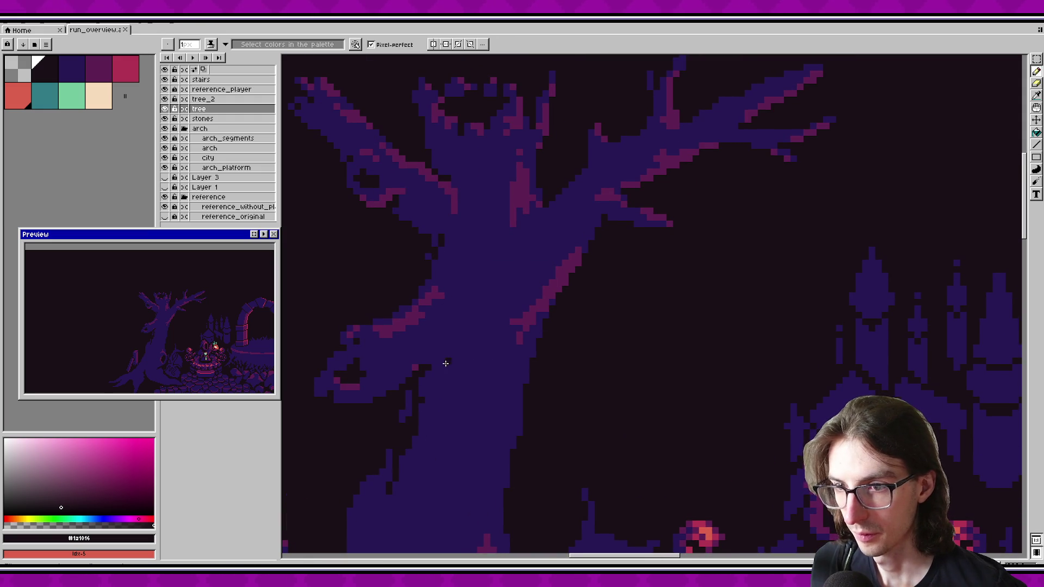
# Step: Try short dark pencil strokes on the trunk and undo them
pyautogui.scroll(-4, 428, 380)
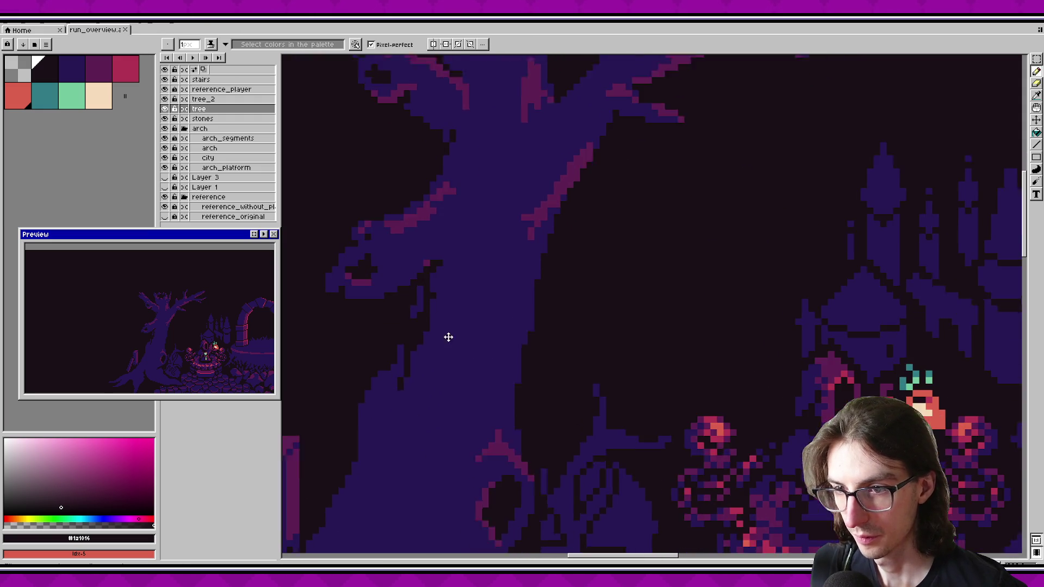
pyautogui.scroll(-6, 467, 288)
pyautogui.scroll(9, 466, 256)
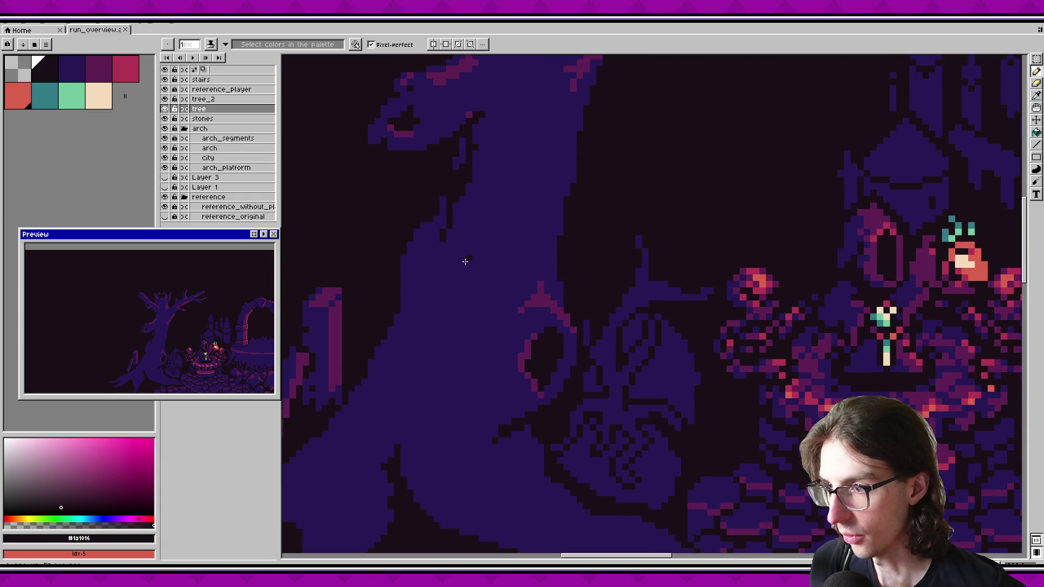
pyautogui.scroll(-5, 409, 369)
pyautogui.moveTo(443, 302); pyautogui.dragTo(420, 379)
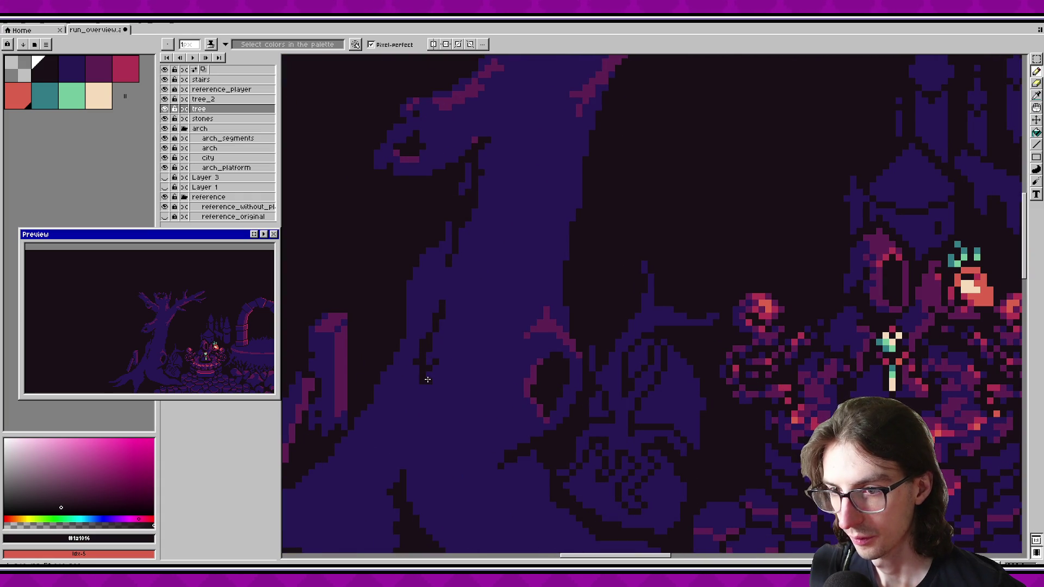
pyautogui.hotkey('ctrl', 'z')
pyautogui.moveTo(422, 391); pyautogui.dragTo(533, 356)
pyautogui.hotkey('ctrl', 'z')
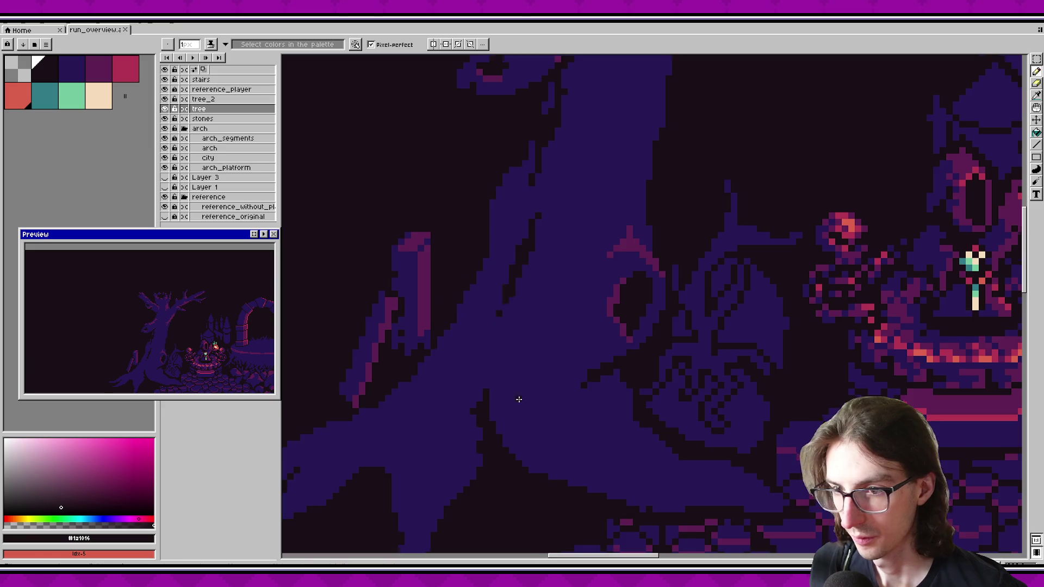
# Step: Draw a dark diagonal crack on the lower trunk and save
pyautogui.scroll(-3, 516, 354)
pyautogui.hscroll(-3, 517, 354)
pyautogui.scroll(-2, 491, 377)
pyautogui.hscroll(-3, 491, 377)
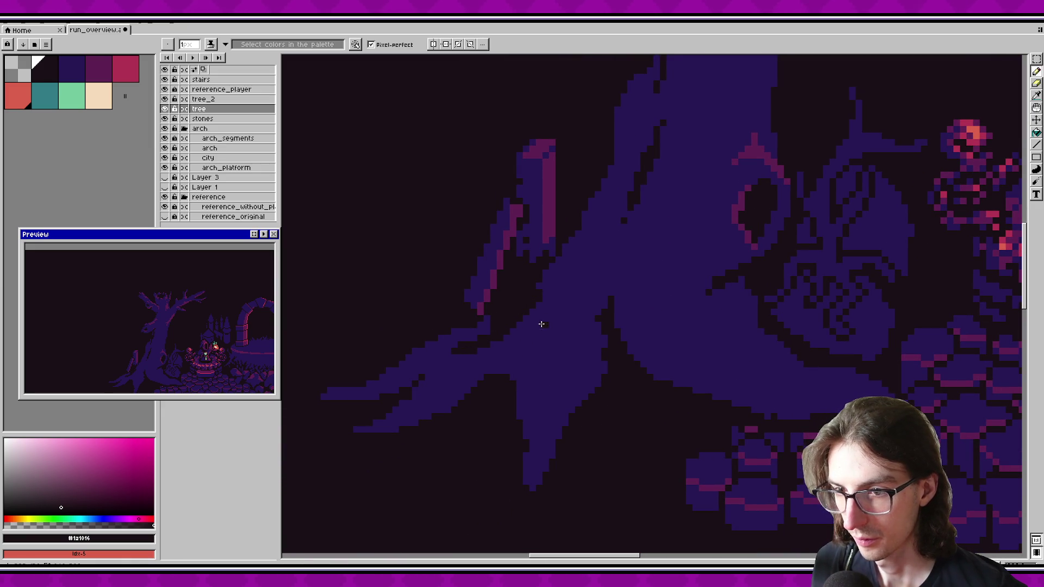
pyautogui.moveTo(544, 282)
pyautogui.mouseDown()
pyautogui.moveTo(582, 249)
pyautogui.moveTo(541, 366)
pyautogui.moveTo(606, 315)
pyautogui.moveTo(599, 298)
pyautogui.mouseUp()
pyautogui.hotkey('ctrl', 's')
# Step: Sample the tree's purple #271854 from the trunk and save
pyautogui.keyDown('alt'); pyautogui.click(501, 314); pyautogui.keyUp('alt')
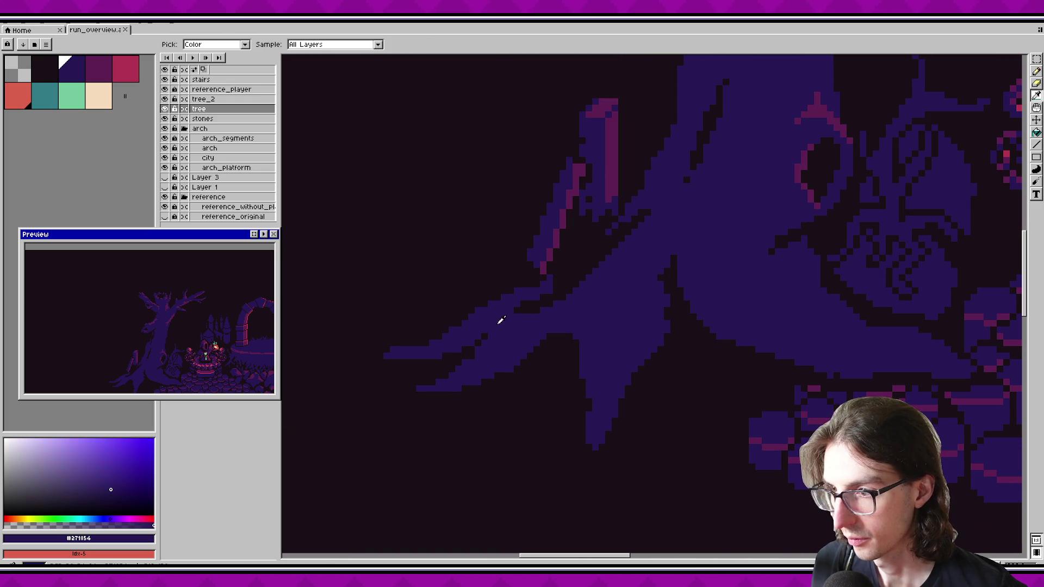
pyautogui.hotkey('ctrl', 's')
pyautogui.scroll(5, 540, 378)
pyautogui.hscroll(4, 531, 378)
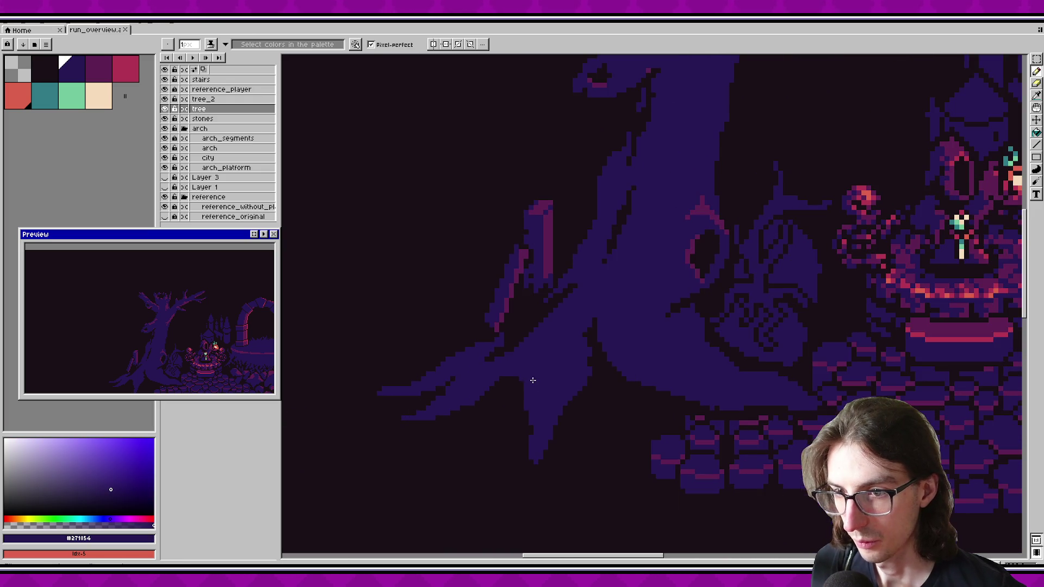
pyautogui.scroll(-1, 545, 316)
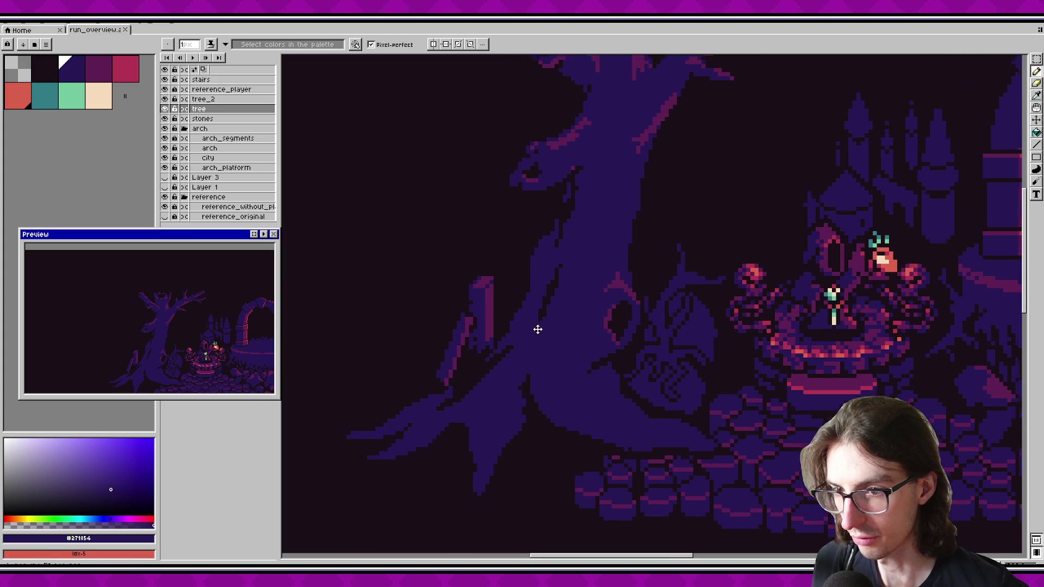
# Step: Pick near-black #1a1016 from the canvas and trial a dark stroke on the root, then undo it
pyautogui.keyDown('alt'); pyautogui.click(558, 299); pyautogui.keyUp('alt')
pyautogui.hscroll(2, 543, 310)
pyautogui.scroll(2, 490, 350)
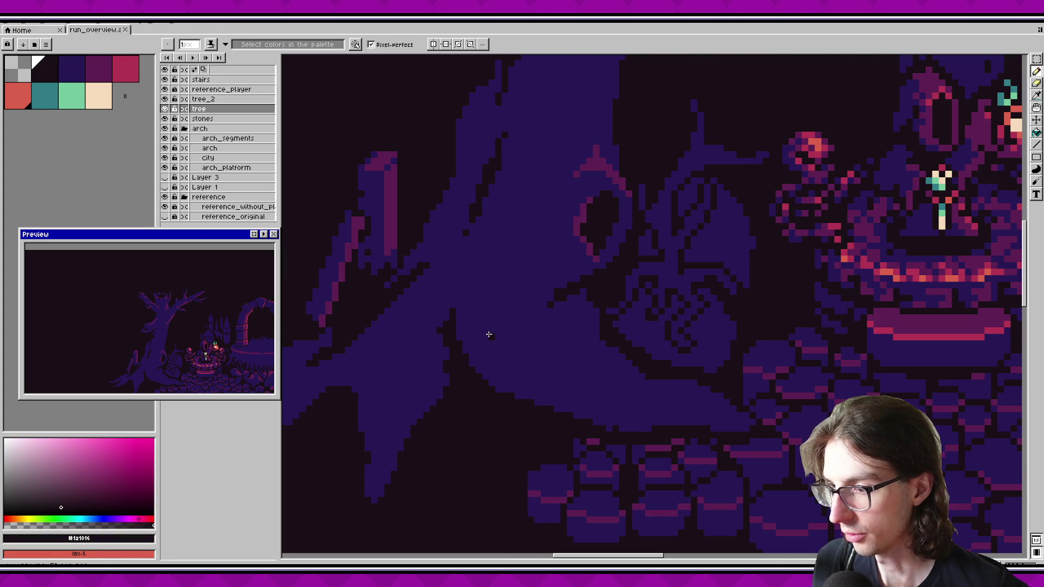
pyautogui.moveTo(504, 392); pyautogui.dragTo(479, 406)
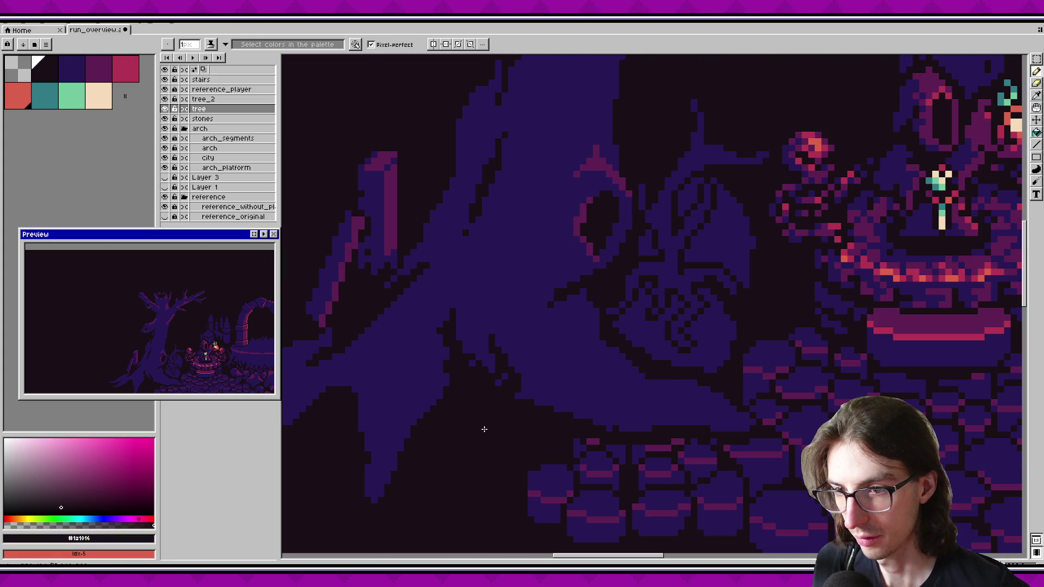
pyautogui.hotkey('ctrl', 'z')
# Step: Draw a dark line along the tree root's edge, correcting it once, and save
pyautogui.click(478, 349)
pyautogui.keyDown('shift'); pyautogui.click(516, 367); pyautogui.keyUp('shift')
pyautogui.keyDown('shift'); pyautogui.click(540, 400); pyautogui.keyUp('shift')
pyautogui.hotkey('ctrl', 'z')
pyautogui.keyDown('shift'); pyautogui.click(545, 407); pyautogui.keyUp('shift')
pyautogui.moveTo(491, 366); pyautogui.dragTo(483, 335)
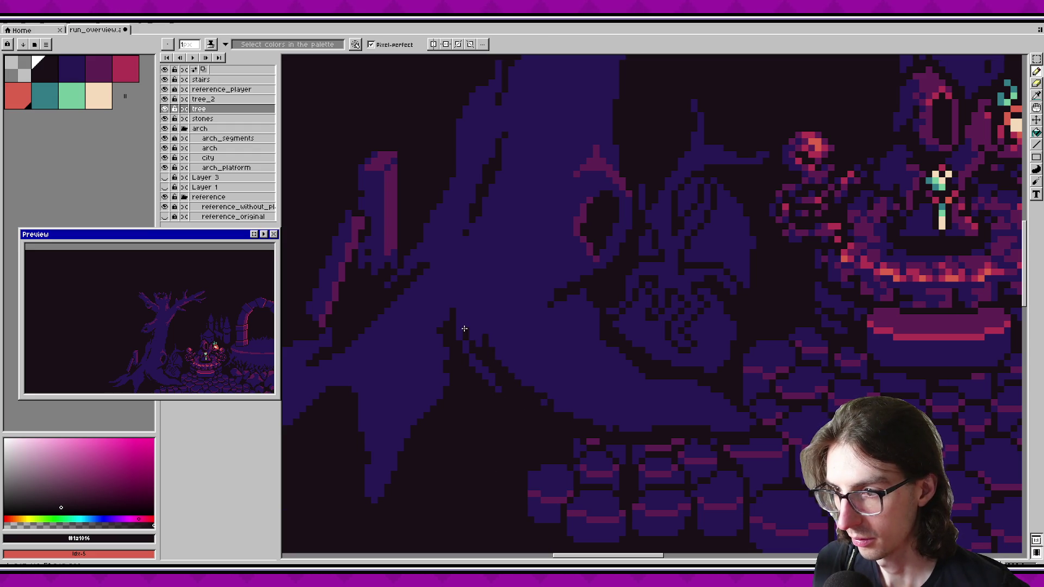
pyautogui.press('v')
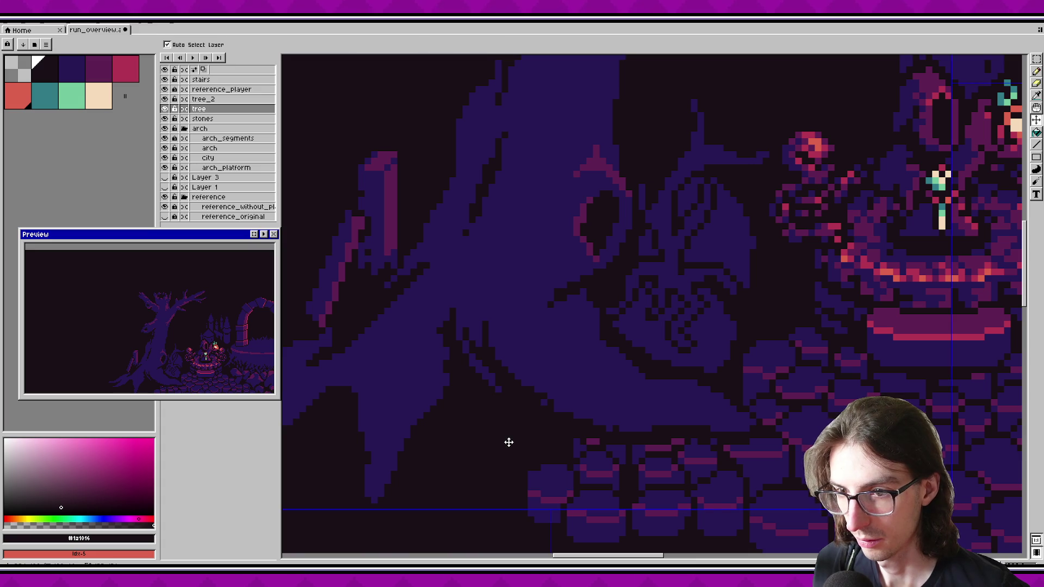
pyautogui.press('b')
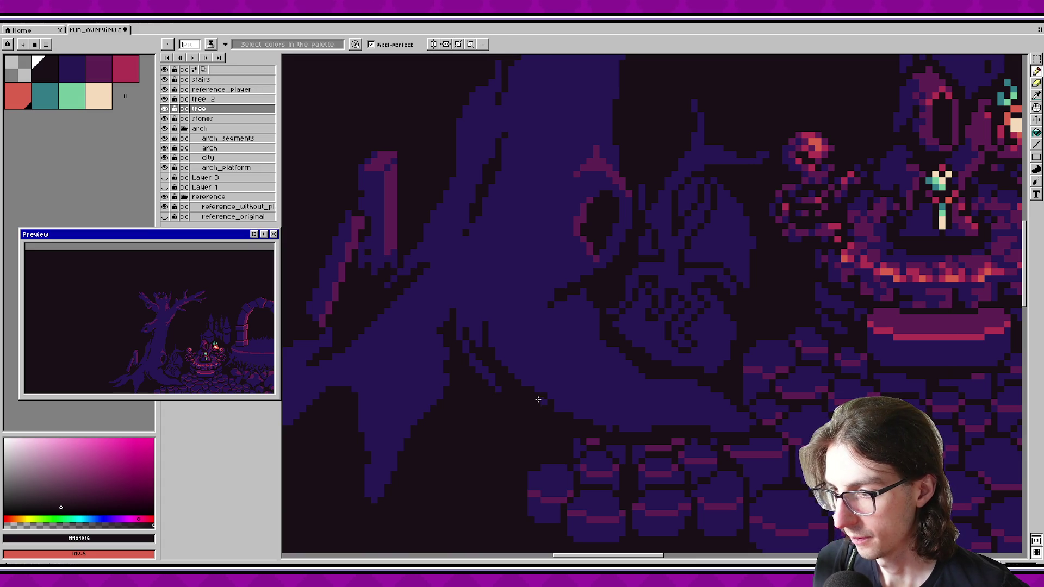
pyautogui.hotkey('ctrl', 's')
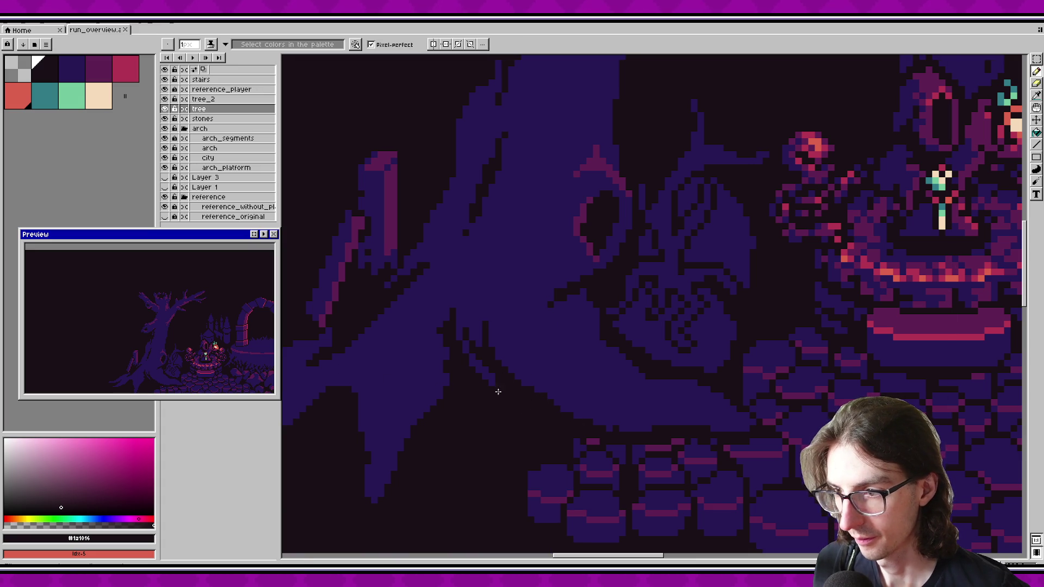
pyautogui.hotkey('ctrl', 's')
# Step: Paint dark pixels where the root meets the cobblestones and along the root base, saving
pyautogui.scroll(2, 511, 402)
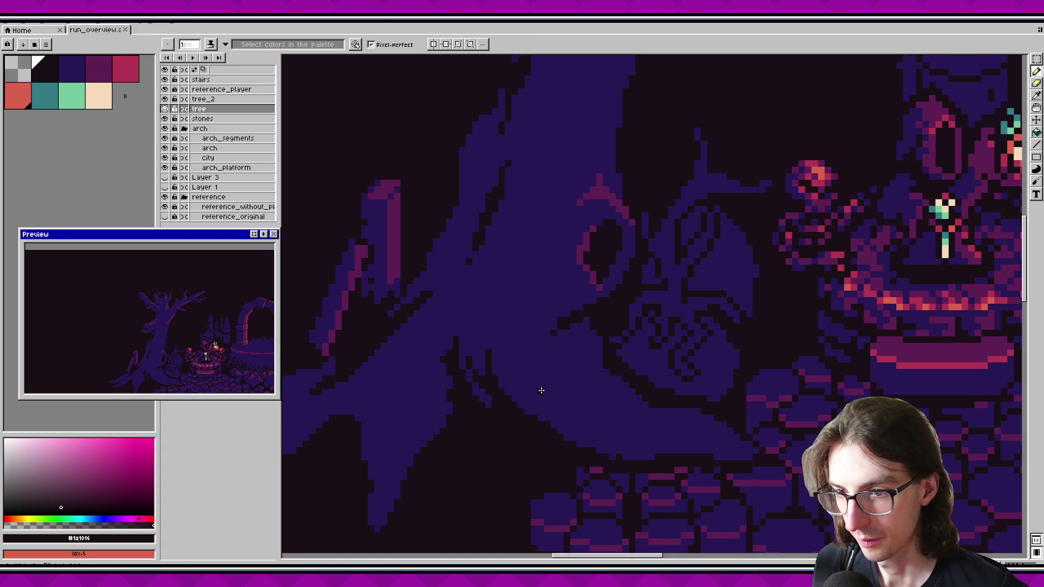
pyautogui.hscroll(2, 515, 351)
pyautogui.hscroll(1, 515, 351)
pyautogui.hscroll(2, 494, 390)
pyautogui.moveTo(441, 422); pyautogui.dragTo(447, 438)
pyautogui.hotkey('ctrl', 's')
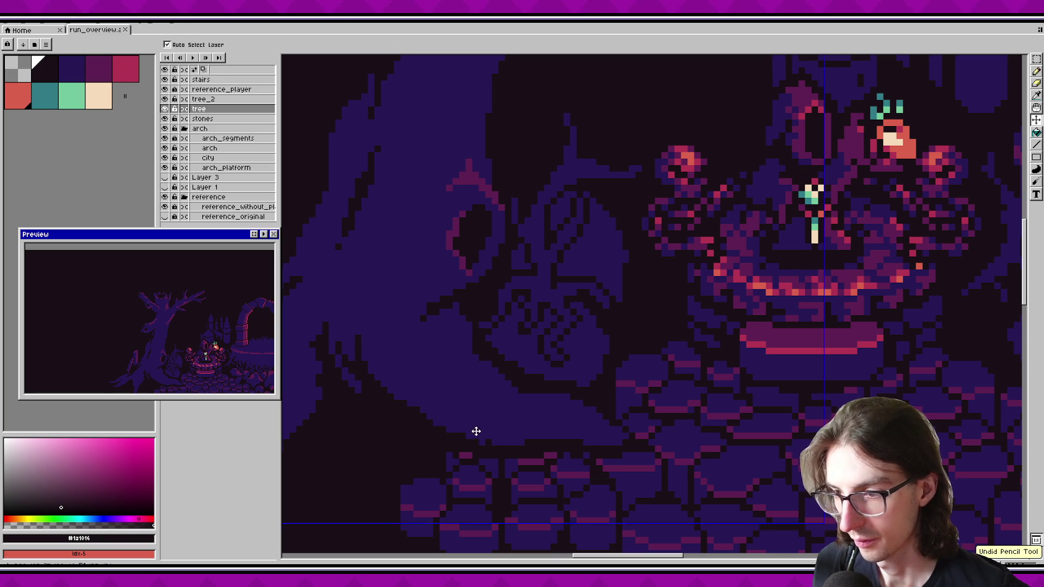
pyautogui.moveTo(524, 415); pyautogui.dragTo(507, 424)
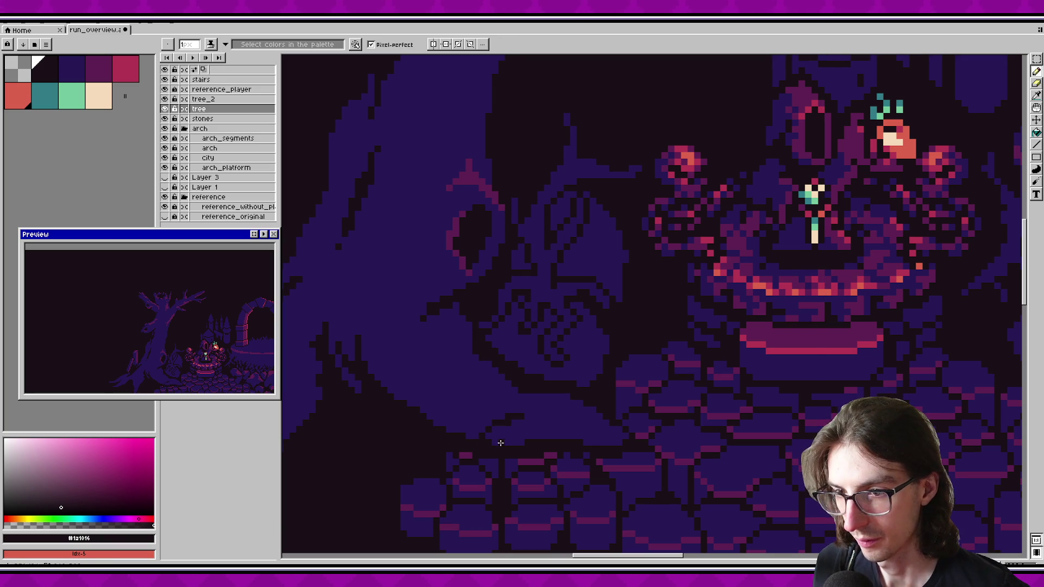
pyautogui.hotkey('ctrl', 's')
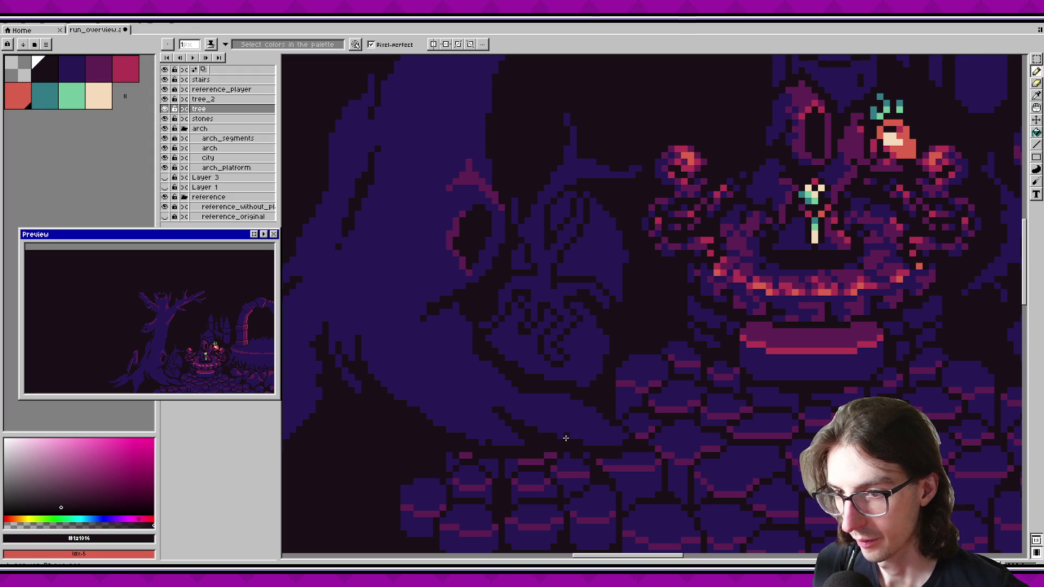
pyautogui.hotkey('ctrl', 's')
pyautogui.scroll(-3, 566, 421)
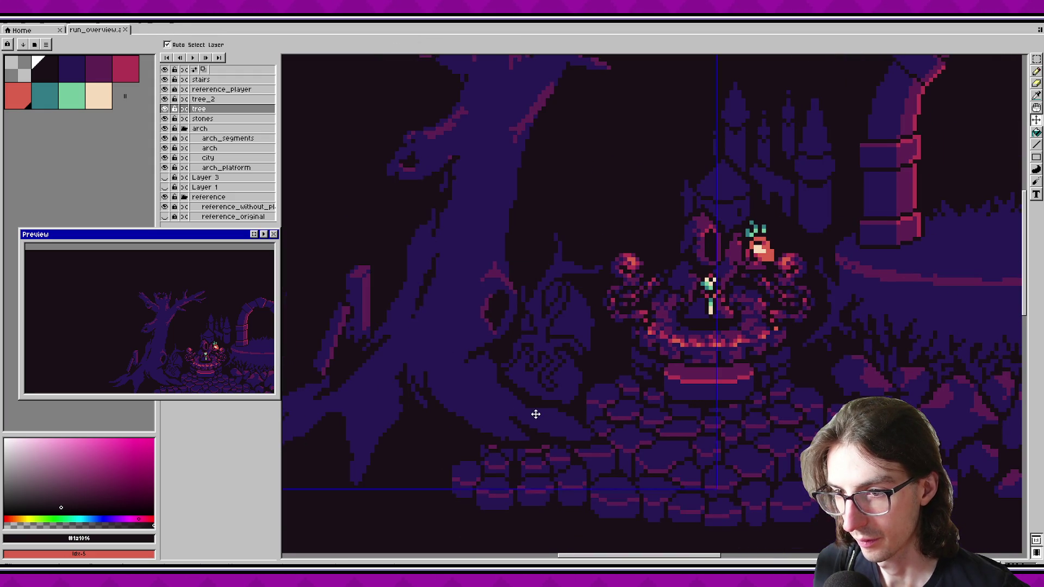
# Step: Undo the last trunk stroke and save the scene
pyautogui.scroll(-1, 535, 414)
pyautogui.scroll(1, 587, 482)
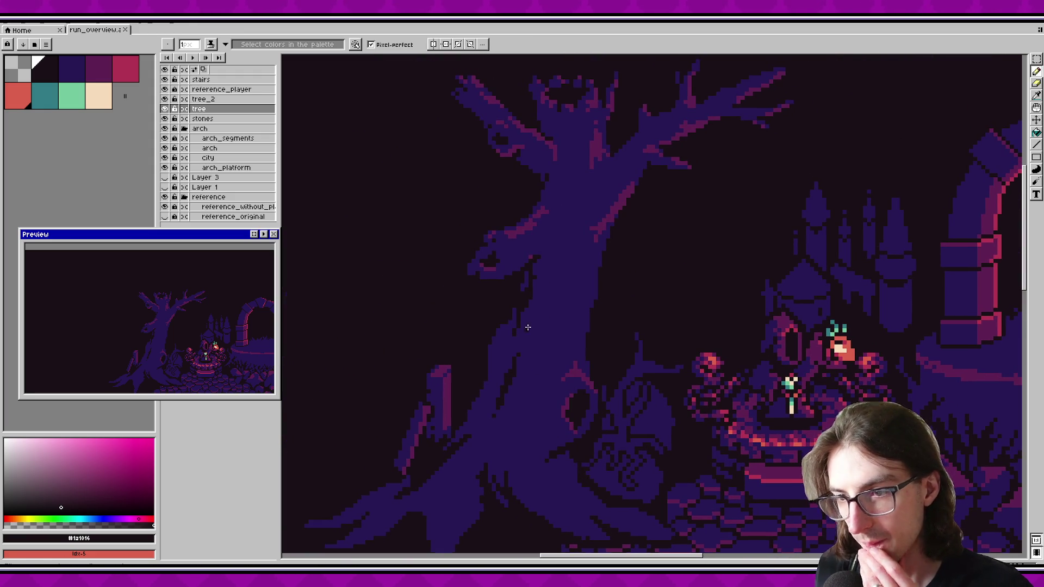
pyautogui.scroll(1, 530, 343)
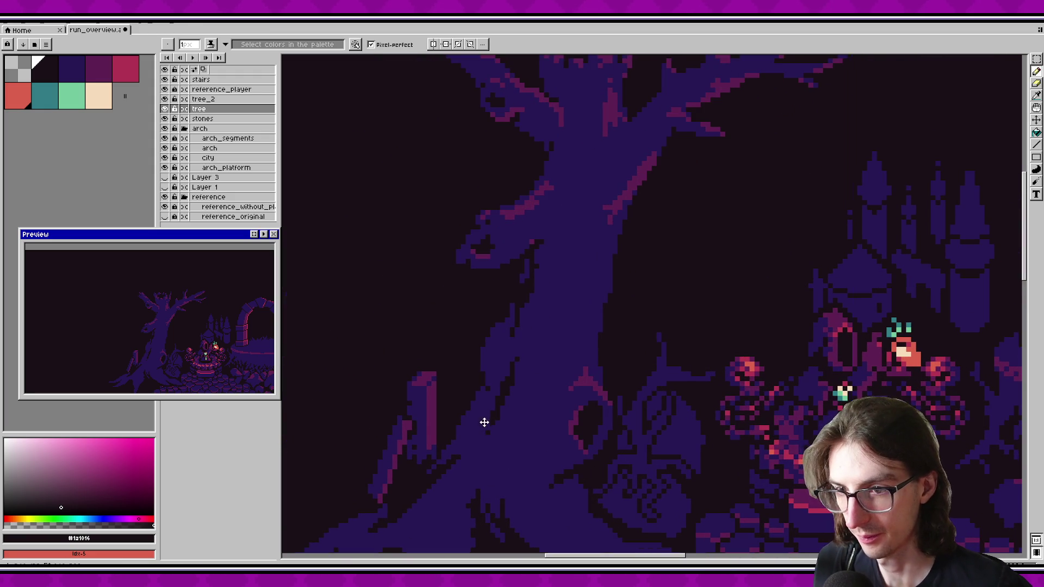
pyautogui.hotkey('ctrl', 's')
pyautogui.scroll(-2, 483, 381)
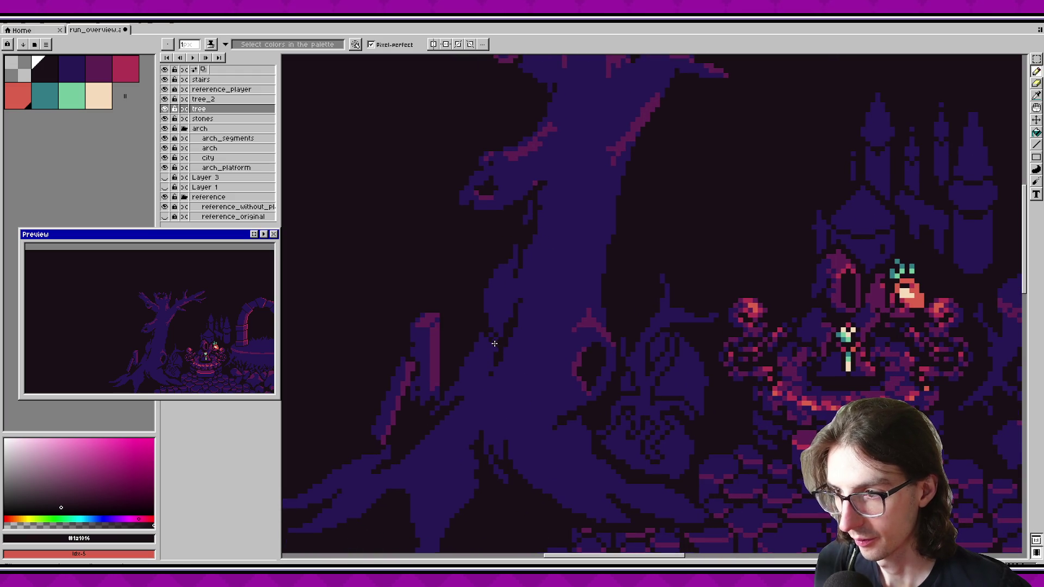
pyautogui.press('v')
pyautogui.hotkey('ctrl', 'z')
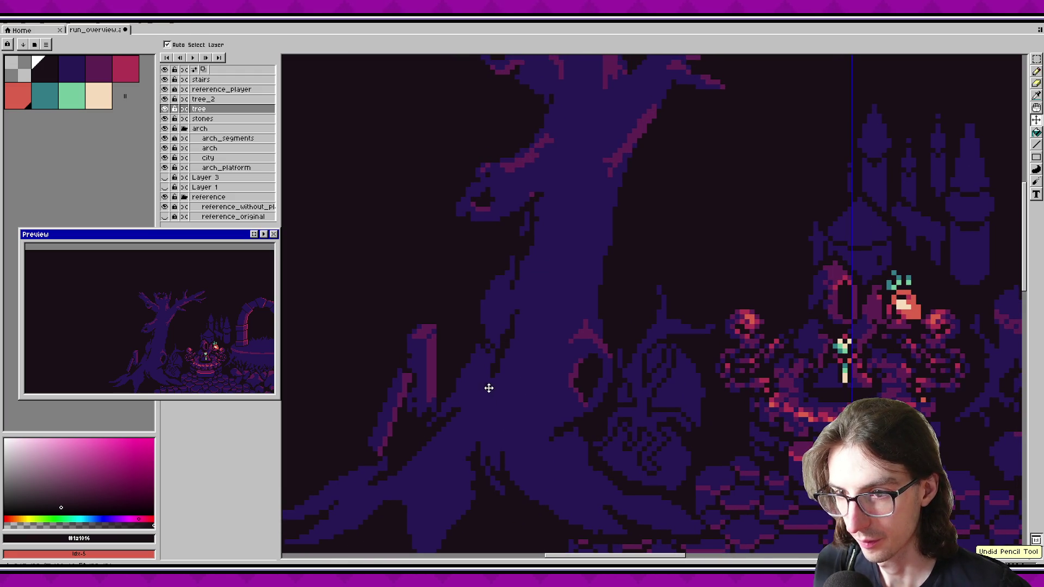
pyautogui.press('b')
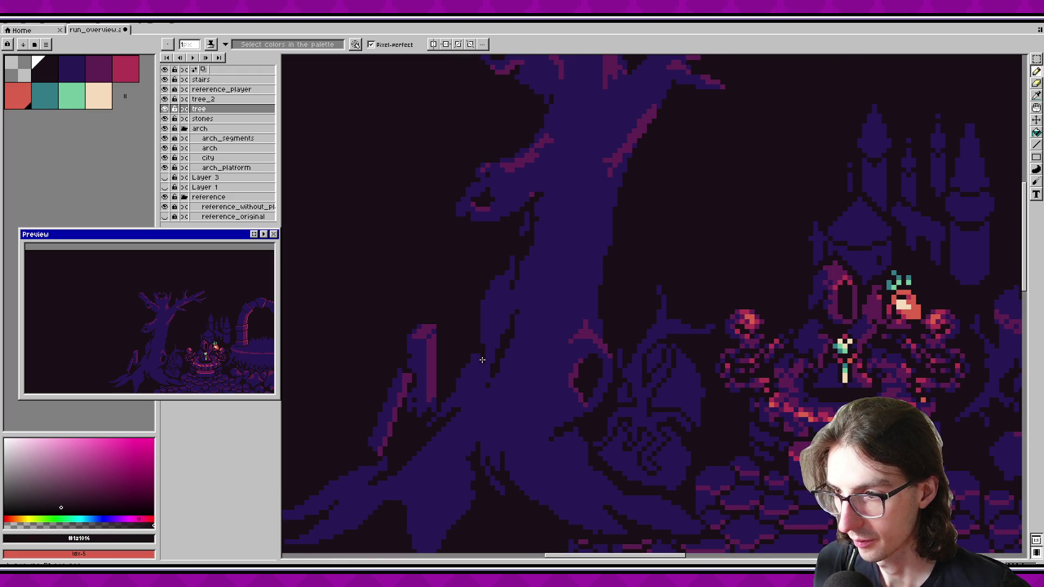
pyautogui.hotkey('ctrl', 's')
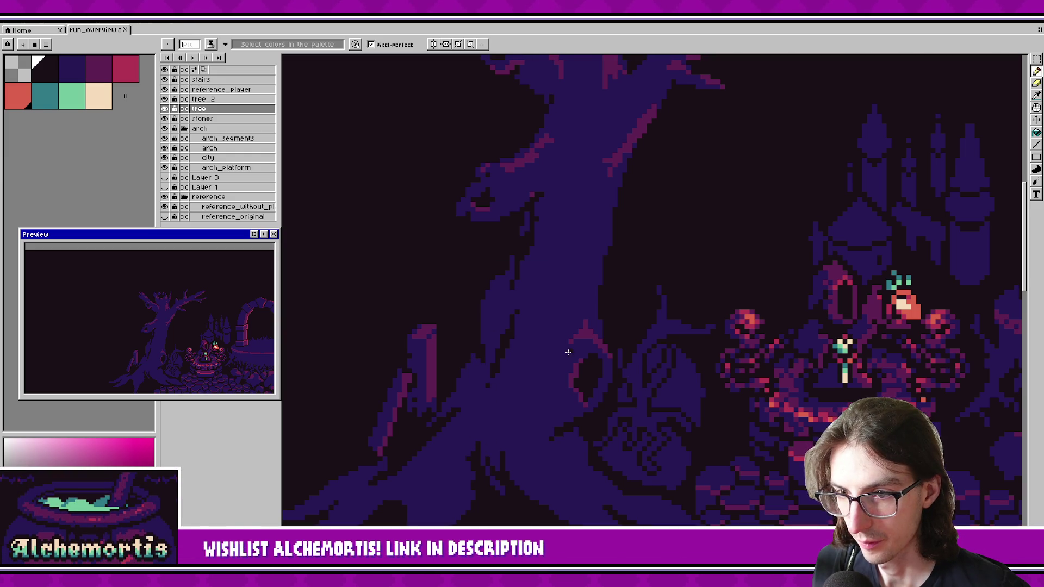
# Step: Select a rectangular patch of the tree trunk, nudge it into place, and save
pyautogui.moveTo(568, 353); pyautogui.dragTo(536, 408)
pyautogui.press('m')
pyautogui.moveTo(464, 349)
pyautogui.mouseDown()
pyautogui.moveTo(515, 439)
pyautogui.moveTo(489, 413)
pyautogui.mouseUp()
pyautogui.hotkey('ctrl', 't')
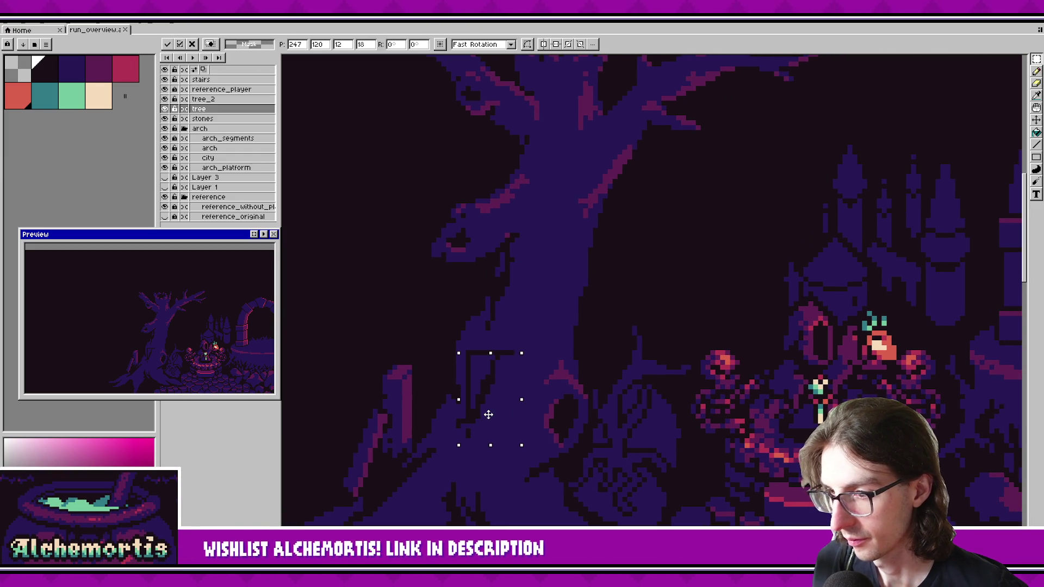
pyautogui.press('b')
pyautogui.keyDown('alt'); pyautogui.click(467, 413); pyautogui.keyUp('alt')
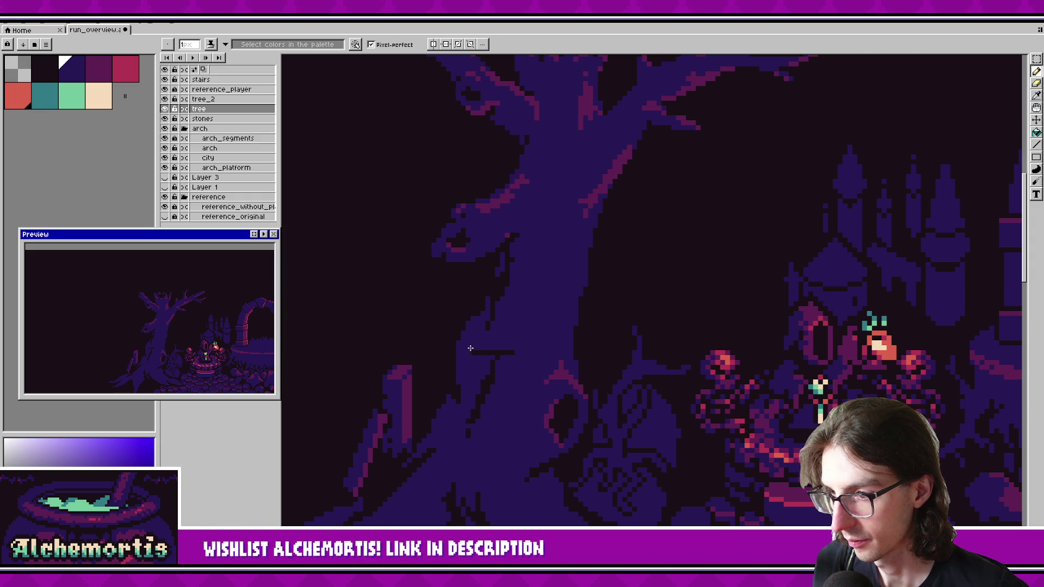
pyautogui.hotkey('ctrl', 's')
# Step: Pick dark purple as the drawing colour
pyautogui.scroll(-2, 564, 336)
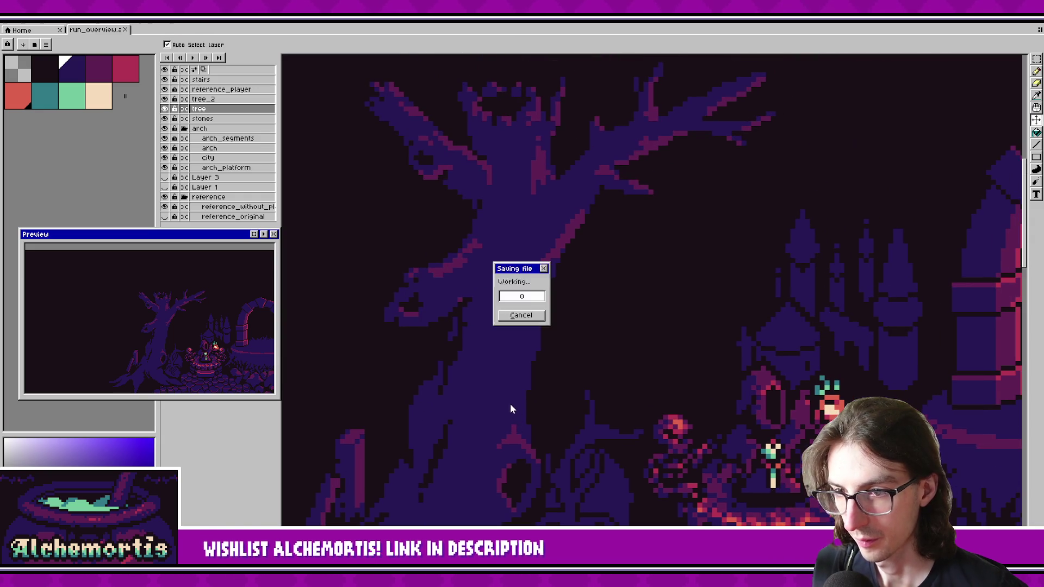
pyautogui.keyDown('alt'); pyautogui.click(540, 263); pyautogui.keyUp('alt')
pyautogui.scroll(3, 525, 354)
pyautogui.scroll(1, 525, 354)
# Step: Paint a pink highlight along the trunk's right edge, extending it upward, and save
pyautogui.moveTo(540, 342); pyautogui.dragTo(525, 293)
pyautogui.moveTo(538, 351); pyautogui.dragTo(510, 436)
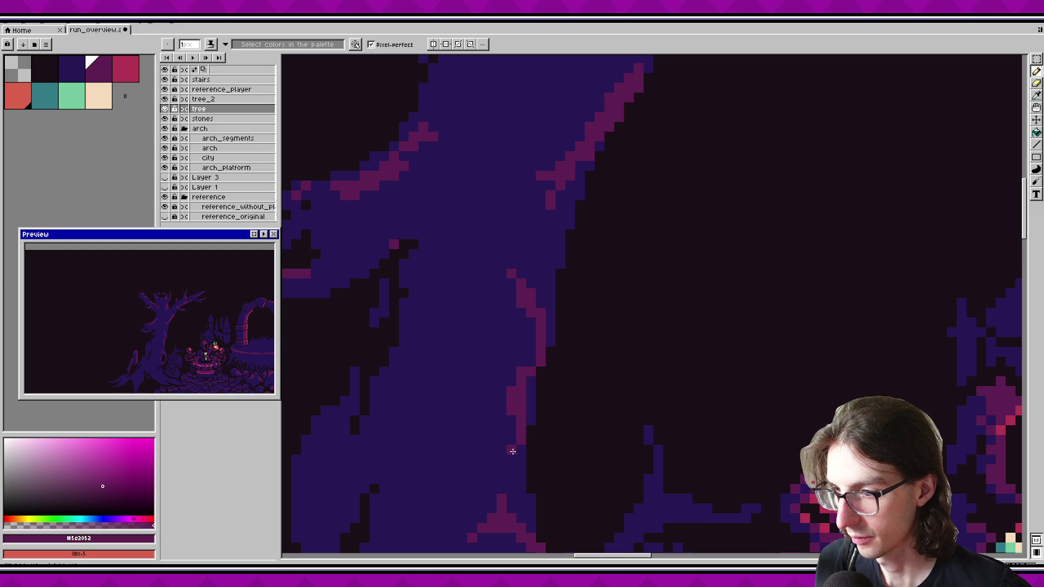
pyautogui.hotkey('ctrl', 's')
pyautogui.moveTo(528, 350)
pyautogui.mouseDown()
pyautogui.moveTo(543, 310)
pyautogui.moveTo(511, 243)
pyautogui.moveTo(540, 243)
pyautogui.mouseUp()
pyautogui.hotkey('ctrl', 's')
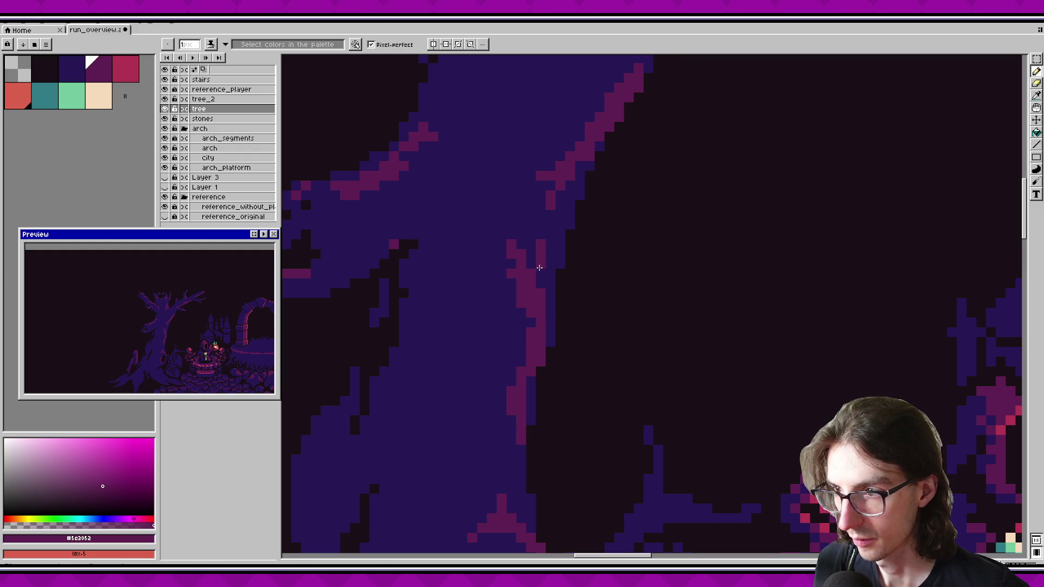
# Step: Undo the last two pink highlight strokes and save
pyautogui.hotkey('ctrl', 'z')
pyautogui.moveTo(437, 401); pyautogui.dragTo(475, 333)
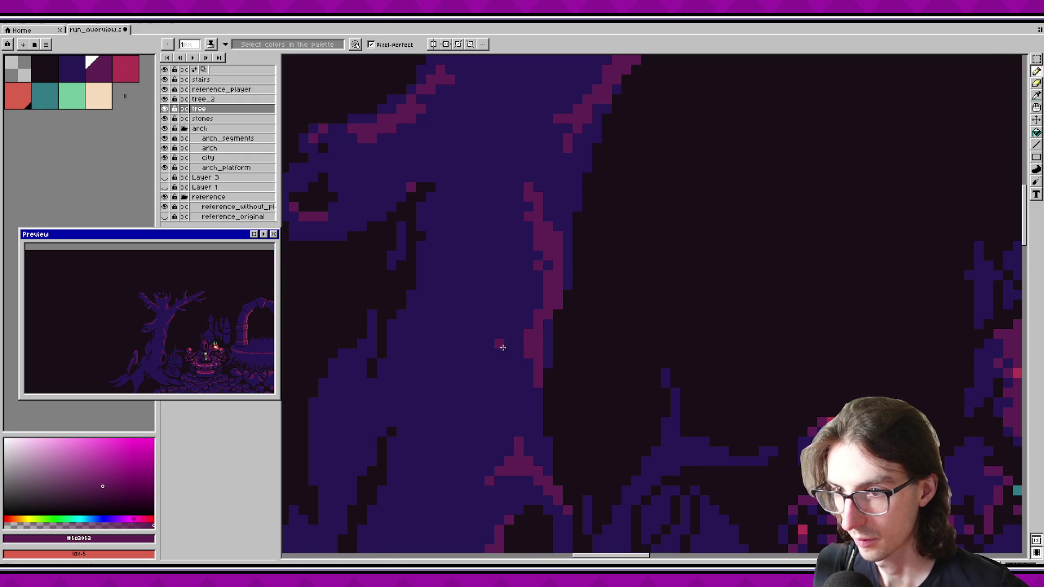
pyautogui.hotkey('ctrl', 'z')
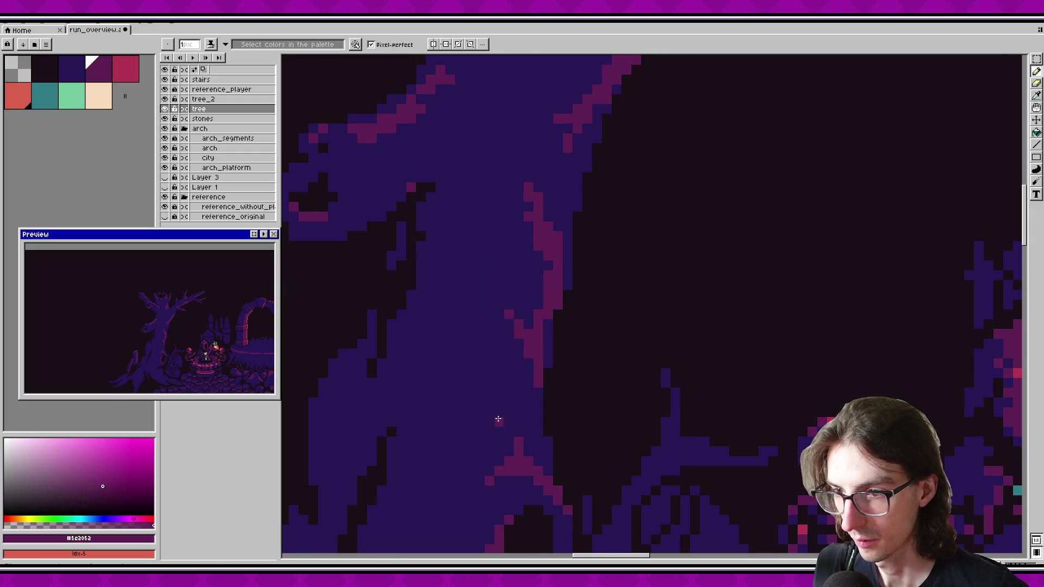
pyautogui.moveTo(481, 365); pyautogui.dragTo(473, 320)
pyautogui.hotkey('ctrl', 's')
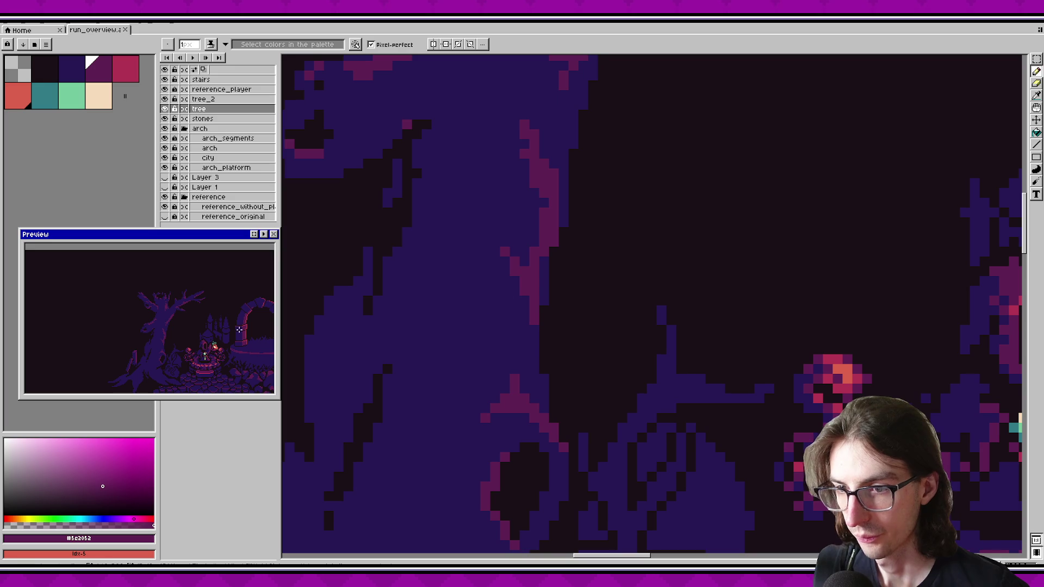
pyautogui.moveTo(470, 221)
pyautogui.mouseDown()
pyautogui.moveTo(517, 424)
pyautogui.moveTo(496, 466)
pyautogui.moveTo(477, 337)
pyautogui.moveTo(501, 370)
pyautogui.moveTo(469, 406)
pyautogui.mouseUp()
pyautogui.hotkey('ctrl', 's')
# Step: Paint magenta #5c2052 highlight pixels on the trunk and save
pyautogui.keyDown('alt'); pyautogui.click(424, 370); pyautogui.keyUp('alt')
pyautogui.moveTo(427, 348); pyautogui.dragTo(436, 365)
pyautogui.scroll(-2, 484, 284)
pyautogui.hotkey('ctrl', 's')
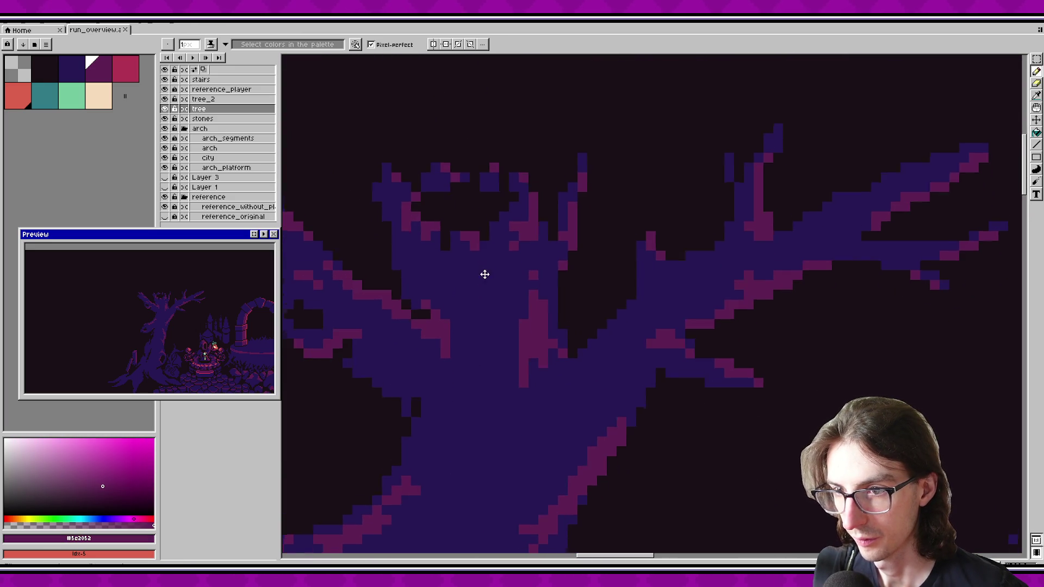
pyautogui.scroll(2, 480, 368)
# Step: Darken the trunk's left edge with near-black #1a1016, then reselect trunk blue #271854
pyautogui.keyDown('alt'); pyautogui.click(411, 353); pyautogui.keyUp('alt')
pyautogui.moveTo(409, 350); pyautogui.dragTo(403, 289)
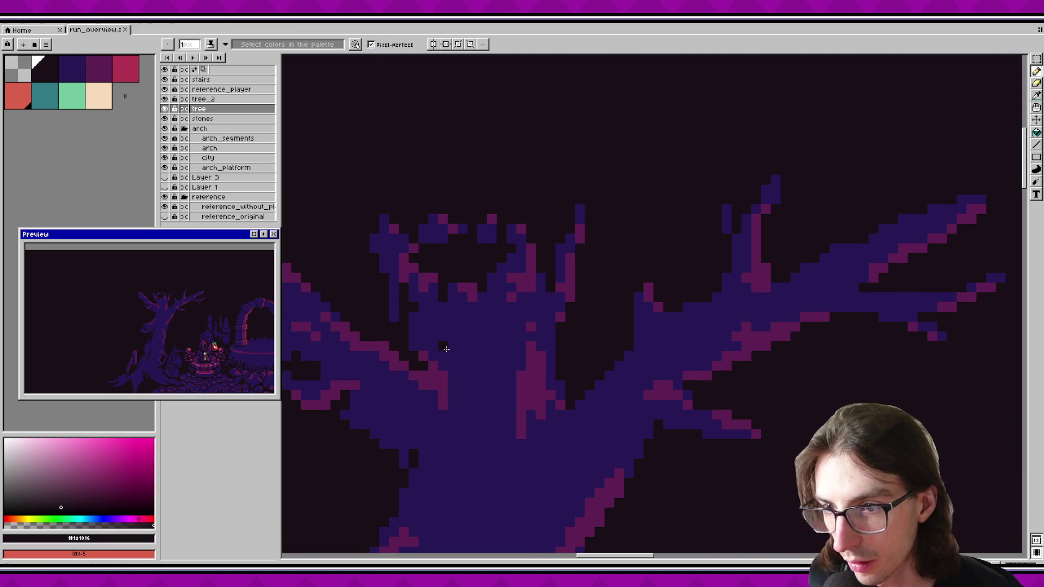
pyautogui.keyDown('alt'); pyautogui.click(436, 299); pyautogui.keyUp('alt')
pyautogui.scroll(-4, 446, 326)
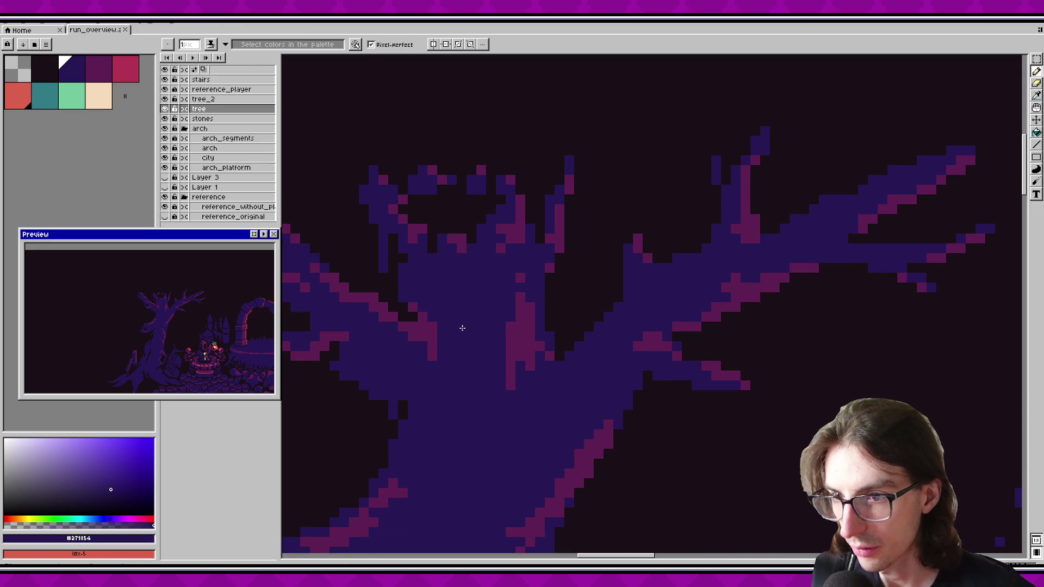
pyautogui.scroll(-5, 481, 315)
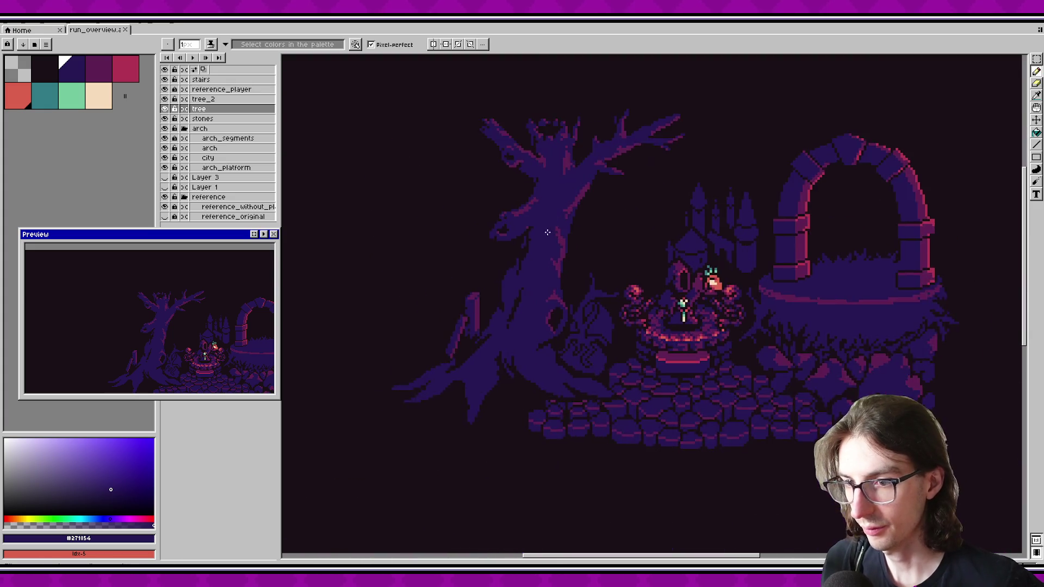
# Step: Sample near-black from the artwork and draw a dark line across the trunk where the branches split
pyautogui.scroll(5, 497, 433)
pyautogui.scroll(-1, 531, 365)
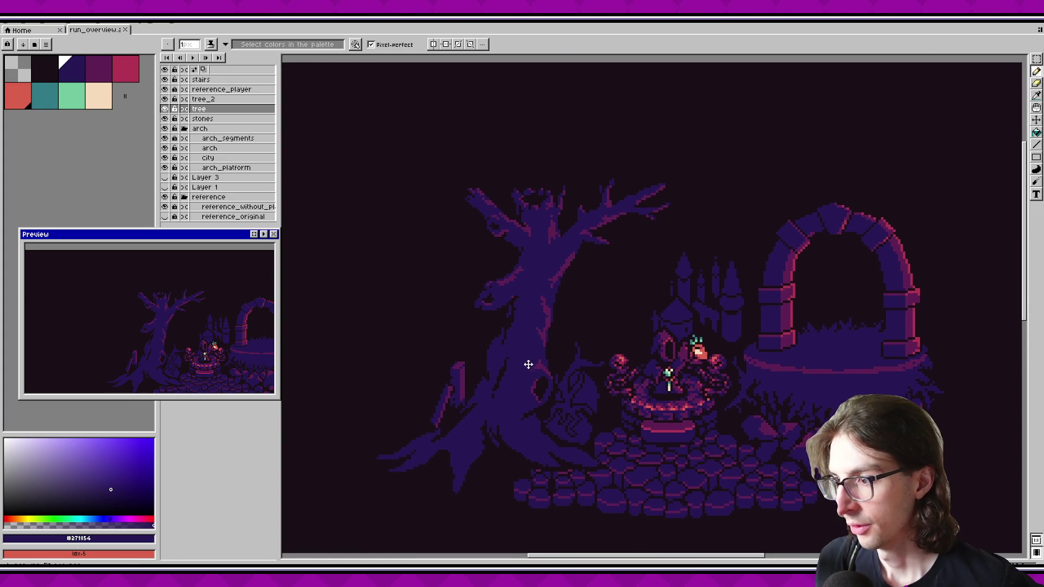
pyautogui.keyDown('alt'); pyautogui.click(542, 336); pyautogui.keyUp('alt')
pyautogui.scroll(2, 484, 402)
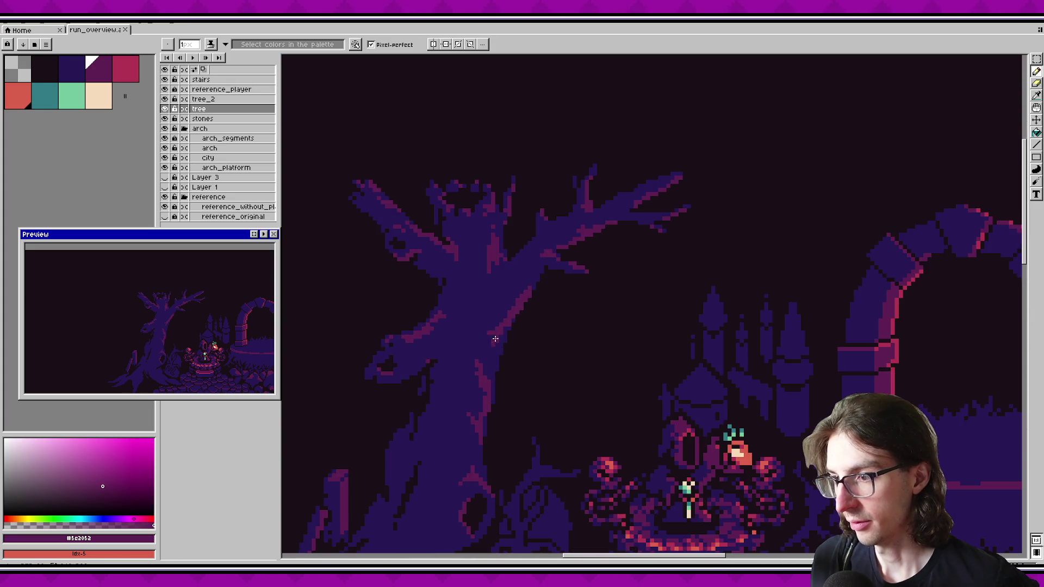
pyautogui.scroll(1, 522, 287)
pyautogui.keyDown('alt'); pyautogui.click(496, 255); pyautogui.keyUp('alt')
pyautogui.moveTo(492, 272)
pyautogui.mouseDown()
pyautogui.moveTo(467, 306)
pyautogui.moveTo(492, 272)
pyautogui.moveTo(478, 291)
pyautogui.mouseUp()
pyautogui.hotkey('ctrl', 'z')
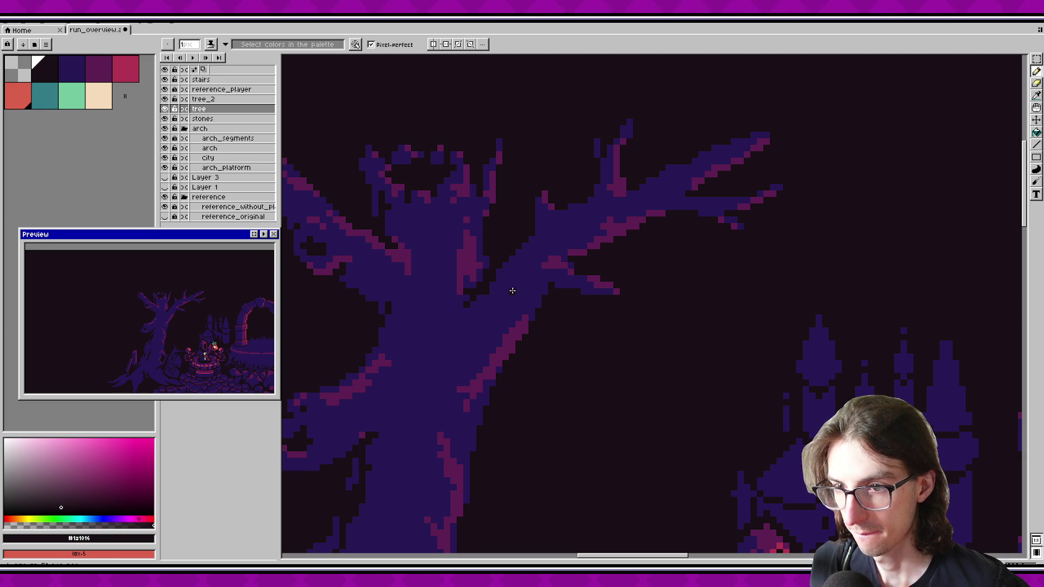
# Step: Sample the trunk's purple and pan up over the upper trunk
pyautogui.keyDown('alt'); pyautogui.click(468, 273); pyautogui.keyUp('alt')
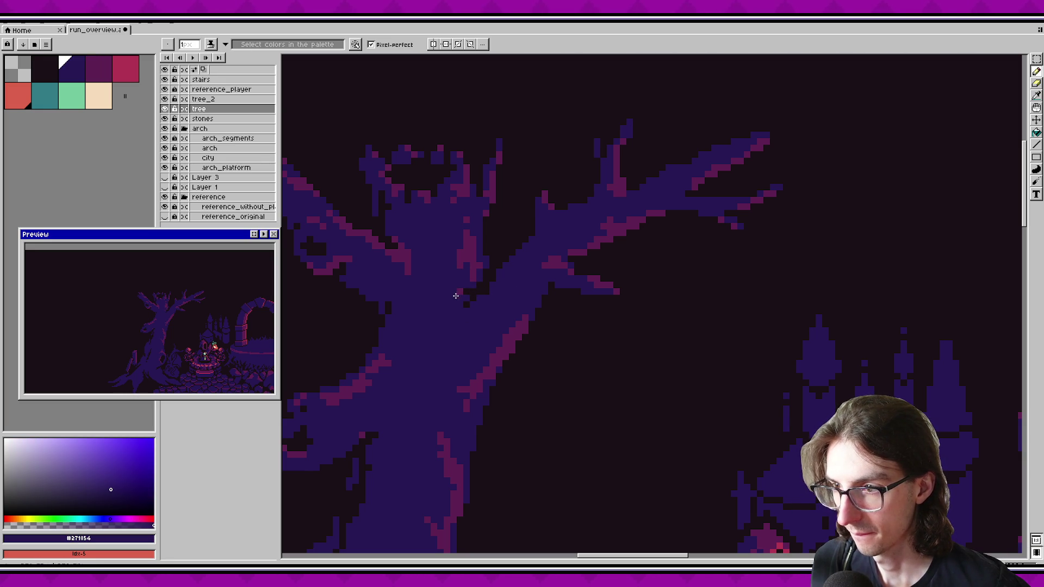
pyautogui.press('v')
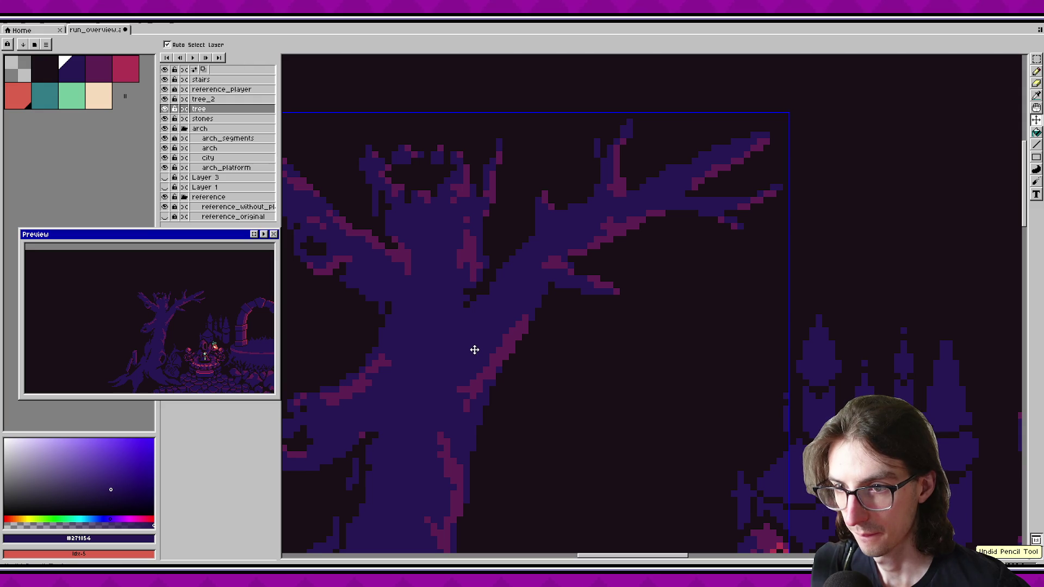
pyautogui.moveTo(473, 347); pyautogui.dragTo(482, 319)
pyautogui.press('b')
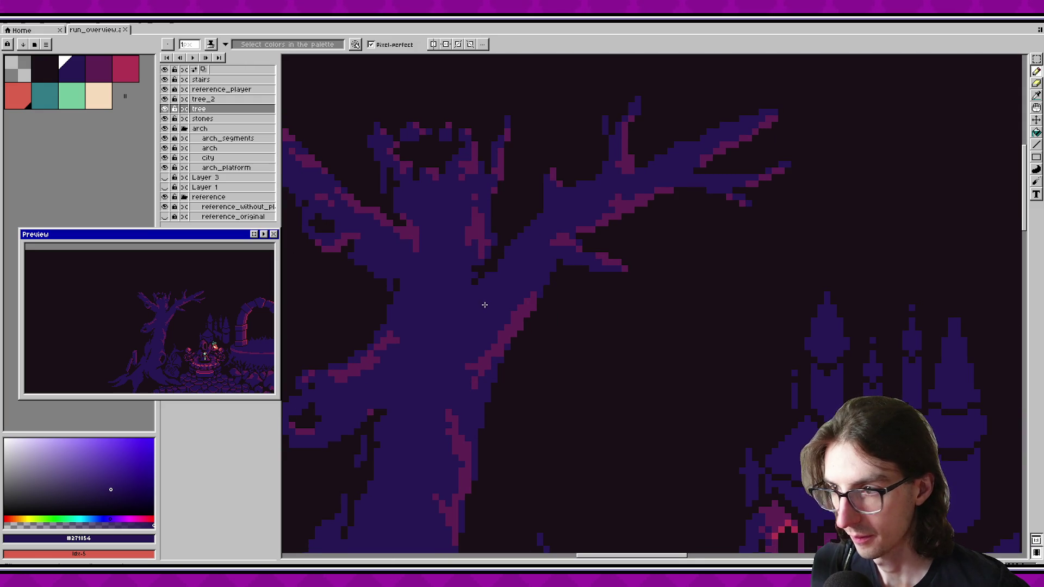
pyautogui.scroll(-3, 483, 313)
pyautogui.scroll(4, 466, 277)
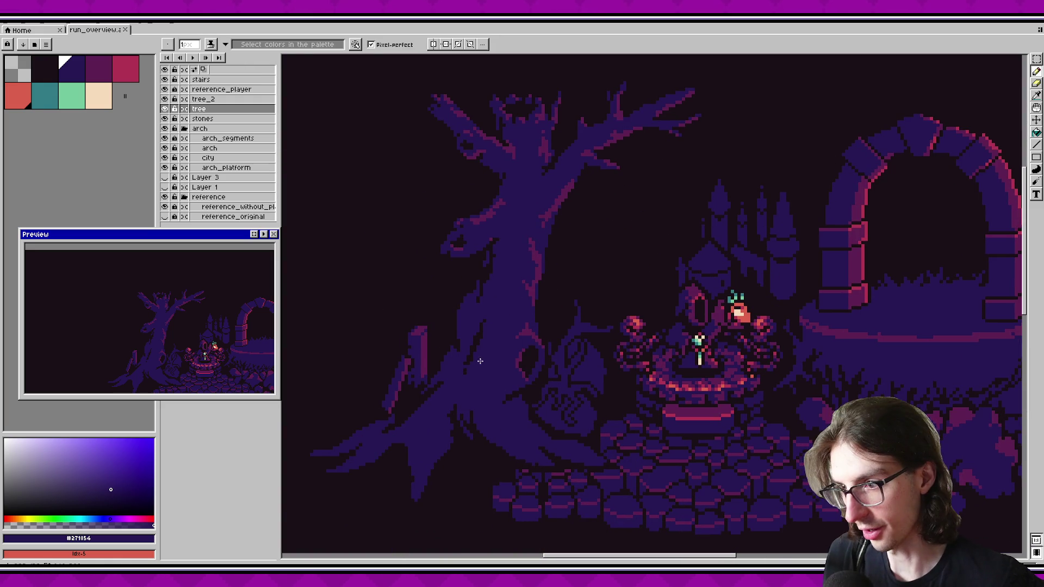
pyautogui.scroll(1, 488, 401)
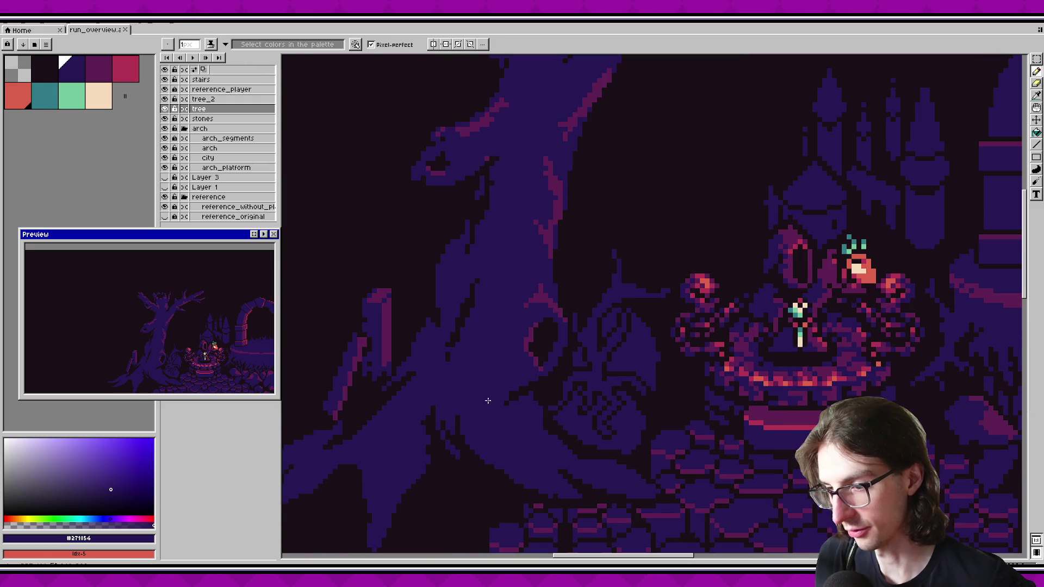
# Step: Sample the dark background and the tree's dark purple from the canvas, then save
pyautogui.press('alt')
pyautogui.keyDown('alt'); pyautogui.click(455, 430); pyautogui.keyUp('alt')
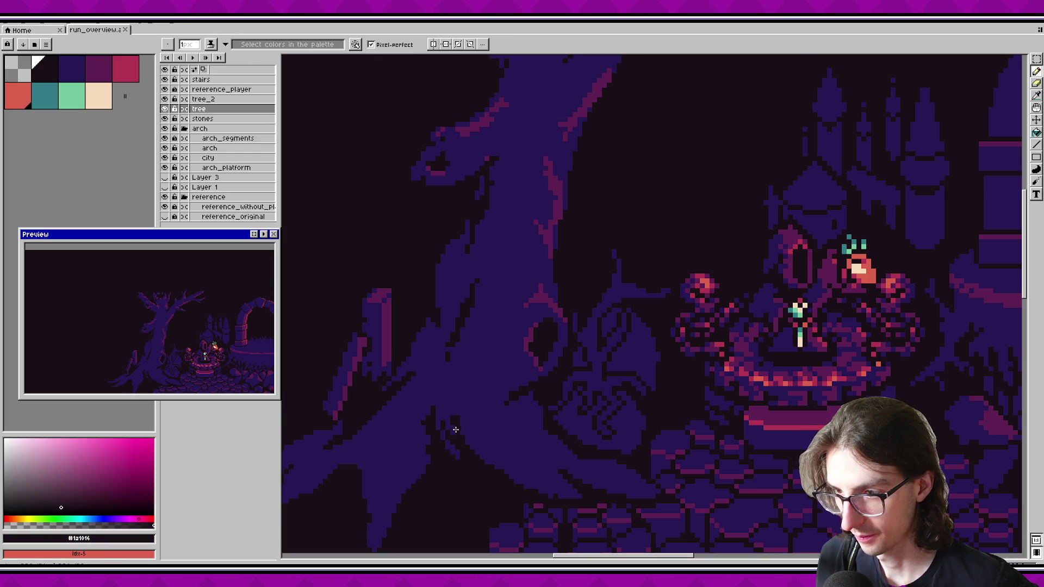
pyautogui.keyDown('alt'); pyautogui.click(450, 430); pyautogui.keyUp('alt')
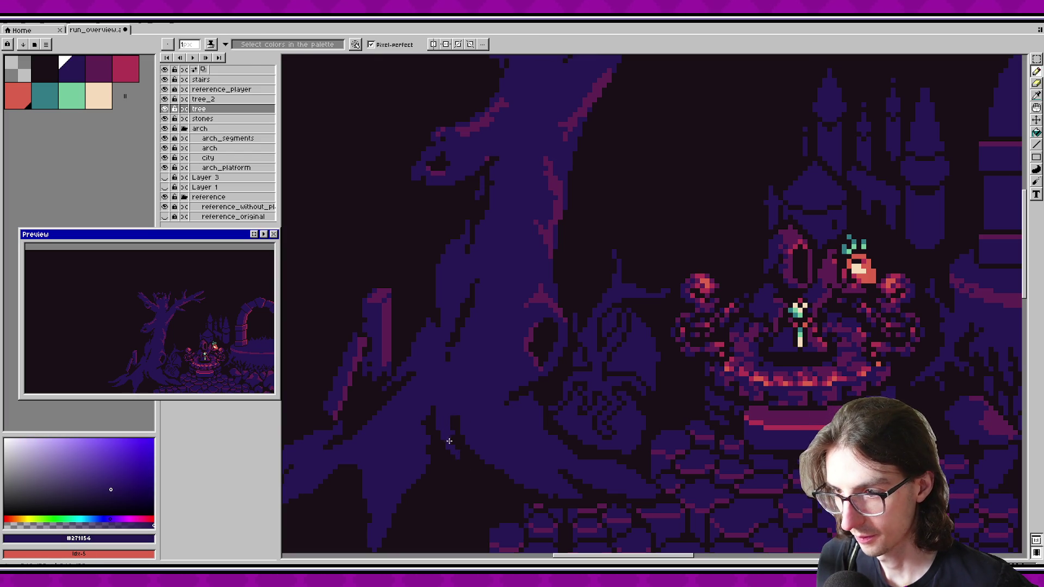
pyautogui.keyDown('alt'); pyautogui.click(456, 435); pyautogui.keyUp('alt')
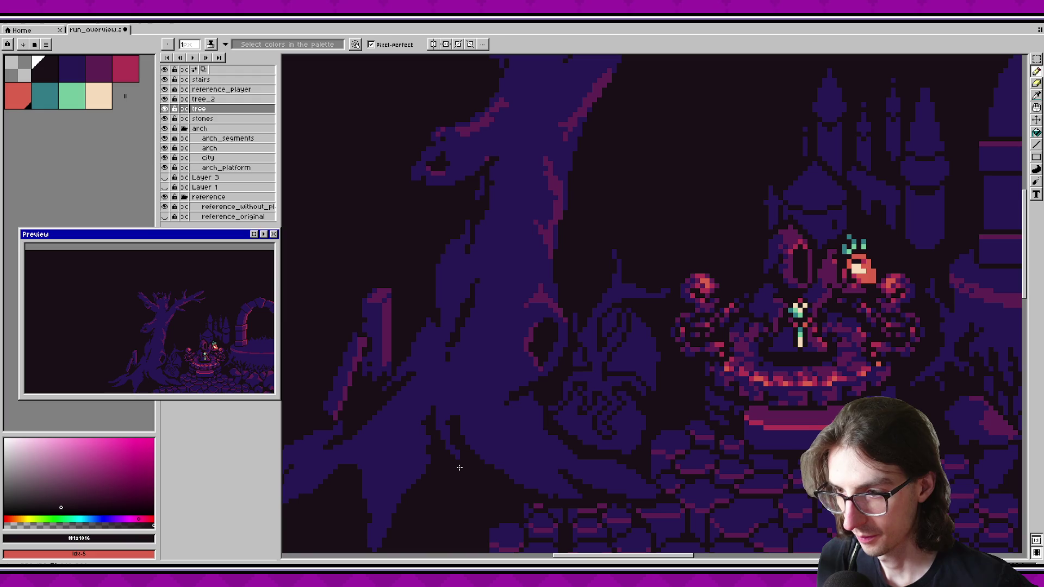
pyautogui.hotkey('ctrl', 's')
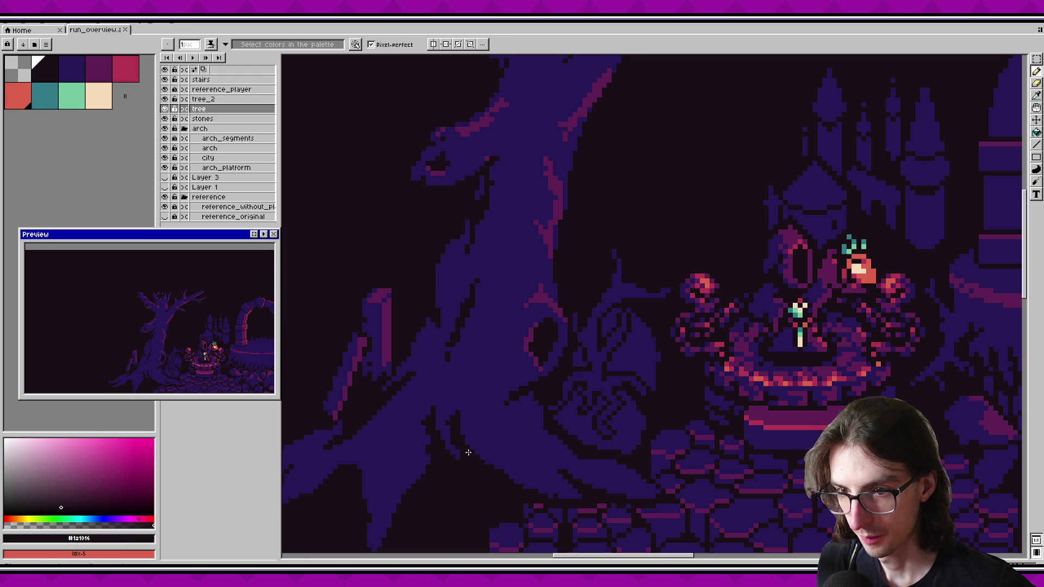
# Step: Draw a vertical dark-purple stroke up the trunk's lower edge and save
pyautogui.keyDown('alt'); pyautogui.click(457, 449); pyautogui.keyUp('alt')
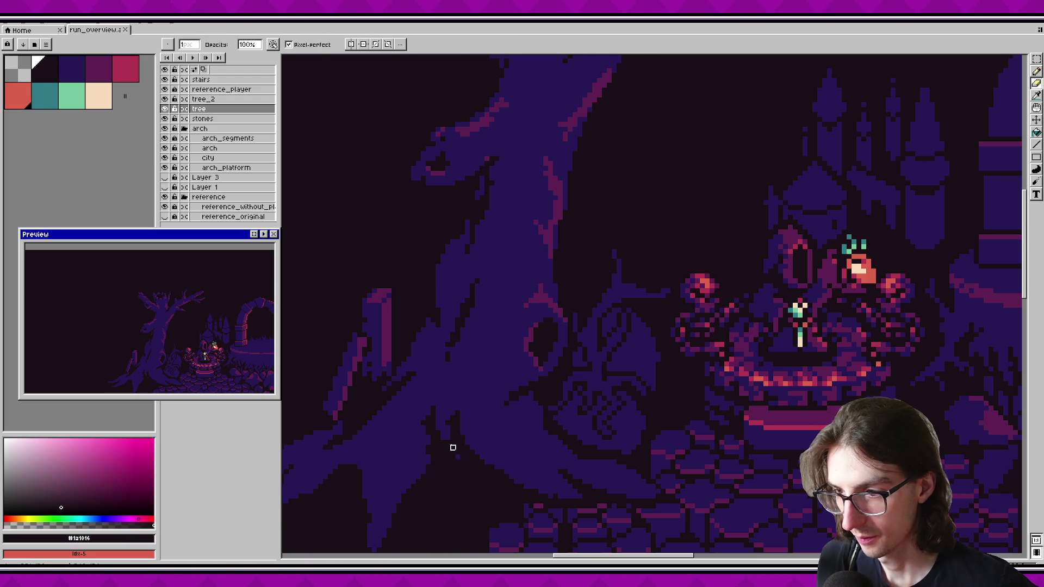
pyautogui.keyDown('alt'); pyautogui.click(448, 437); pyautogui.keyUp('alt')
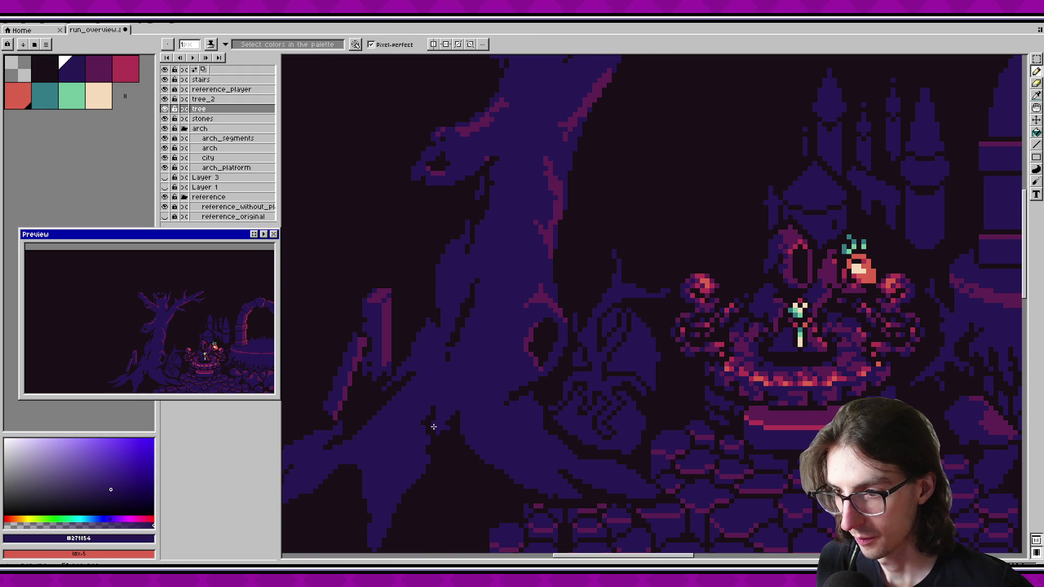
pyautogui.moveTo(458, 441); pyautogui.dragTo(453, 414)
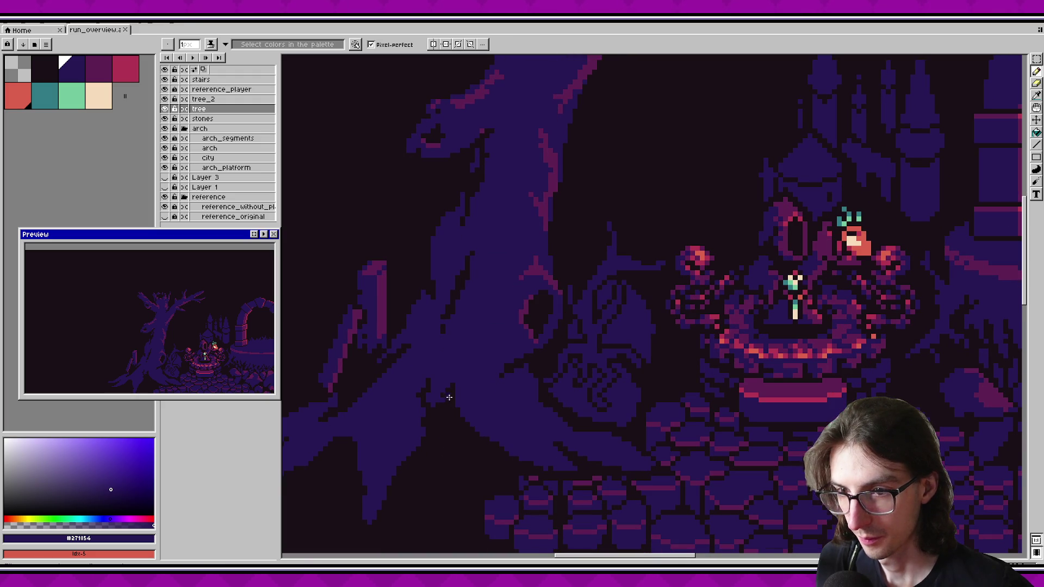
pyautogui.scroll(-2, 468, 391)
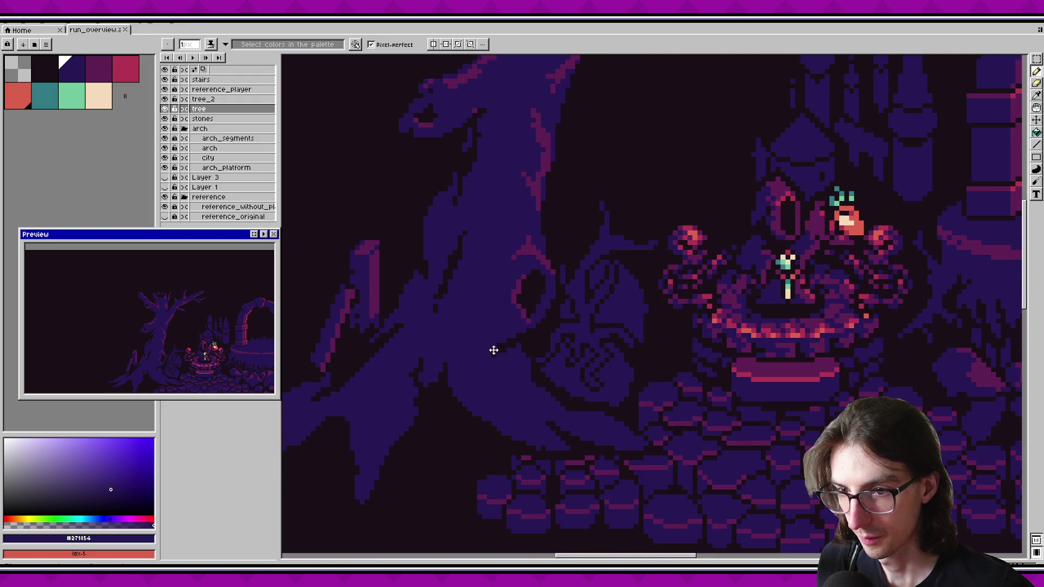
pyautogui.scroll(-1, 454, 352)
pyautogui.hotkey('ctrl', 's')
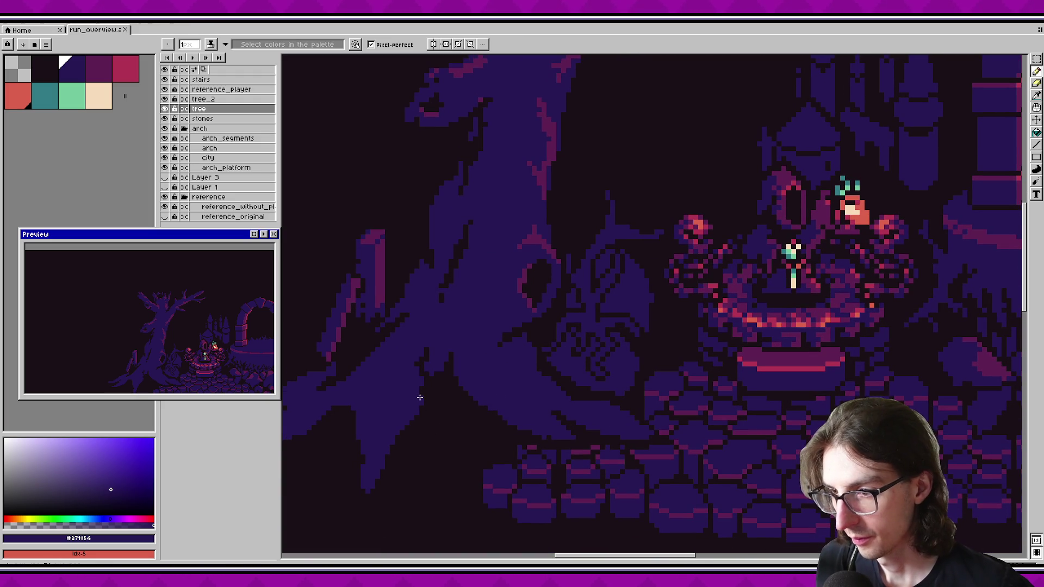
# Step: Draw a dark outline stroke down the trunk edge, undo the stray pixel, and save
pyautogui.scroll(-3, 466, 390)
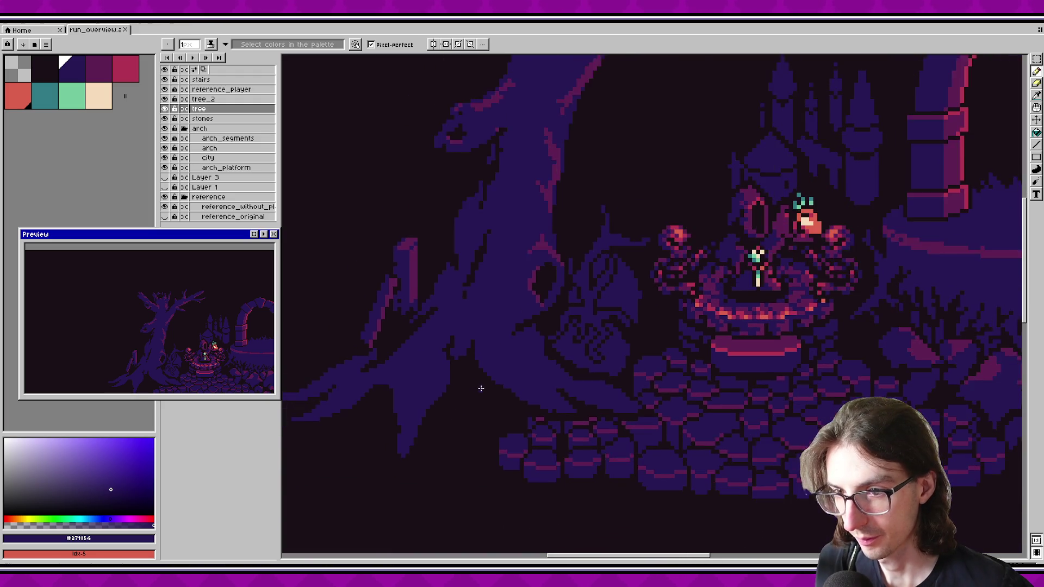
pyautogui.scroll(4, 396, 373)
pyautogui.keyDown('alt'); pyautogui.click(384, 310); pyautogui.keyUp('alt')
pyautogui.scroll(-1, 402, 337)
pyautogui.moveTo(408, 388)
pyautogui.mouseDown()
pyautogui.moveTo(412, 332)
pyautogui.moveTo(429, 304)
pyautogui.mouseUp()
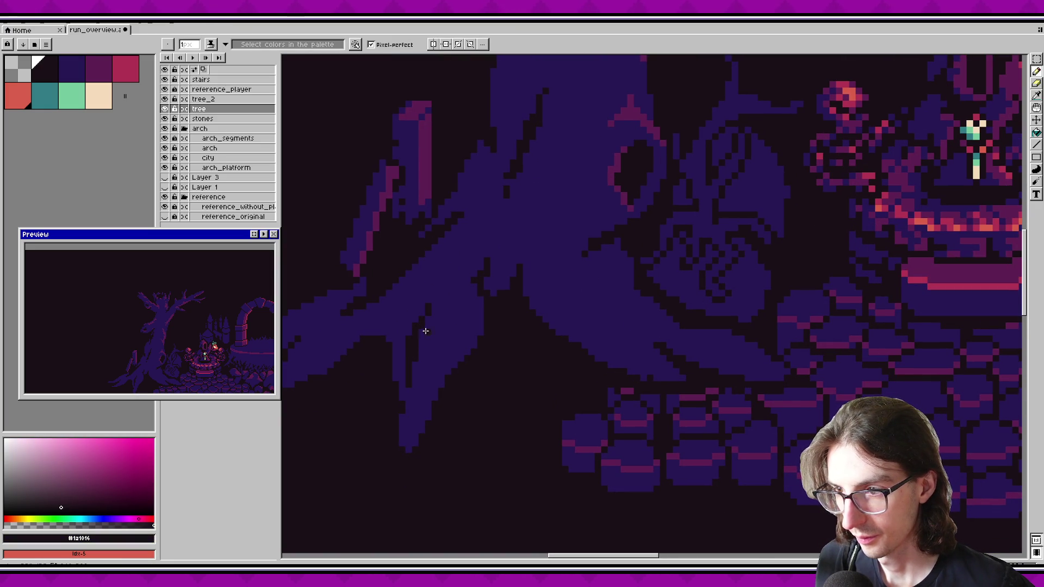
pyautogui.press('v')
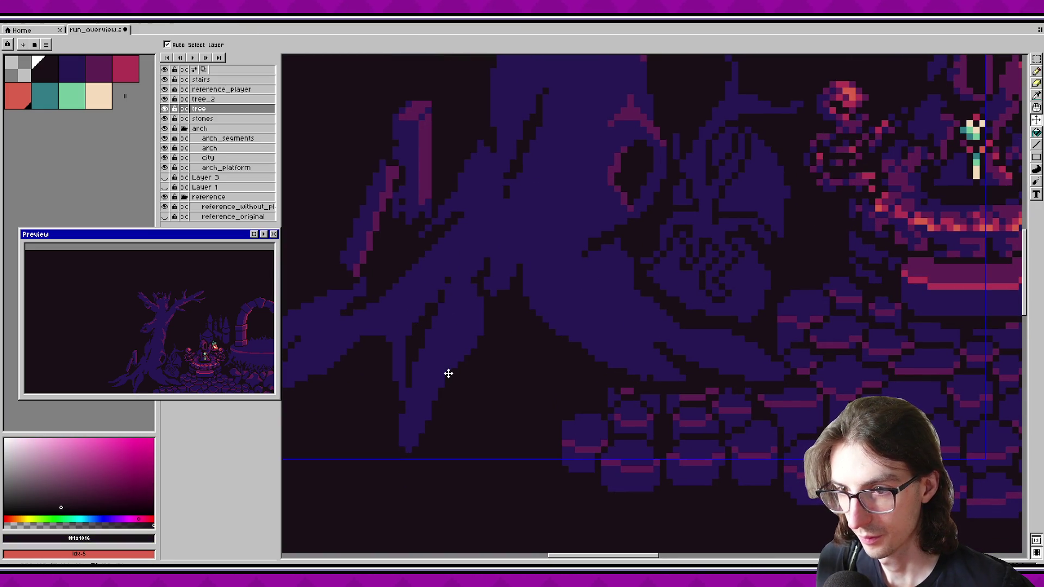
pyautogui.hotkey('ctrl', 'z')
pyautogui.press('b')
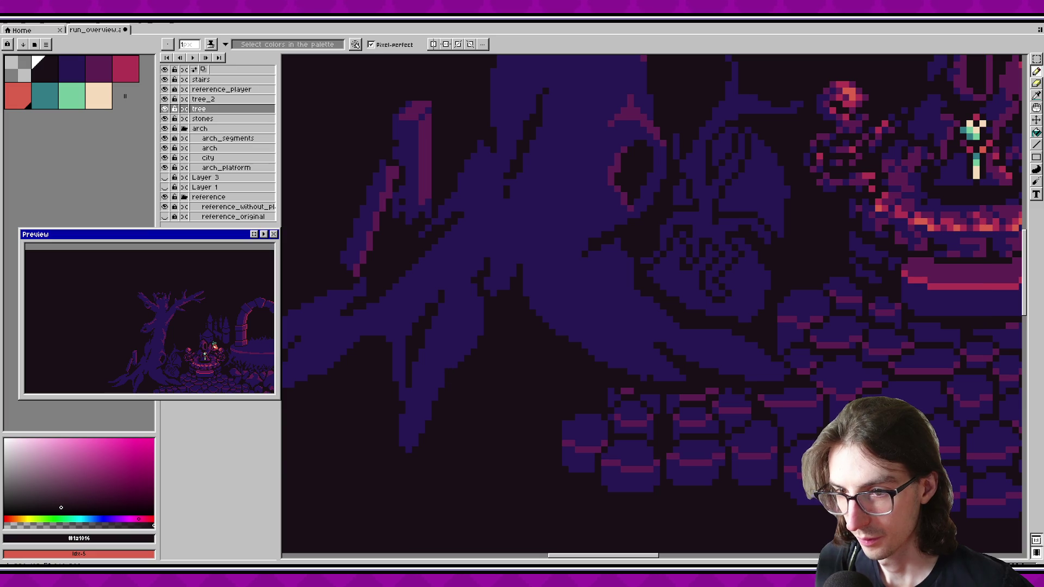
pyautogui.hotkey('ctrl', 's')
# Step: Sample the tree's dark purple, save, then pick the dark magenta highlight colour
pyautogui.scroll(-2, 479, 362)
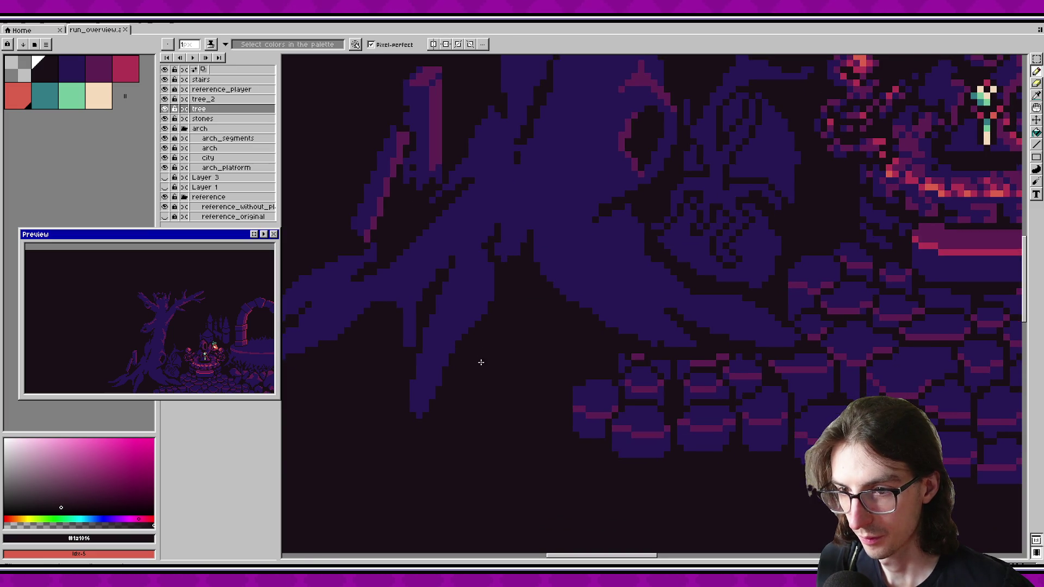
pyautogui.scroll(2, 381, 327)
pyautogui.keyDown('alt'); pyautogui.click(451, 294); pyautogui.keyUp('alt')
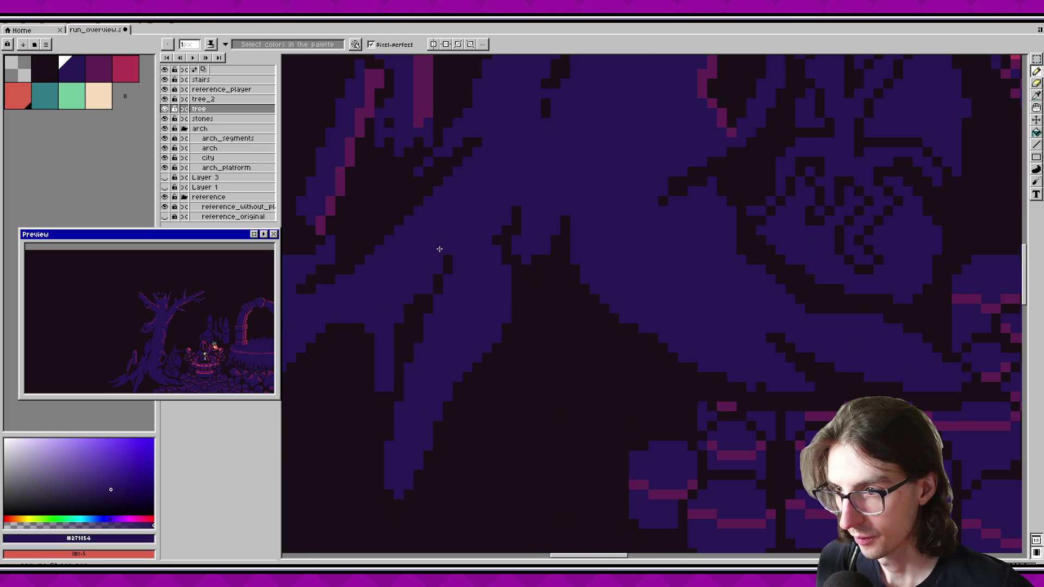
pyautogui.hotkey('ctrl', 's')
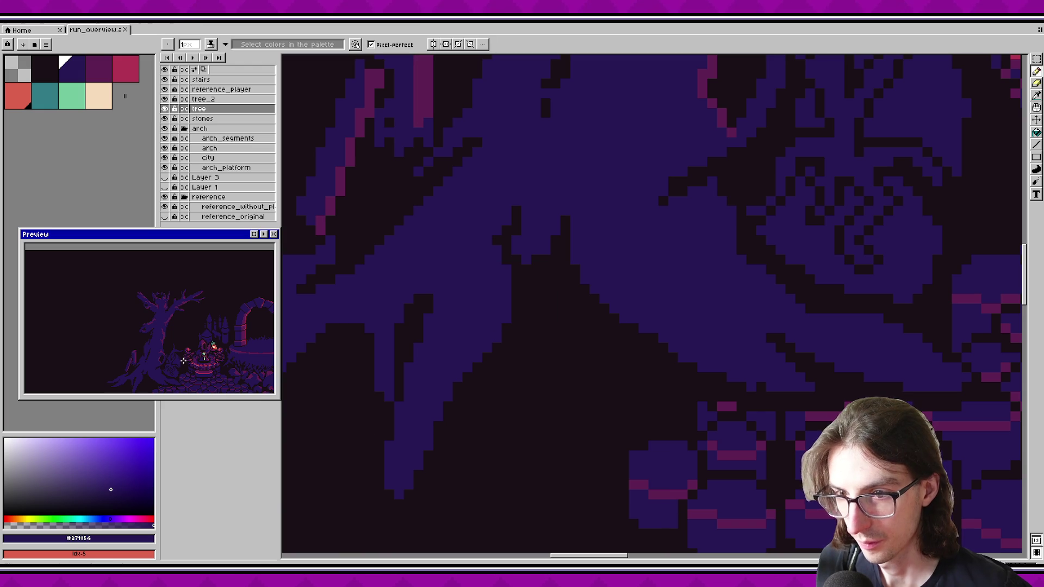
pyautogui.scroll(-2, 473, 315)
pyautogui.scroll(-3, 464, 320)
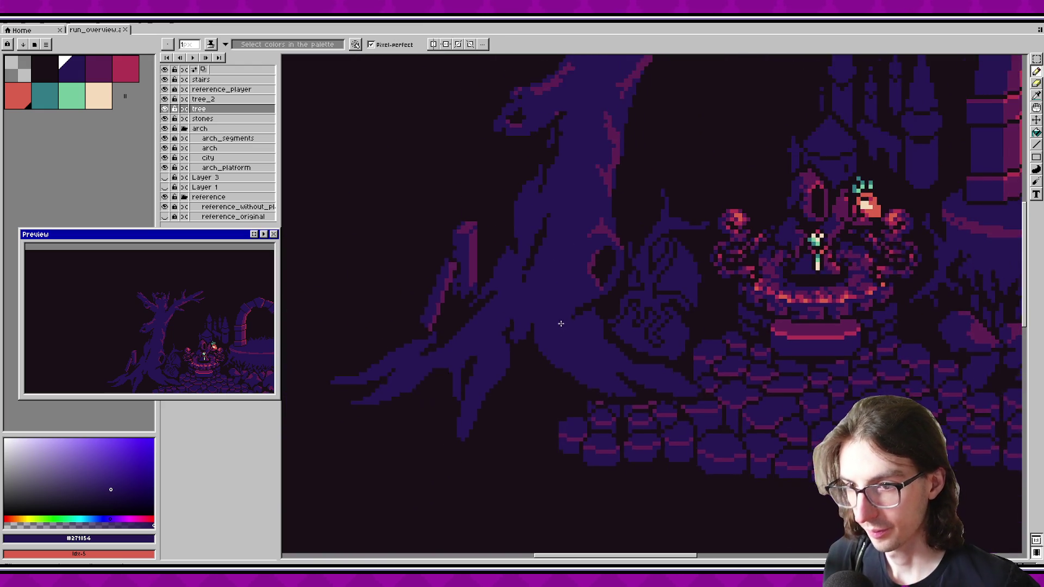
pyautogui.keyDown('alt'); pyautogui.click(524, 273); pyautogui.keyUp('alt')
# Step: Paint a magenta highlight along the tree edge past the carved face's eye and save
pyautogui.scroll(3, 523, 273)
pyautogui.moveTo(514, 310); pyautogui.dragTo(460, 280)
pyautogui.moveTo(520, 315)
pyautogui.mouseDown()
pyautogui.moveTo(514, 284)
pyautogui.moveTo(464, 278)
pyautogui.mouseUp()
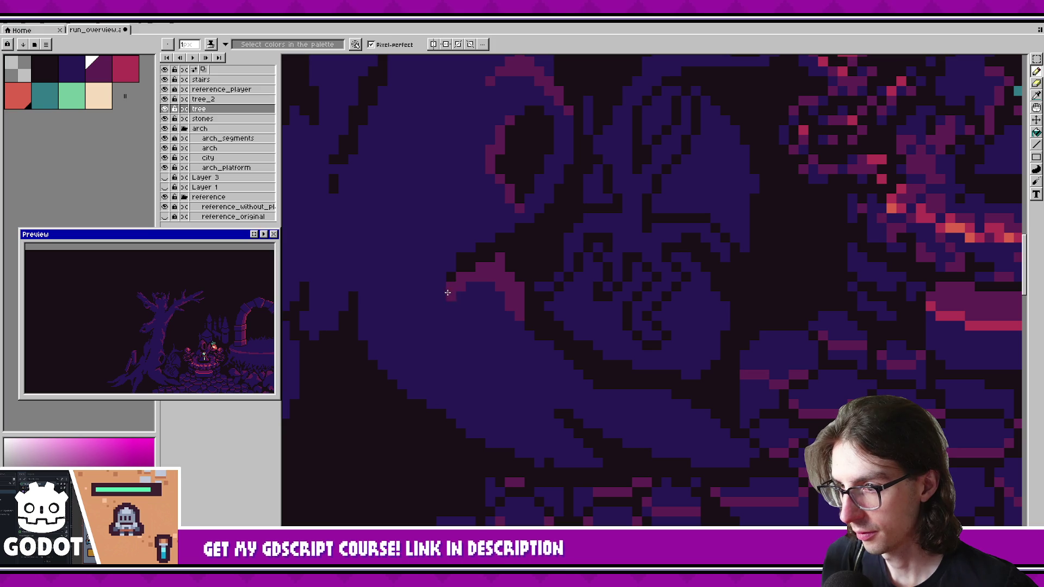
pyautogui.hotkey('ctrl', 's')
# Step: Extend the magenta highlight diagonally down the lower root edge, saving, then pick the dark purple
pyautogui.moveTo(509, 391); pyautogui.dragTo(435, 302)
pyautogui.moveTo(505, 313); pyautogui.dragTo(473, 282)
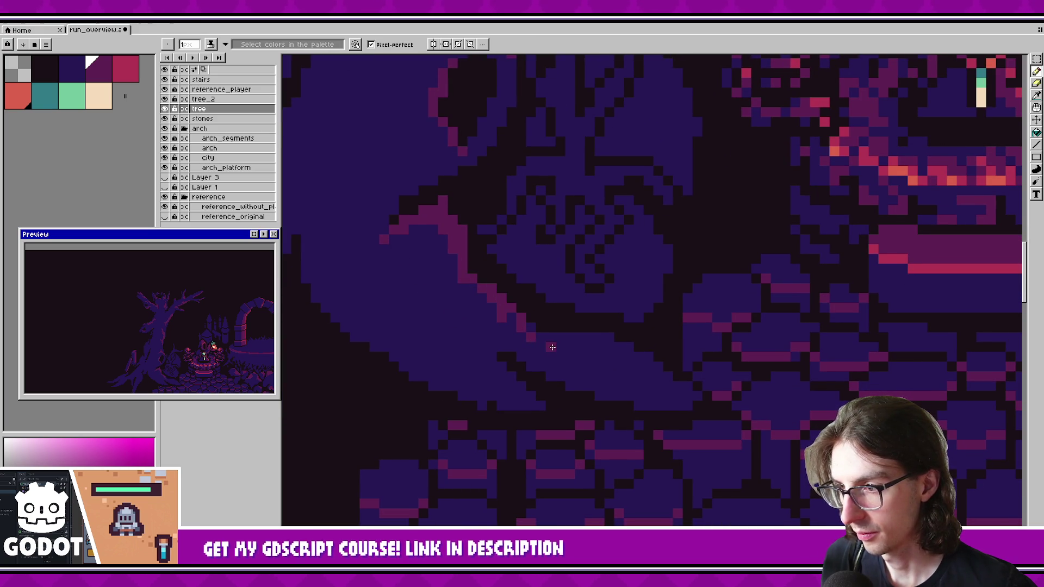
pyautogui.hotkey('ctrl', 's')
pyautogui.moveTo(547, 356); pyautogui.dragTo(541, 315)
pyautogui.moveTo(556, 293)
pyautogui.mouseDown()
pyautogui.moveTo(628, 343)
pyautogui.moveTo(655, 343)
pyautogui.moveTo(604, 329)
pyautogui.mouseUp()
pyautogui.hotkey('ctrl', 's')
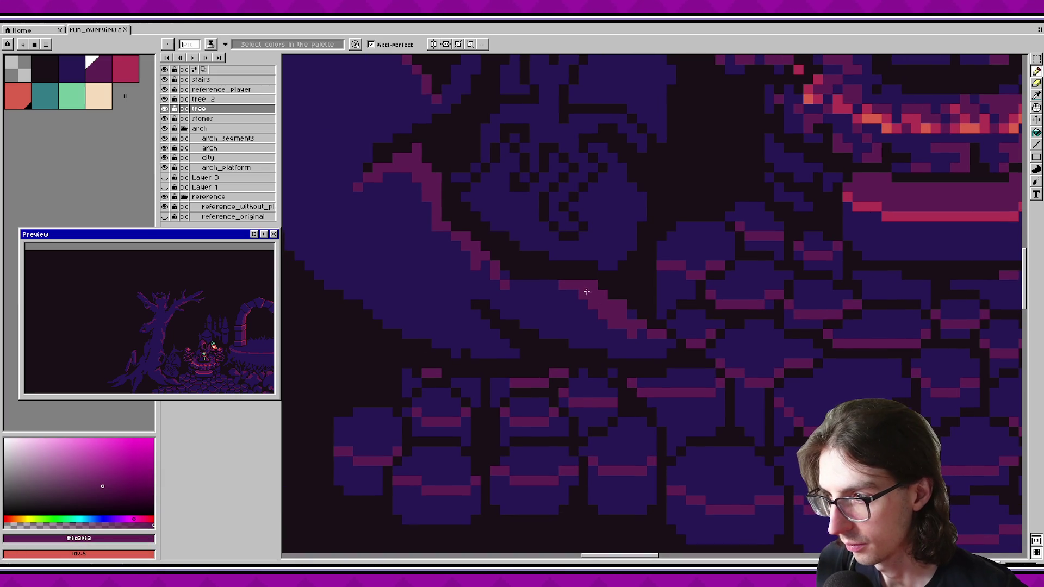
pyautogui.hotkey('ctrl', 's')
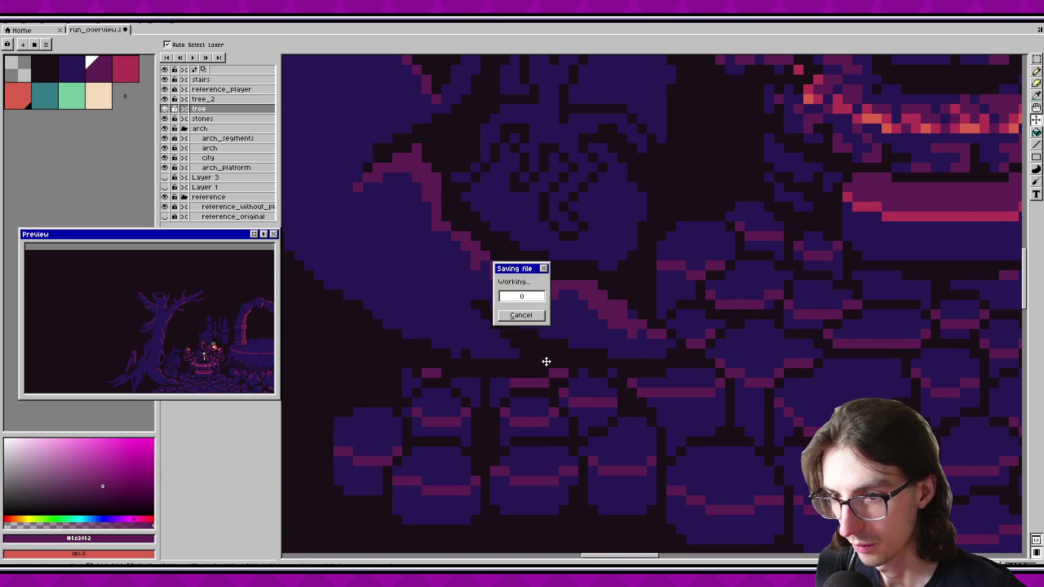
pyautogui.keyDown('alt'); pyautogui.click(577, 293); pyautogui.keyUp('alt')
# Step: Pick the magenta colour and draw a pink diagonal highlight down another root to its tip
pyautogui.hotkey('ctrl', 's')
pyautogui.scroll(-2, 610, 303)
pyautogui.press('i')
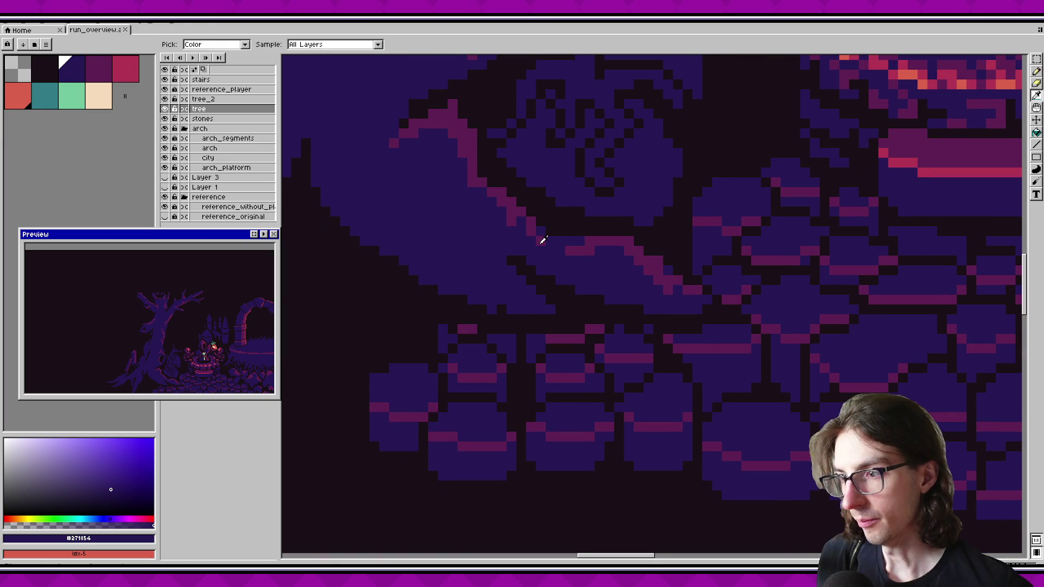
pyautogui.keyDown('alt'); pyautogui.click(542, 239); pyautogui.keyUp('alt')
pyautogui.scroll(2, 538, 322)
pyautogui.moveTo(601, 345); pyautogui.dragTo(549, 302)
pyautogui.moveTo(603, 346); pyautogui.dragTo(612, 355)
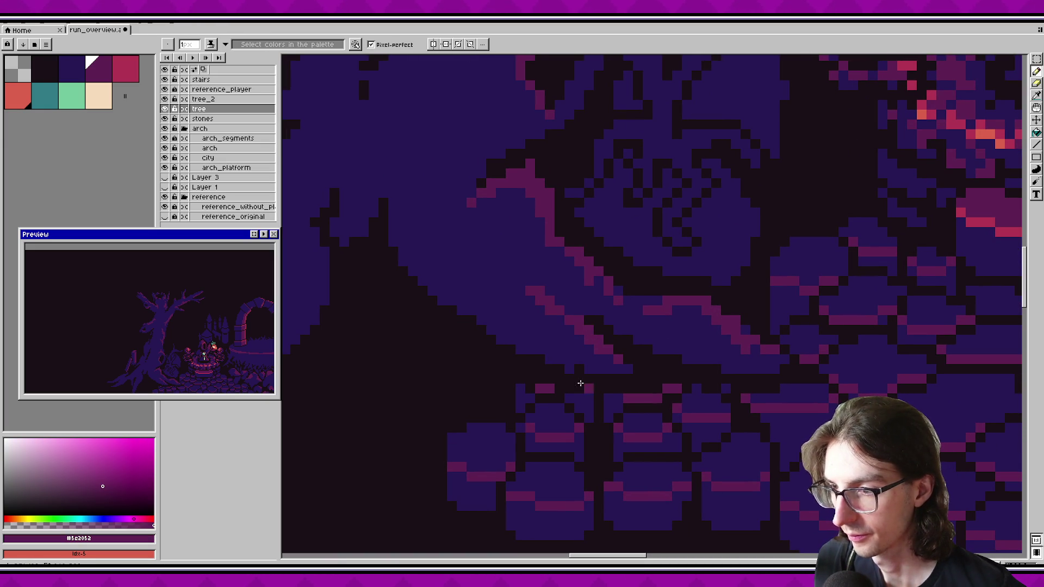
# Step: Pick the tree's dark purple from the canvas and save the scene
pyautogui.hscroll(-3, 568, 369)
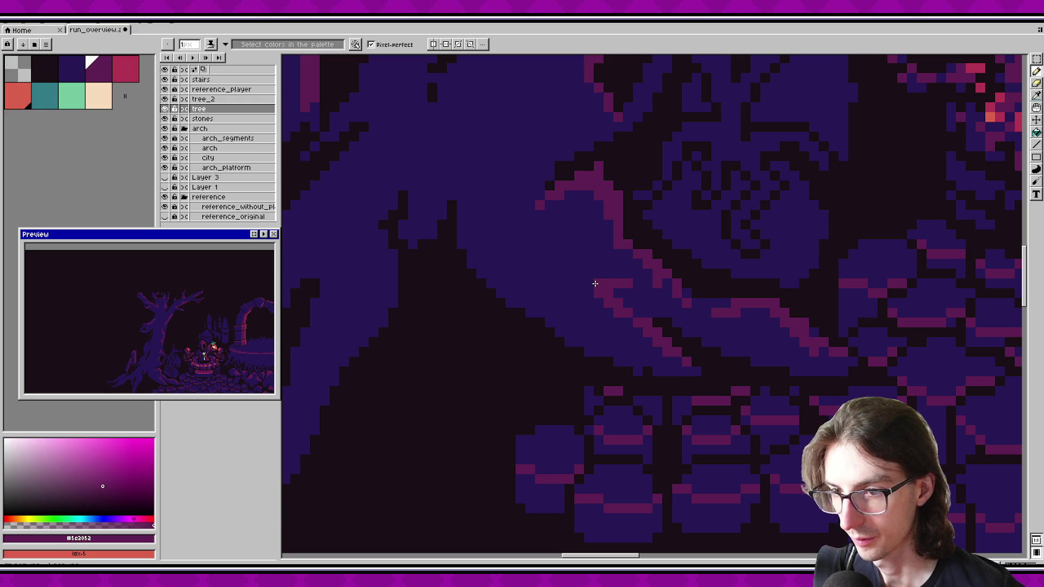
pyautogui.keyDown('alt'); pyautogui.click(577, 281); pyautogui.keyUp('alt')
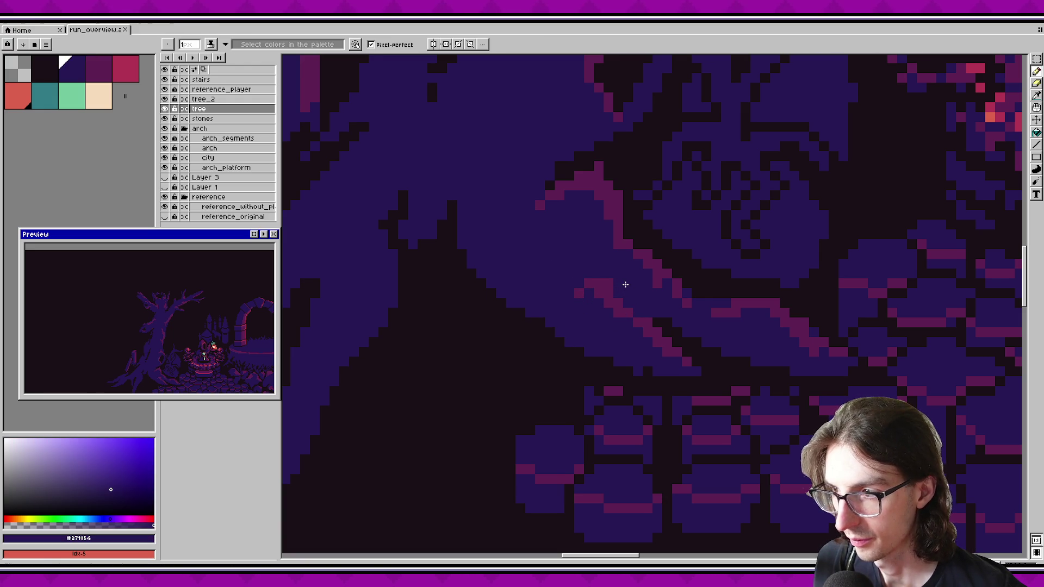
pyautogui.hotkey('ctrl', 's')
pyautogui.hscroll(-3, 654, 311)
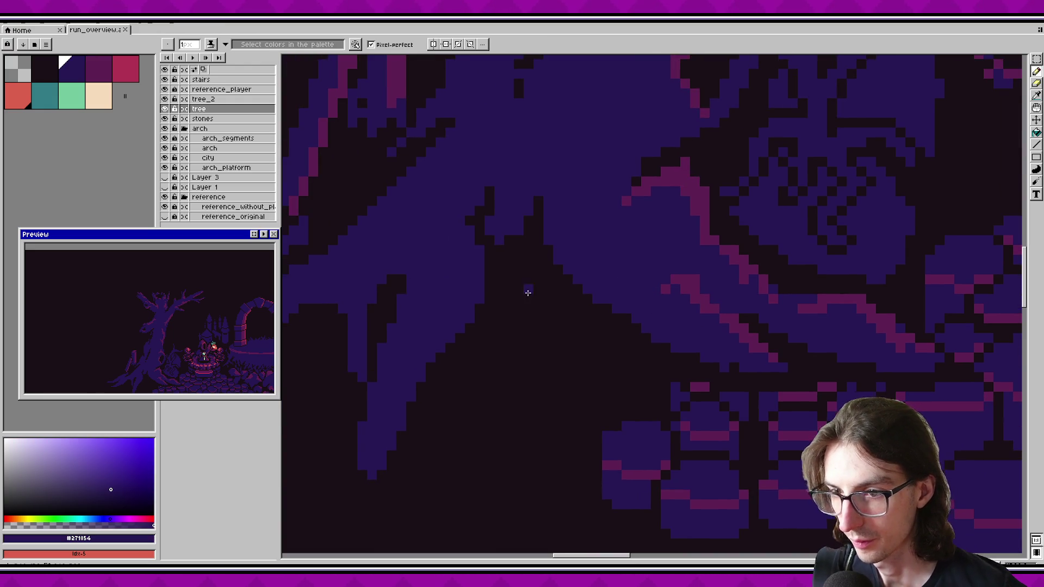
pyautogui.scroll(-3, 453, 300)
# Step: Pick magenta again and place a pixel on the branch, undoing a trial diagonal
pyautogui.keyDown('alt'); pyautogui.click(657, 348); pyautogui.keyUp('alt')
pyautogui.scroll(3, 541, 292)
pyautogui.click(541, 293)
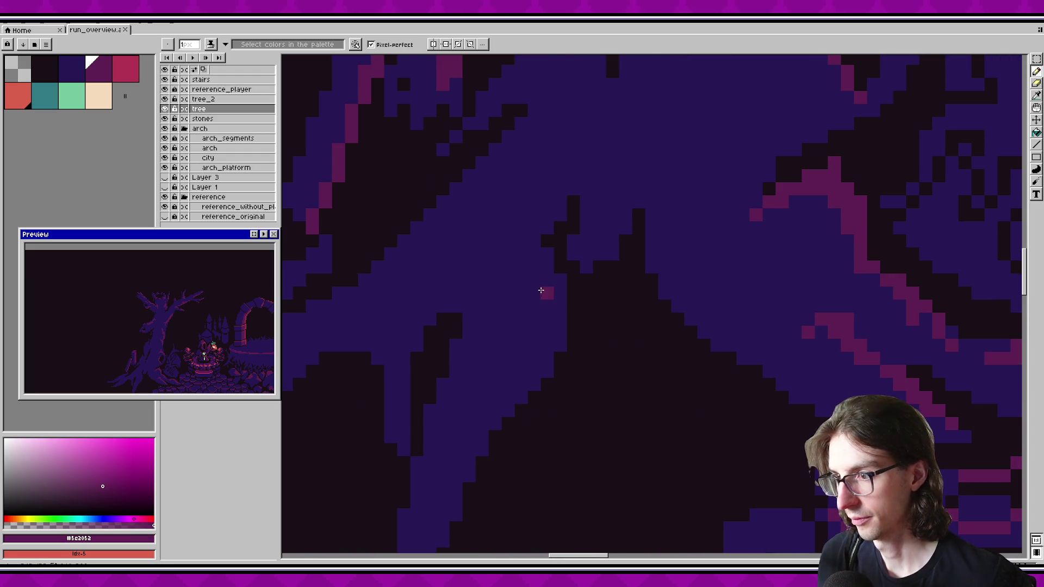
pyautogui.scroll(2, 538, 288)
pyautogui.moveTo(561, 271); pyautogui.dragTo(542, 299)
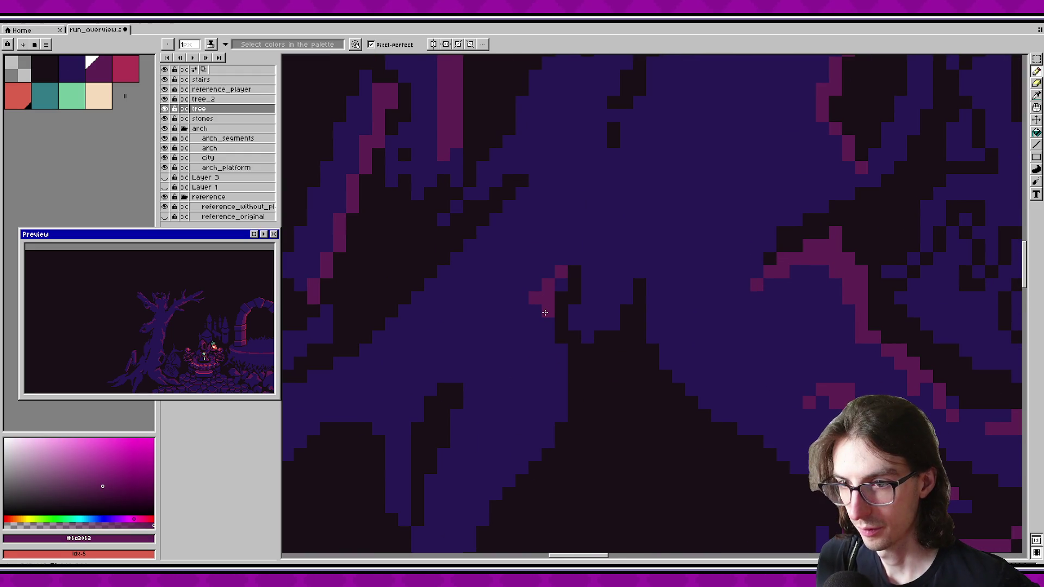
pyautogui.hotkey('ctrl', 'z')
# Step: Paint a magenta highlight down the branch edge plus a lone pixel below, and save
pyautogui.scroll(-2, 545, 313)
pyautogui.moveTo(550, 242)
pyautogui.mouseDown()
pyautogui.moveTo(572, 272)
pyautogui.moveTo(534, 375)
pyautogui.mouseUp()
pyautogui.moveTo(549, 243)
pyautogui.mouseDown()
pyautogui.moveTo(566, 280)
pyautogui.moveTo(508, 413)
pyautogui.mouseUp()
pyautogui.click(408, 435)
pyautogui.hotkey('ctrl', 's')
# Step: Undo a magenta stroke at the branch tip, recentre the Preview window, and save
pyautogui.scroll(-3, 465, 435)
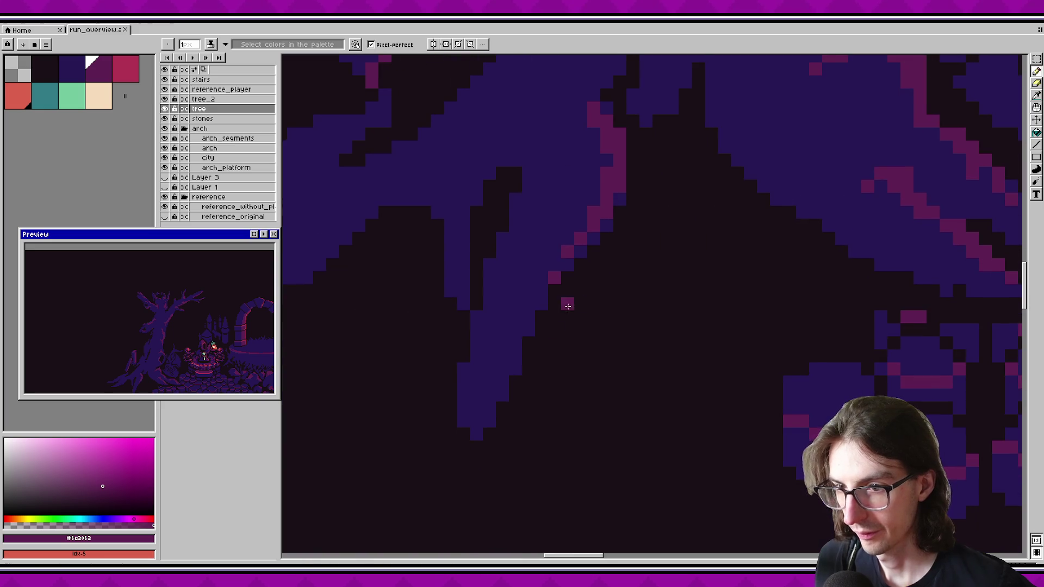
pyautogui.moveTo(528, 328); pyautogui.dragTo(490, 418)
pyautogui.hotkey('ctrl', 'z')
pyautogui.moveTo(191, 333); pyautogui.dragTo(183, 300)
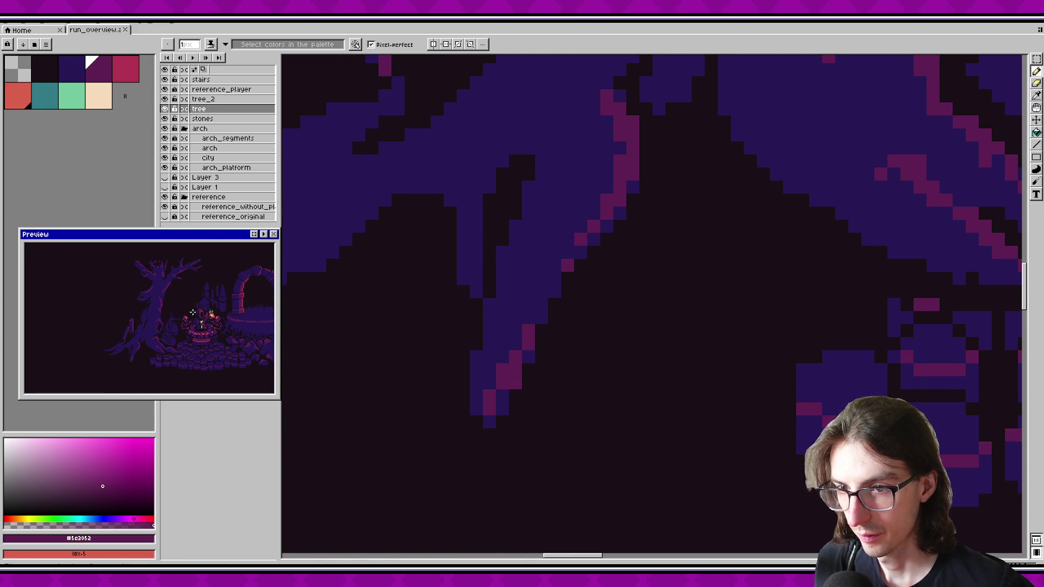
pyautogui.scroll(5, 462, 401)
pyautogui.hotkey('ctrl', 's')
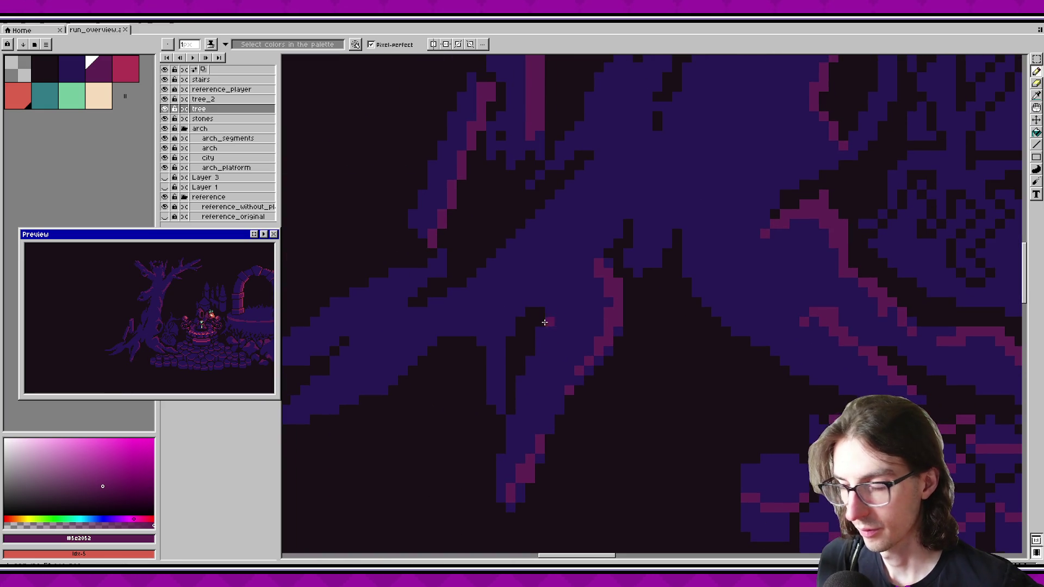
# Step: Draw a magenta highlight along the lower branch edge
pyautogui.scroll(-5, 466, 350)
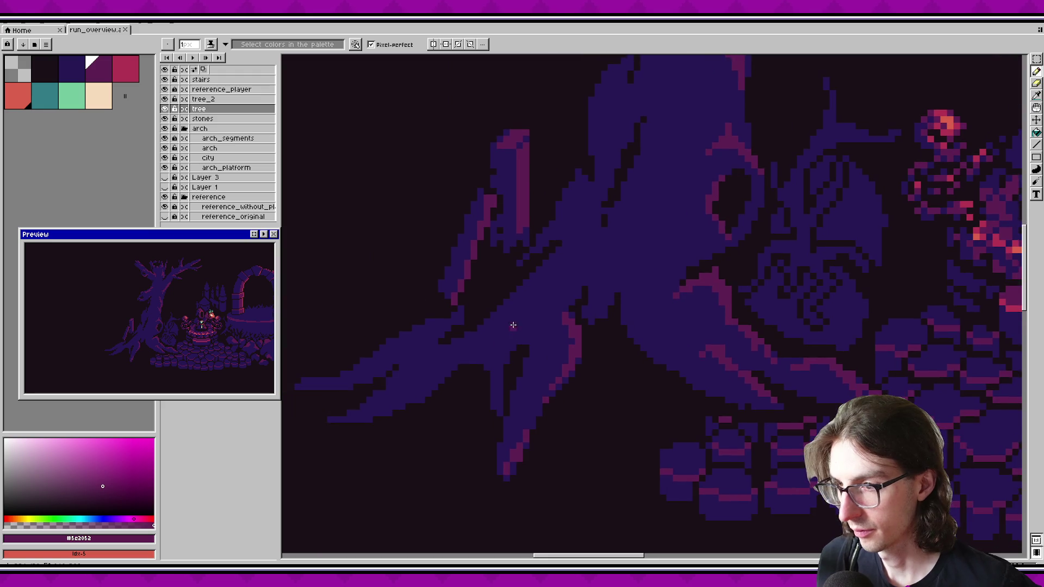
pyautogui.scroll(6, 513, 327)
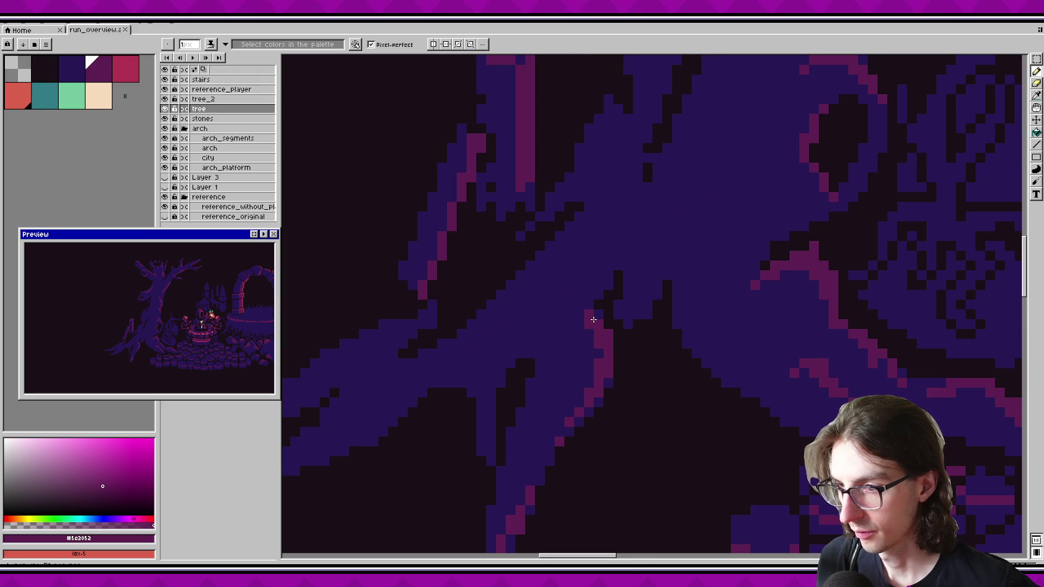
pyautogui.scroll(5, 641, 411)
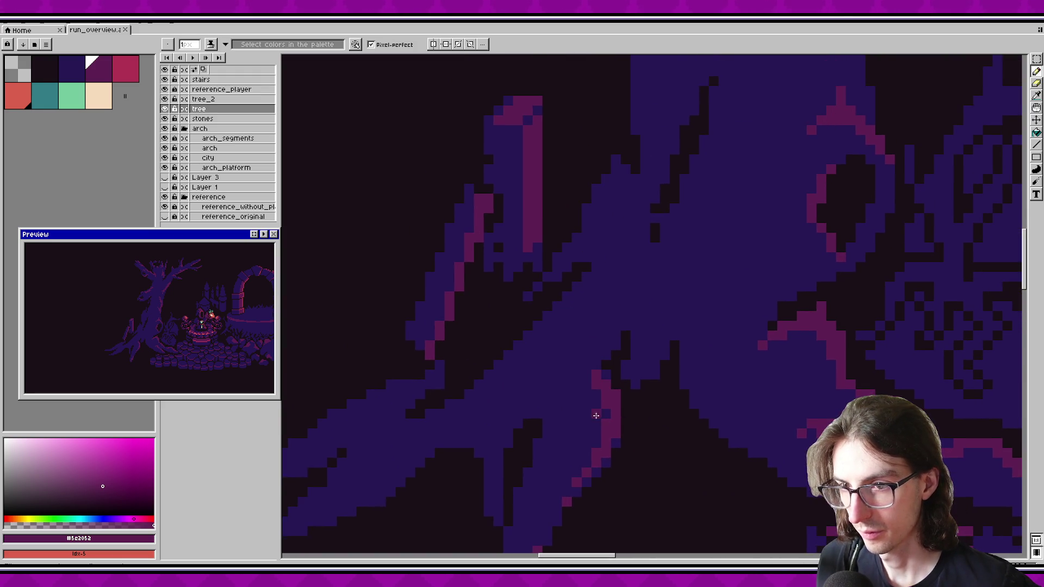
pyautogui.moveTo(447, 461); pyautogui.dragTo(499, 421)
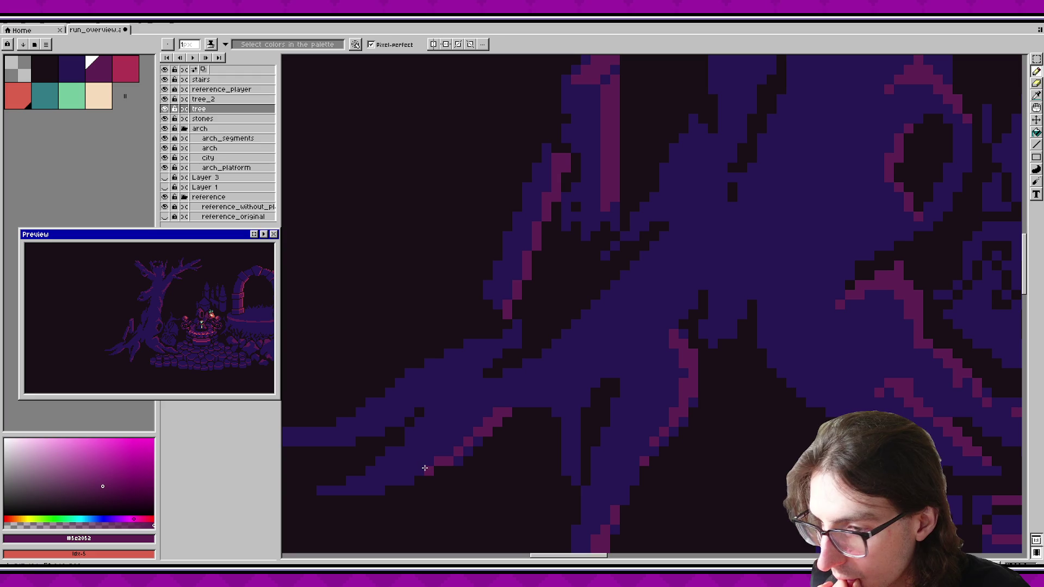
pyautogui.scroll(2, 470, 420)
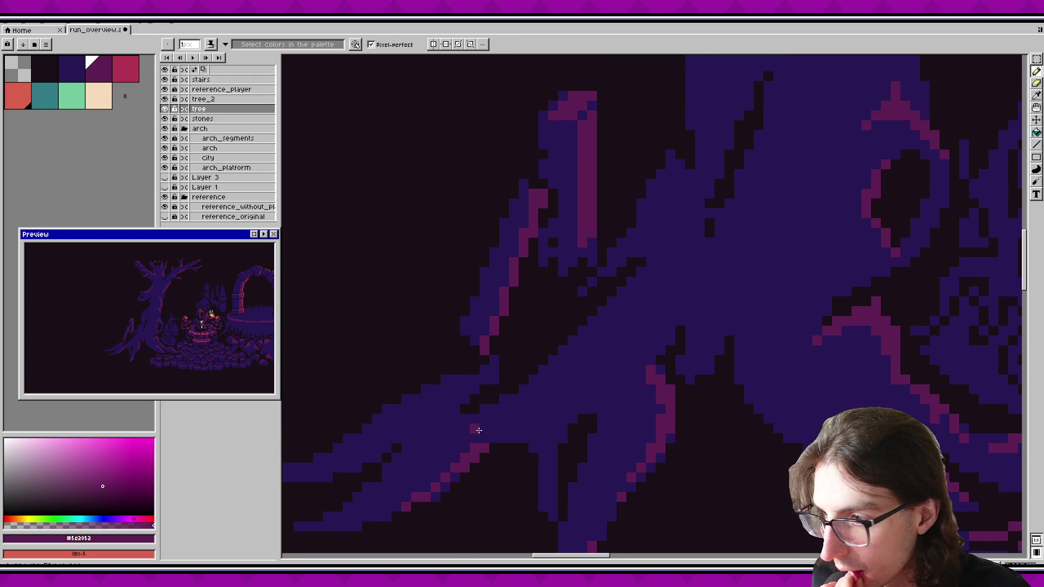
# Step: Add more diagonal magenta lines along the branch edge and adjust a stray pixel
pyautogui.moveTo(645, 300); pyautogui.dragTo(576, 354)
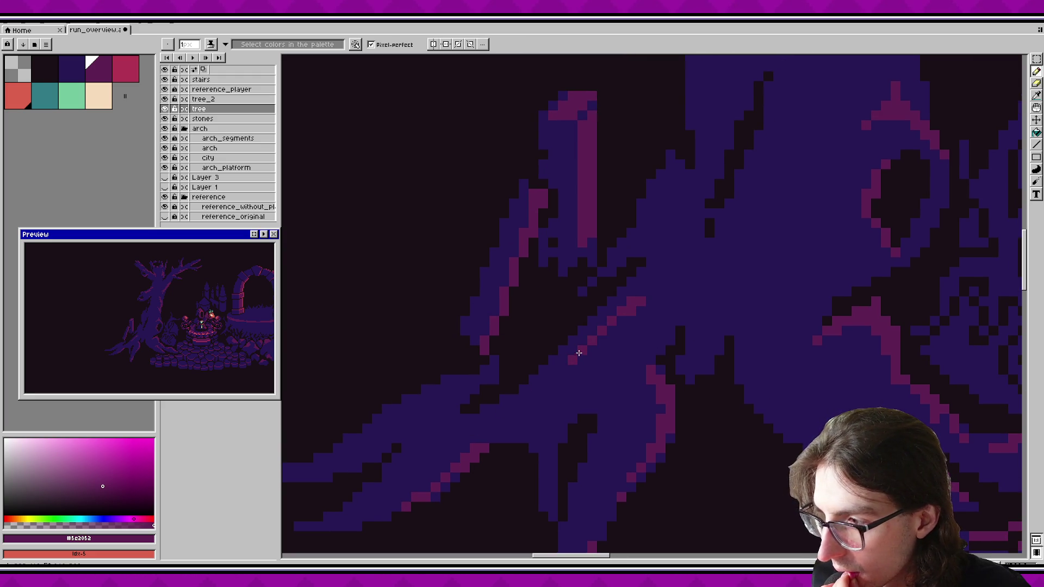
pyautogui.moveTo(634, 302); pyautogui.dragTo(560, 370)
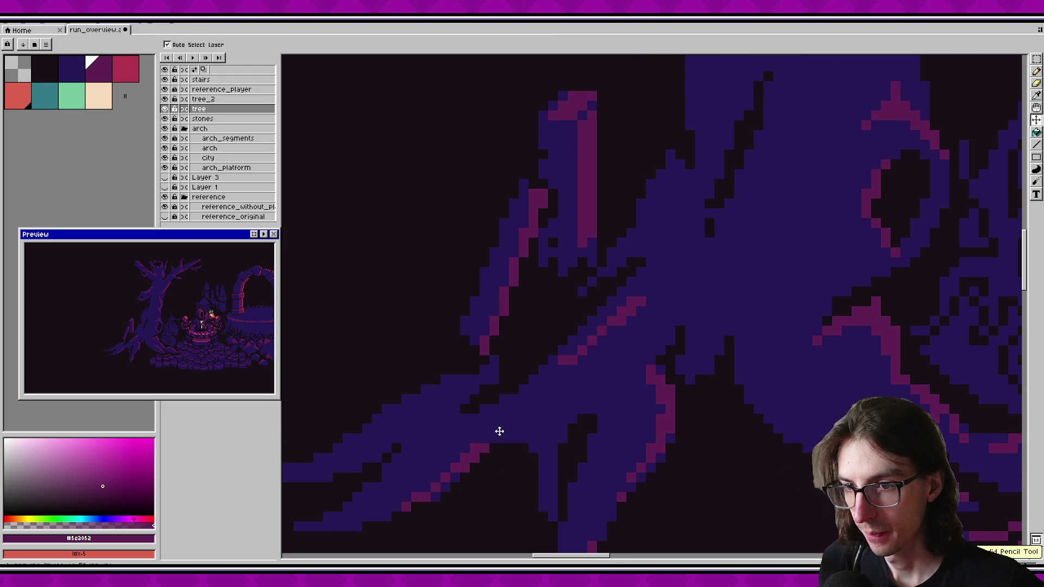
pyautogui.click(553, 387)
pyautogui.moveTo(625, 320); pyautogui.dragTo(577, 363)
pyautogui.moveTo(586, 402); pyautogui.dragTo(517, 395)
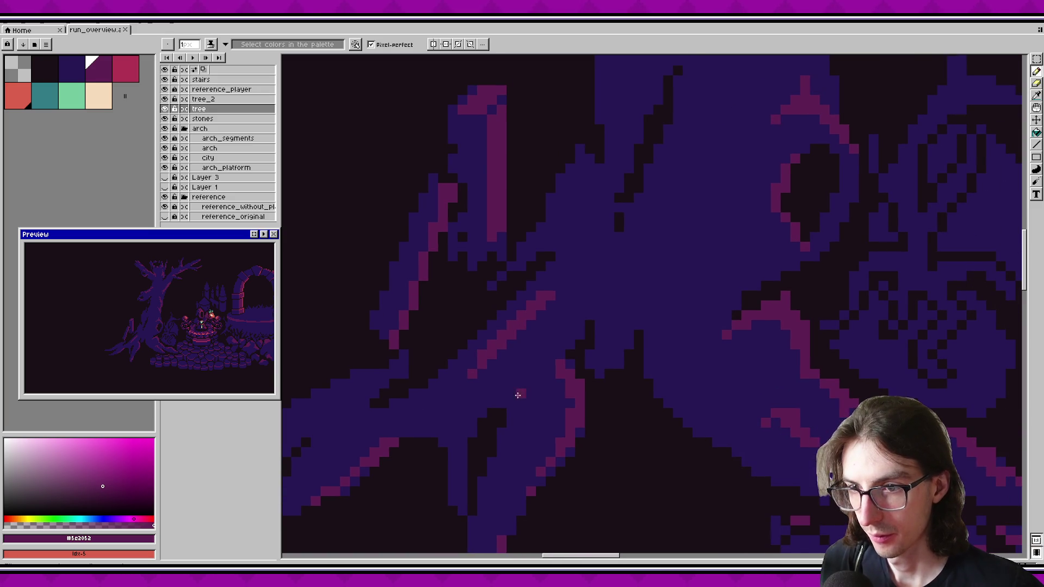
# Step: Cover stray magenta pixels in dark blue, then switch back to the magenta colour
pyautogui.keyDown('alt'); pyautogui.click(495, 384); pyautogui.keyUp('alt')
pyautogui.moveTo(491, 353); pyautogui.dragTo(522, 316)
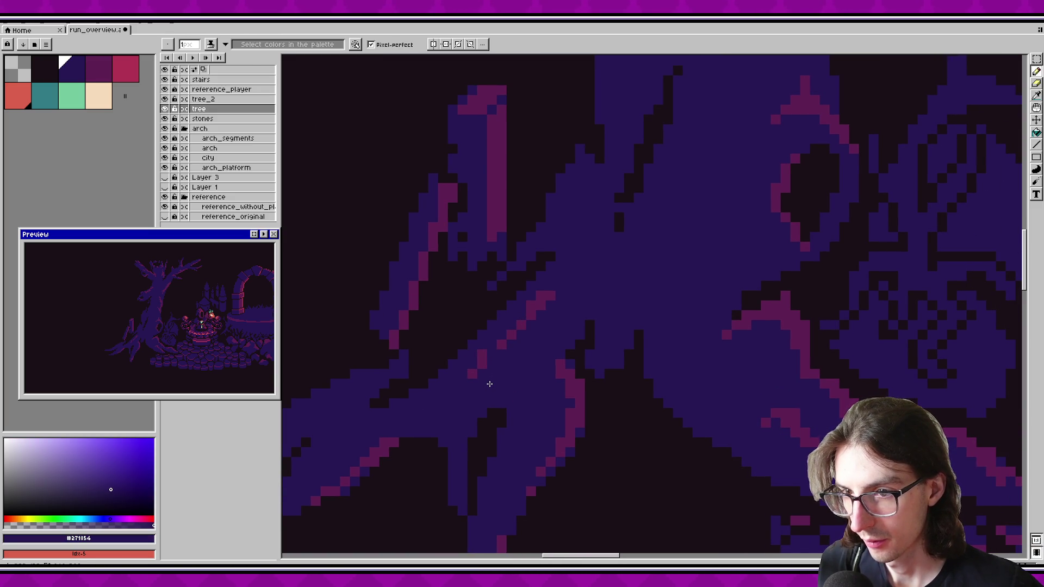
pyautogui.hscroll(-2, 510, 380)
pyautogui.keyDown('alt'); pyautogui.click(450, 431); pyautogui.keyUp('alt')
pyautogui.hscroll(-5, 506, 391)
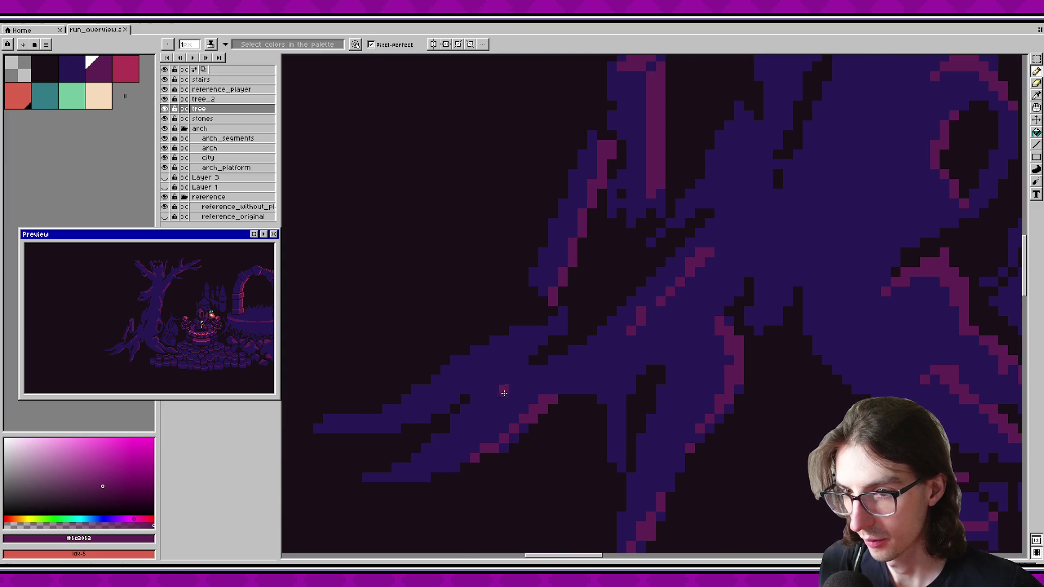
pyautogui.hscroll(5, 438, 414)
pyautogui.scroll(-2, 198, 331)
pyautogui.scroll(2, 197, 332)
pyautogui.scroll(-1, 329, 498)
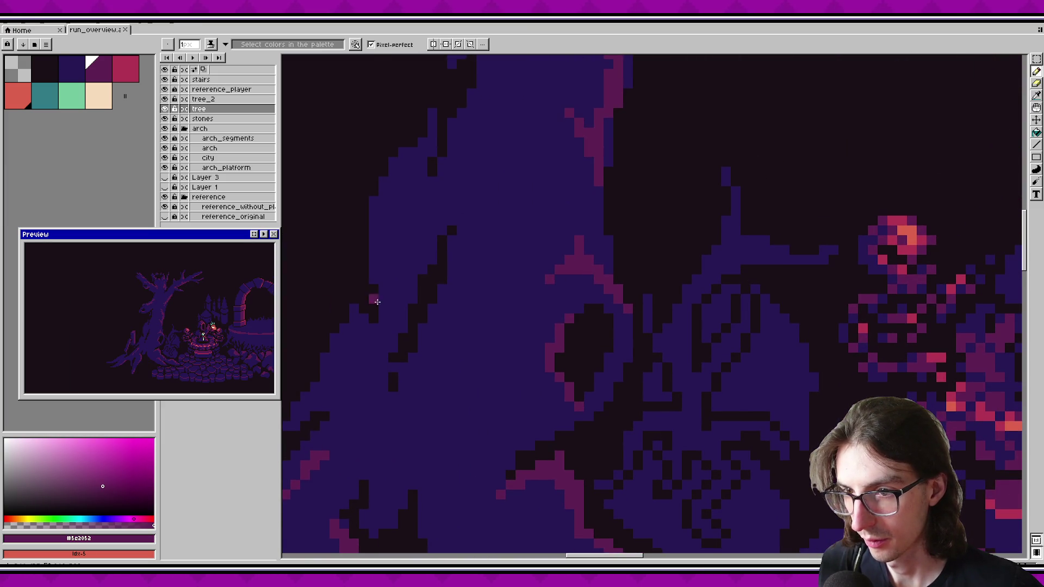
pyautogui.scroll(-1, 443, 303)
pyautogui.scroll(2, 515, 363)
pyautogui.scroll(-1, 515, 364)
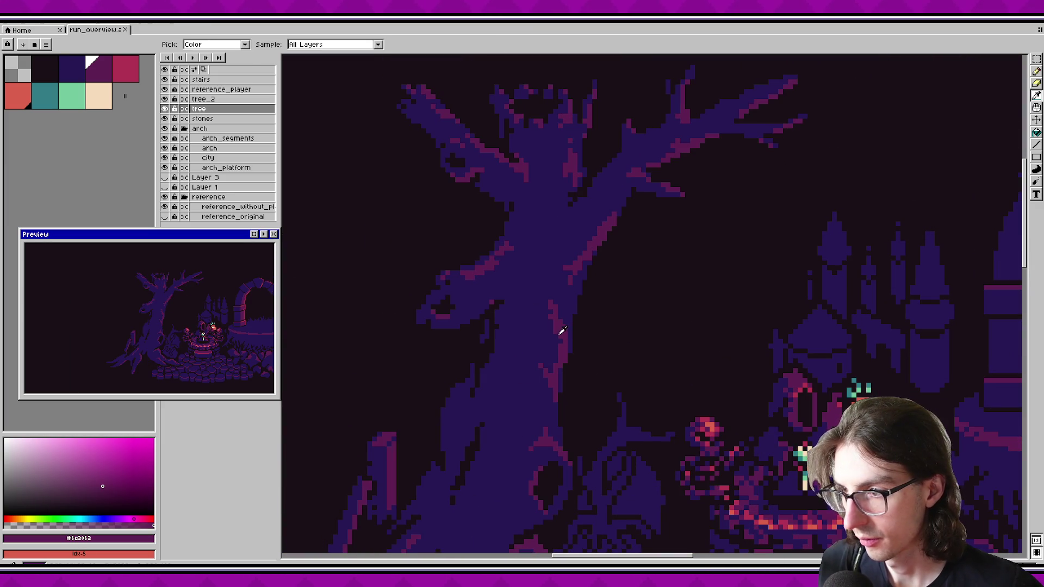
# Step: Try a thicker-brush magenta stroke up the trunk, then undo it
pyautogui.scroll(2, 559, 355)
pyautogui.press('+')
pyautogui.press('+')
pyautogui.moveTo(539, 387)
pyautogui.mouseDown()
pyautogui.moveTo(545, 347)
pyautogui.moveTo(528, 417)
pyautogui.moveTo(543, 251)
pyautogui.moveTo(494, 438)
pyautogui.mouseUp()
pyautogui.hotkey('ctrl', 'z')
pyautogui.hotkey('ctrl', 'z')
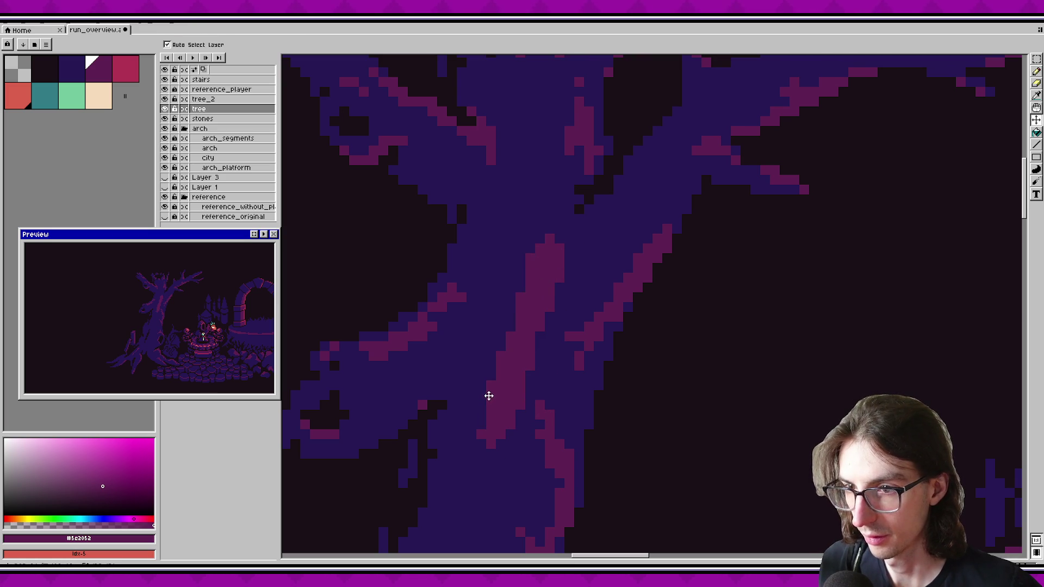
pyautogui.hotkey('ctrl', 'z')
# Step: Test short 1-pixel magenta strokes on the trunk, undoing the attempts
pyautogui.moveTo(438, 399); pyautogui.dragTo(451, 416)
pyautogui.scroll(-2, 473, 395)
pyautogui.press('-')
pyautogui.press('-')
pyautogui.scroll(2, 505, 354)
pyautogui.click(491, 378)
pyautogui.scroll(-2, 492, 379)
pyautogui.scroll(1, 516, 401)
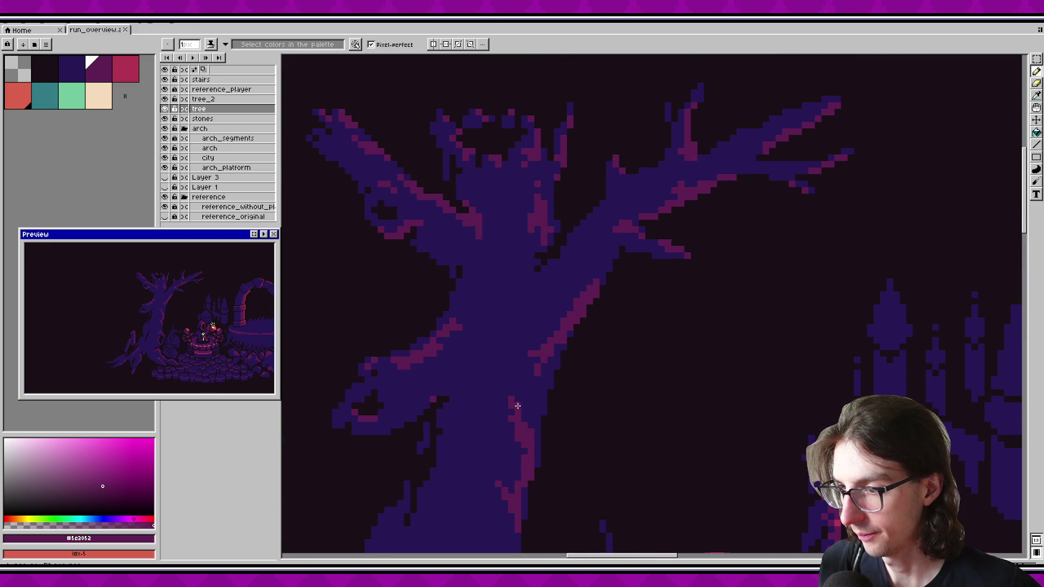
pyautogui.moveTo(535, 303)
pyautogui.mouseDown()
pyautogui.moveTo(530, 228)
pyautogui.moveTo(521, 291)
pyautogui.mouseUp()
pyautogui.hotkey('ctrl', 'z')
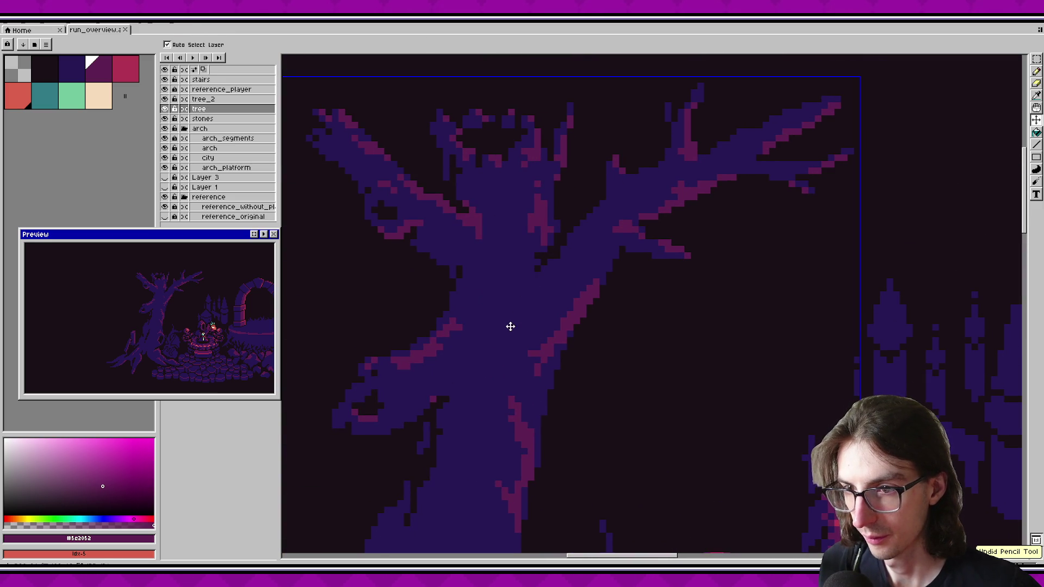
pyautogui.moveTo(514, 234)
pyautogui.mouseDown()
pyautogui.moveTo(498, 323)
pyautogui.moveTo(498, 240)
pyautogui.moveTo(500, 248)
pyautogui.mouseUp()
pyautogui.hotkey('ctrl', 'z')
pyautogui.hotkey('ctrl', 'z')
pyautogui.hotkey('ctrl', 'z')
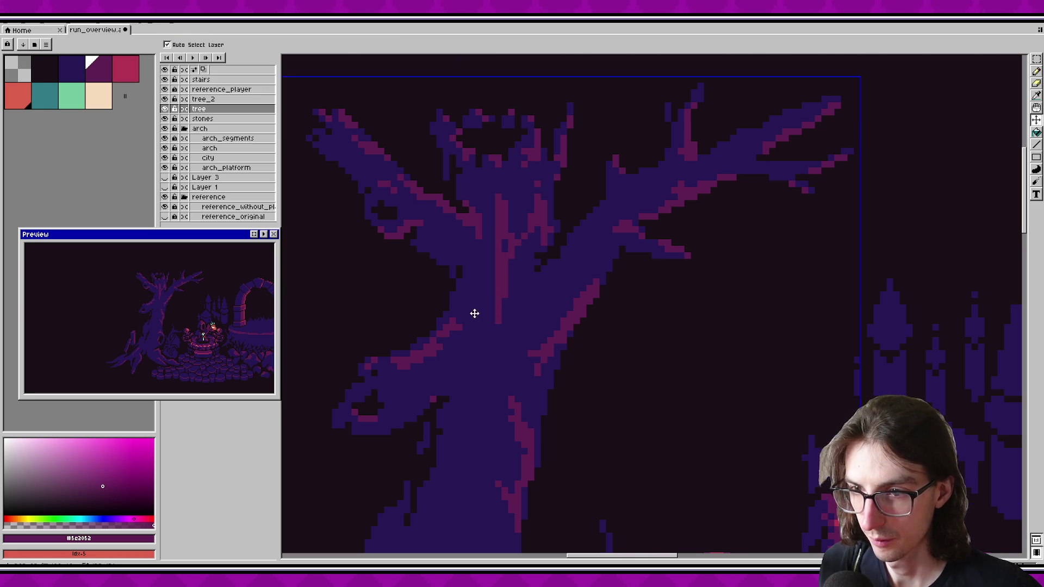
# Step: Draw a short magenta segment on the trunk, extend it upward, and save
pyautogui.scroll(3, 482, 321)
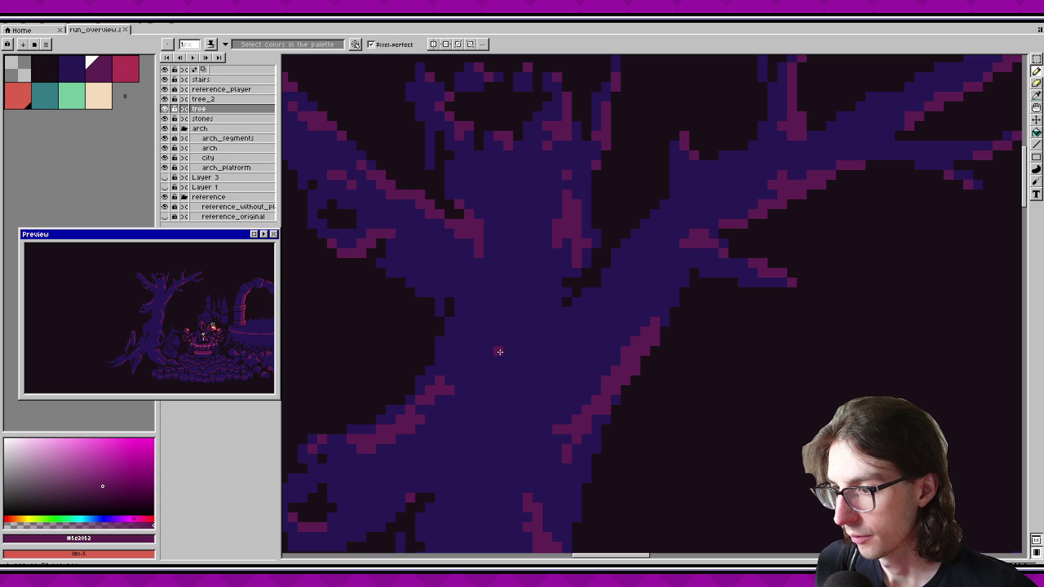
pyautogui.moveTo(493, 348)
pyautogui.mouseDown()
pyautogui.moveTo(536, 331)
pyautogui.moveTo(538, 380)
pyautogui.mouseUp()
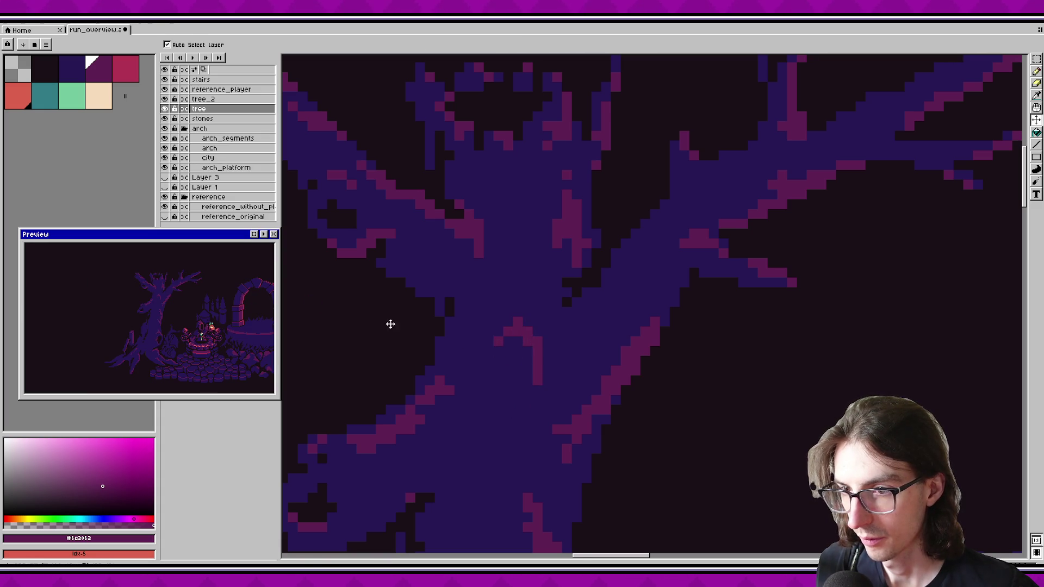
pyautogui.hotkey('ctrl', 'z')
pyautogui.hotkey('ctrl', 'z')
pyautogui.moveTo(495, 330); pyautogui.dragTo(497, 386)
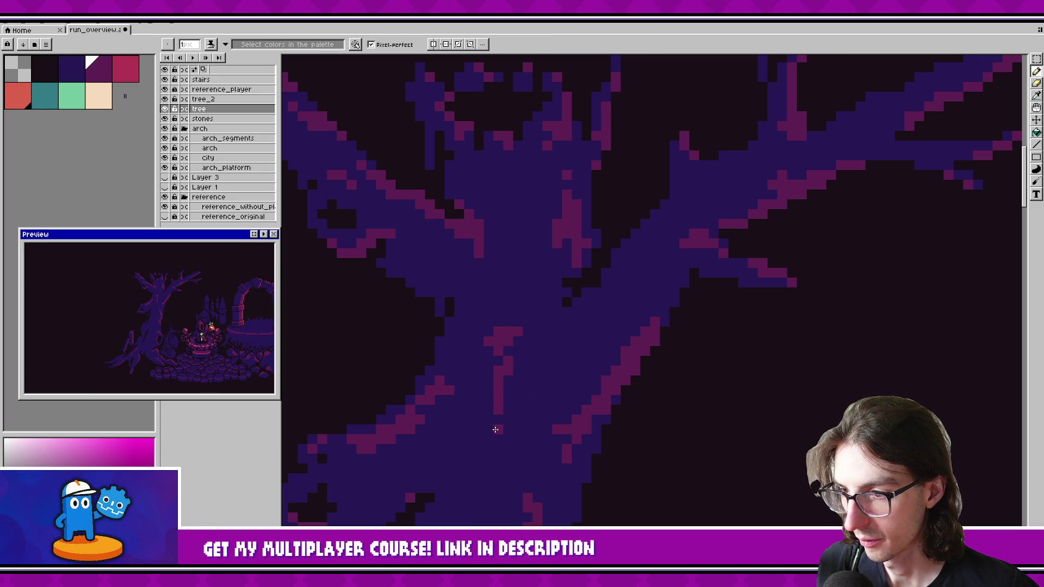
pyautogui.press('v')
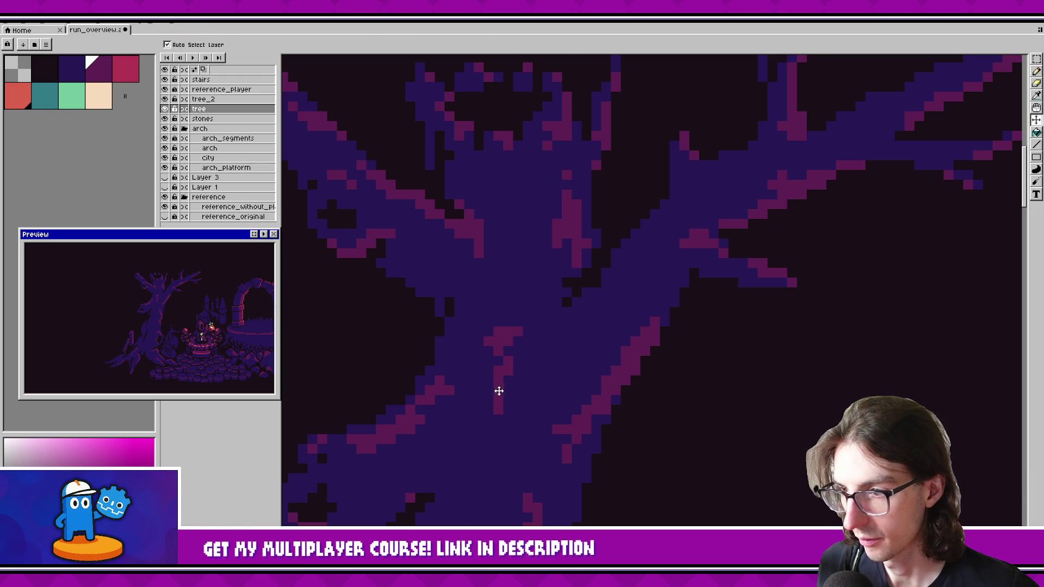
pyautogui.press('b')
pyautogui.moveTo(490, 411); pyautogui.dragTo(491, 402)
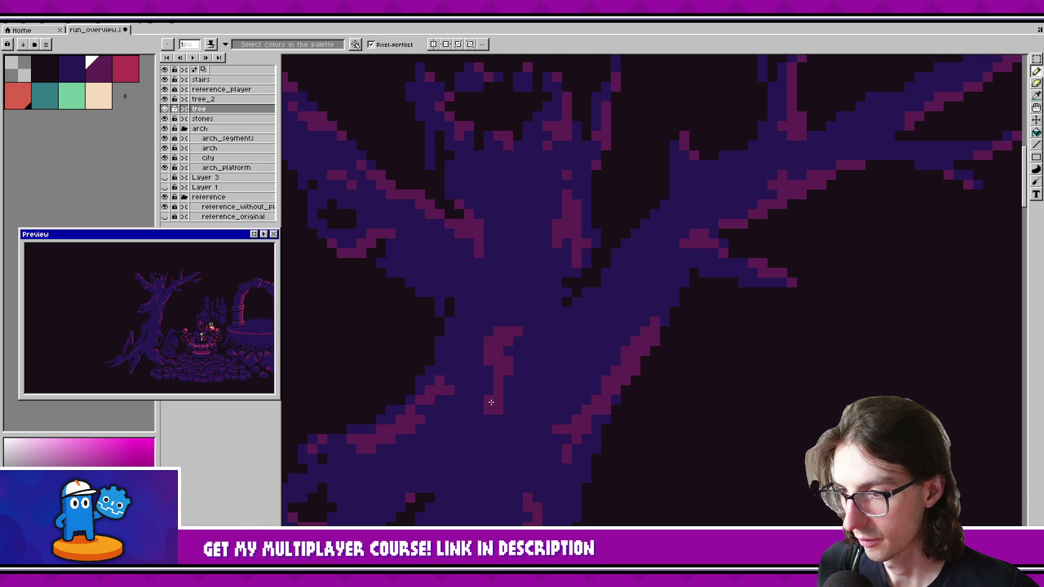
pyautogui.hotkey('ctrl', 's')
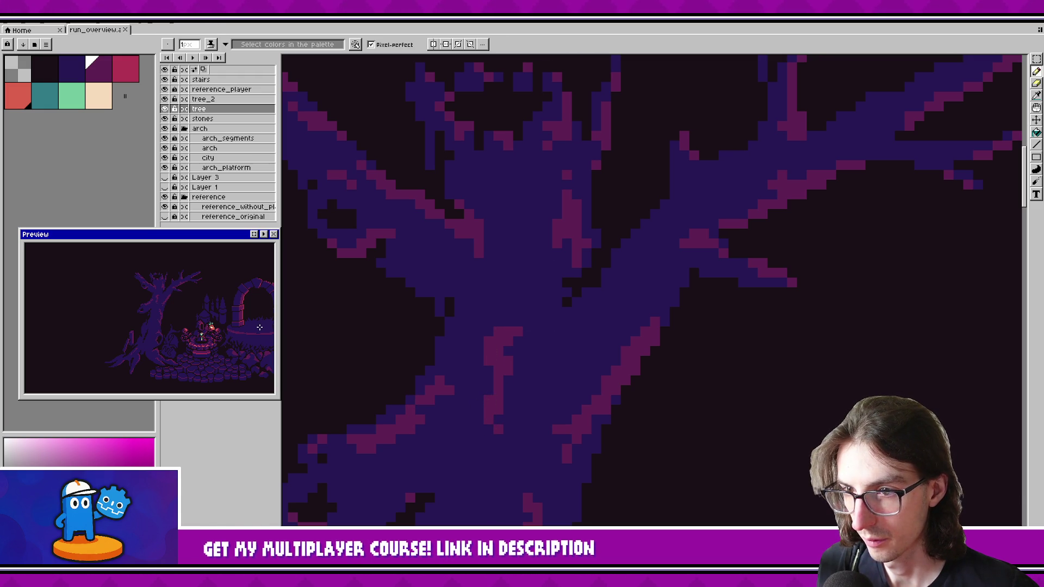
# Step: Marquee-select the magenta trunk streak and move it a few pixels down
pyautogui.press('m')
pyautogui.moveTo(473, 327); pyautogui.dragTo(534, 435)
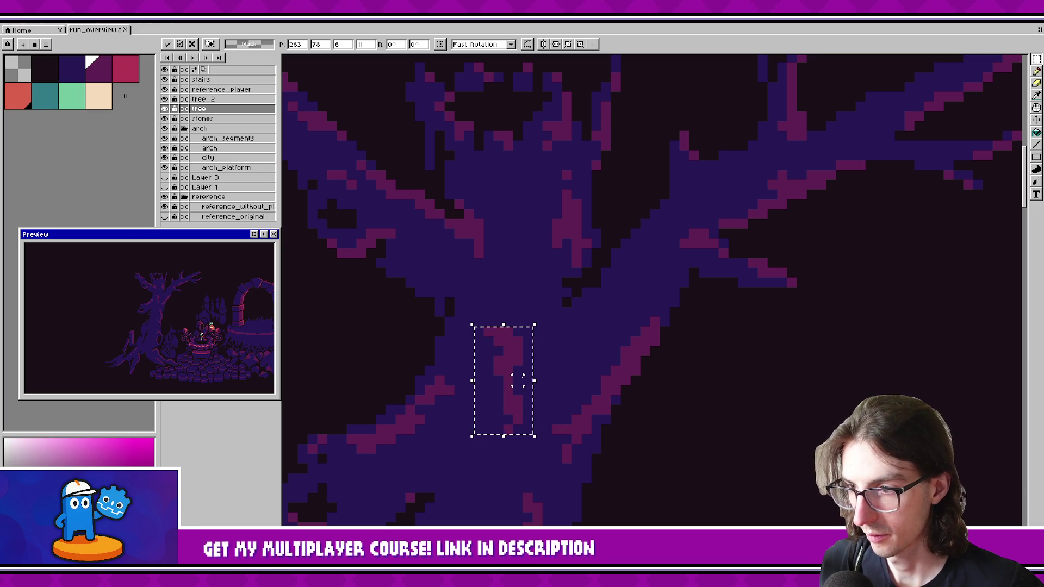
pyautogui.moveTo(512, 365); pyautogui.dragTo(502, 399)
pyautogui.press('Return')
# Step: Fill the leftover hole with dark blue and pencil over stray pink pixels
pyautogui.press('f')
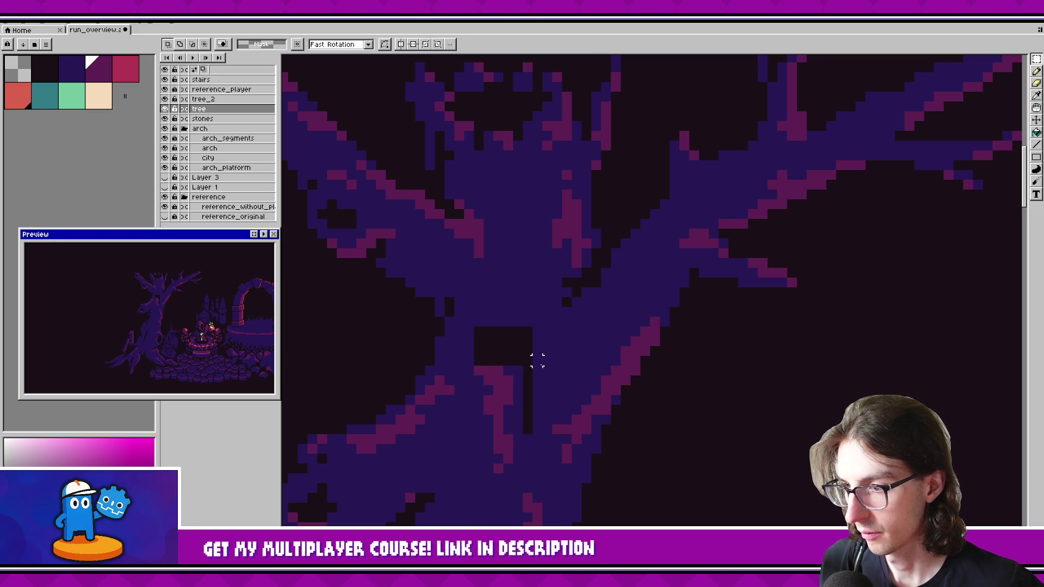
pyautogui.click(521, 351)
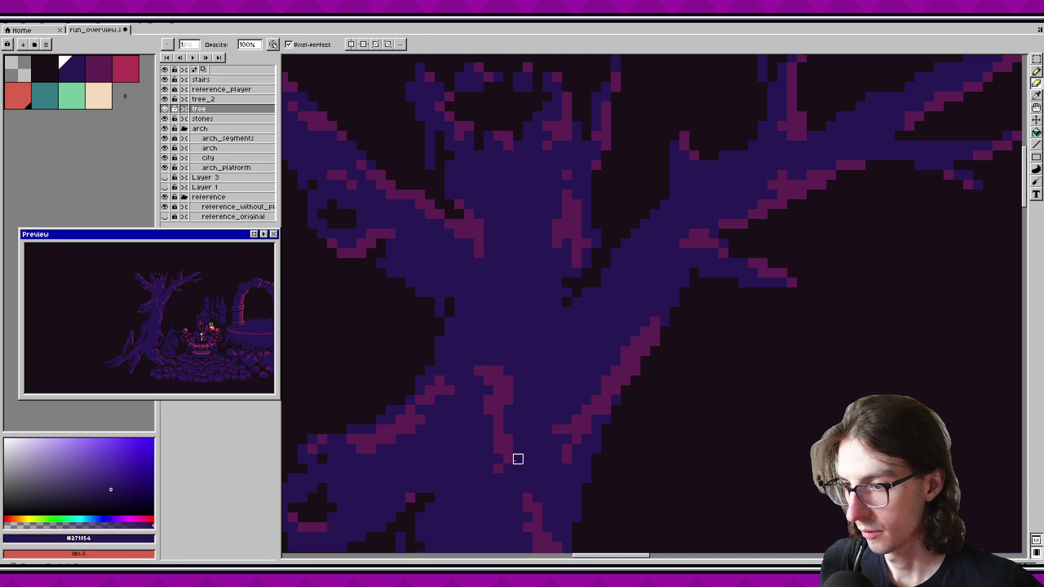
pyautogui.press('b')
pyautogui.moveTo(508, 439); pyautogui.dragTo(501, 467)
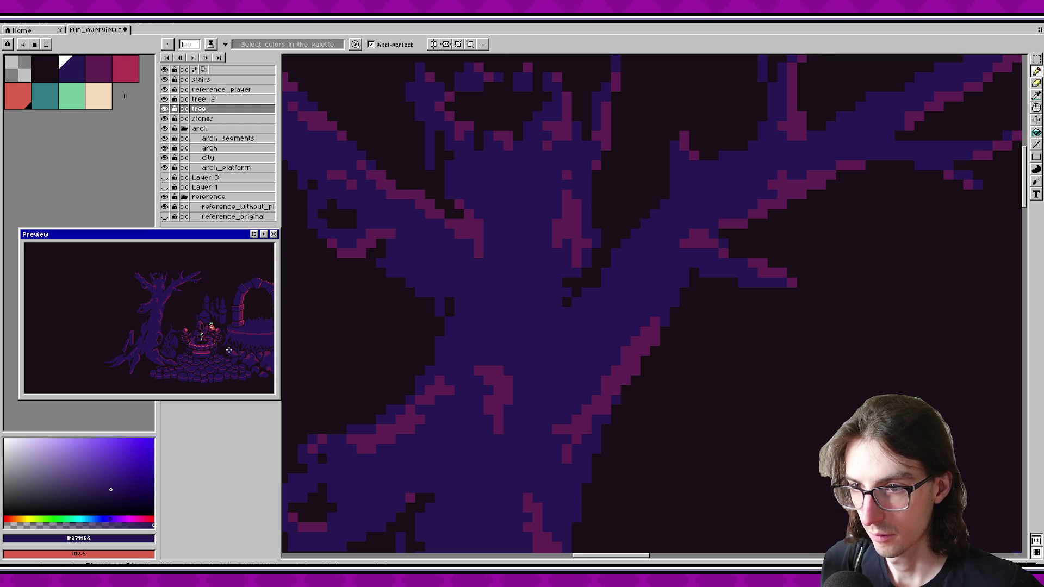
# Step: Select the tree_2 layer above stones, zoom in, and step the colour to the next purple
pyautogui.scroll(-5, 470, 370)
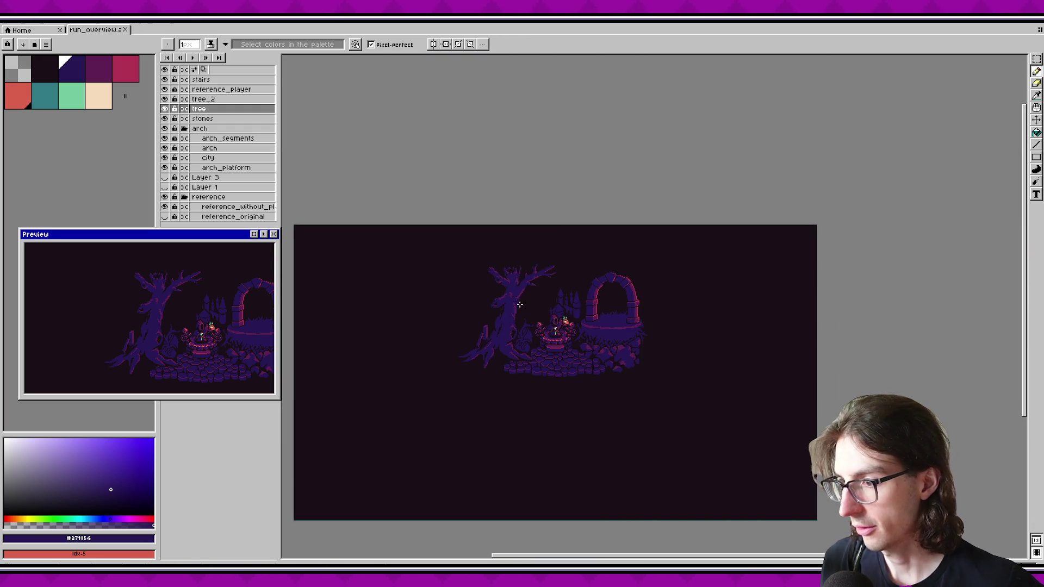
pyautogui.scroll(2, 566, 304)
pyautogui.scroll(2, 653, 315)
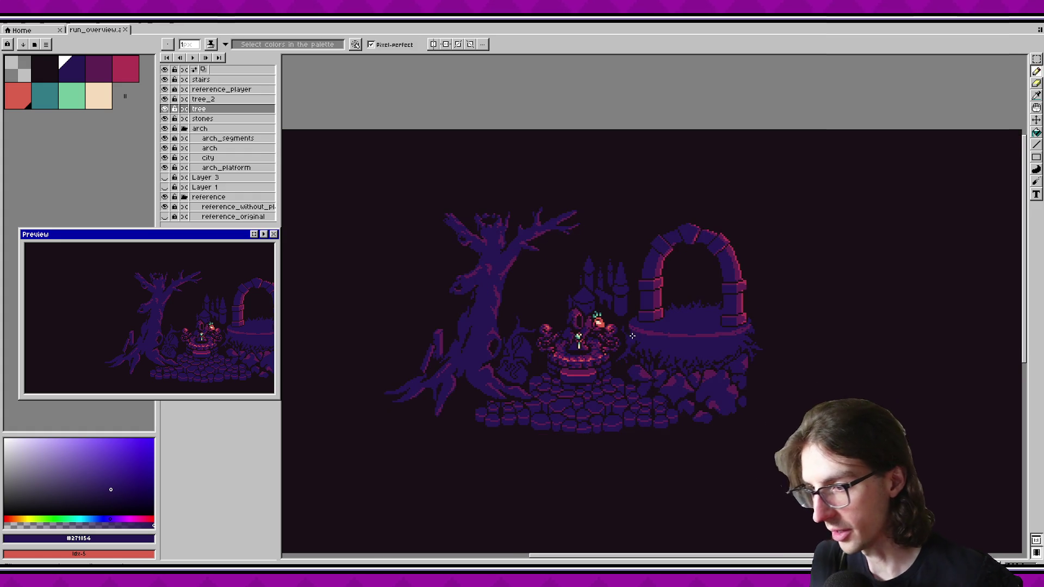
pyautogui.hscroll(-1, 728, 325)
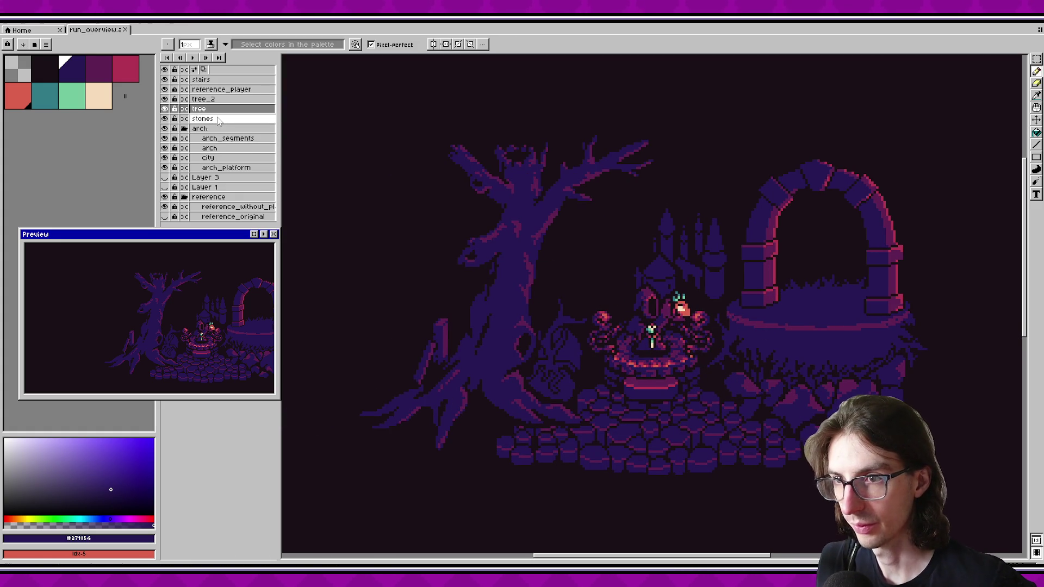
pyautogui.click(207, 118)
pyautogui.press('Up')
pyautogui.press('Up')
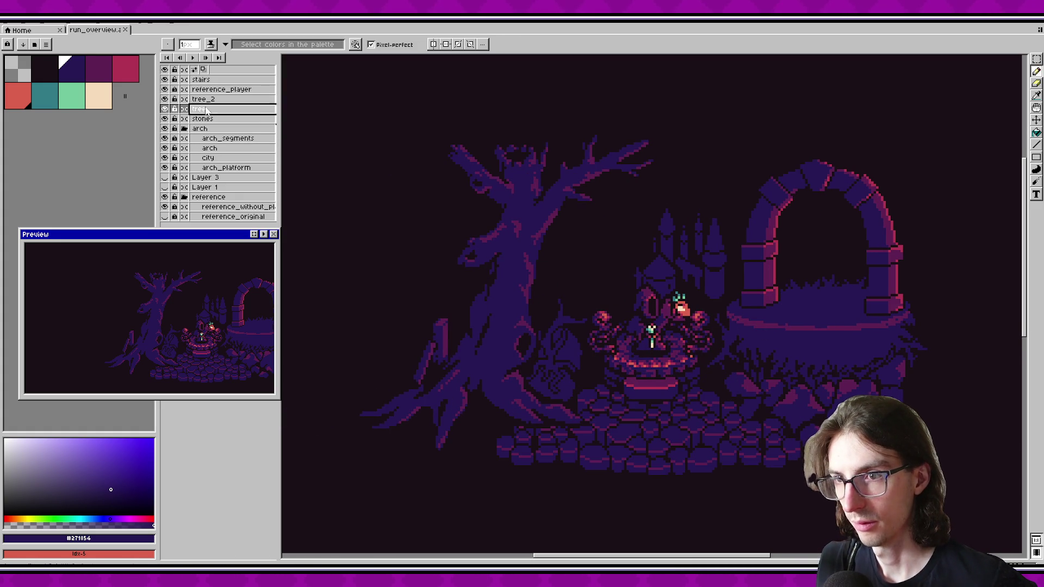
pyautogui.scroll(3, 557, 356)
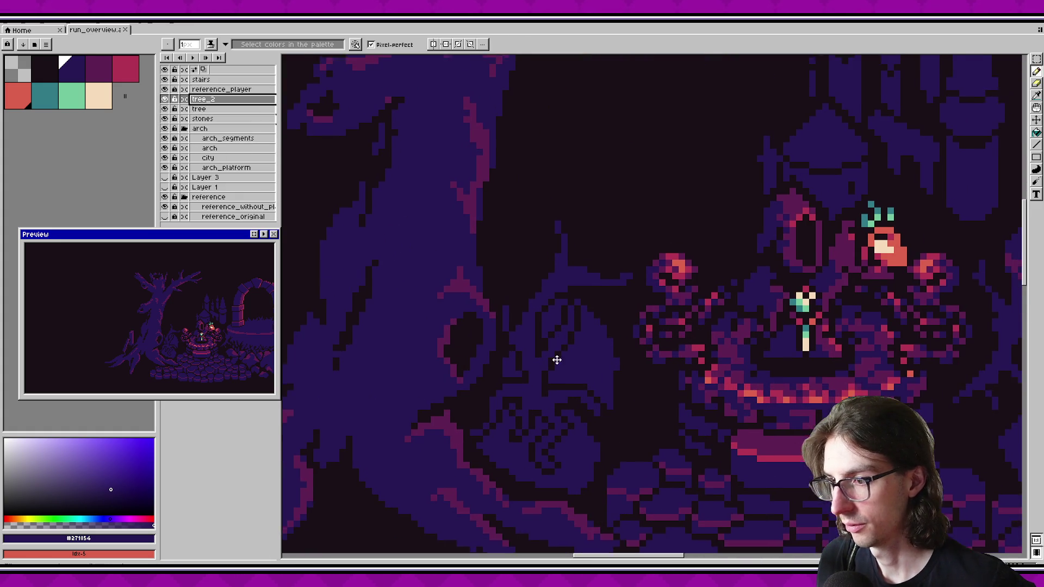
pyautogui.press(']')
# Step: Draw short pink highlight lines on tree_2's branch and save
pyautogui.scroll(3, 564, 236)
pyautogui.moveTo(567, 288)
pyautogui.mouseDown()
pyautogui.moveTo(634, 303)
pyautogui.moveTo(630, 287)
pyautogui.moveTo(631, 308)
pyautogui.moveTo(628, 290)
pyautogui.mouseUp()
pyautogui.moveTo(592, 326); pyautogui.dragTo(578, 329)
pyautogui.hotkey('ctrl', 's')
# Step: Cover a stray pink pixel with the tree's dark blue, then pick magenta back
pyautogui.click(508, 332)
pyautogui.hotkey('ctrl', 'z')
pyautogui.keyDown('alt'); pyautogui.click(570, 304); pyautogui.keyUp('alt')
pyautogui.moveTo(580, 328)
pyautogui.mouseDown()
pyautogui.moveTo(578, 298)
pyautogui.moveTo(624, 315)
pyautogui.mouseUp()
pyautogui.keyDown('alt'); pyautogui.click(626, 284); pyautogui.keyUp('alt')
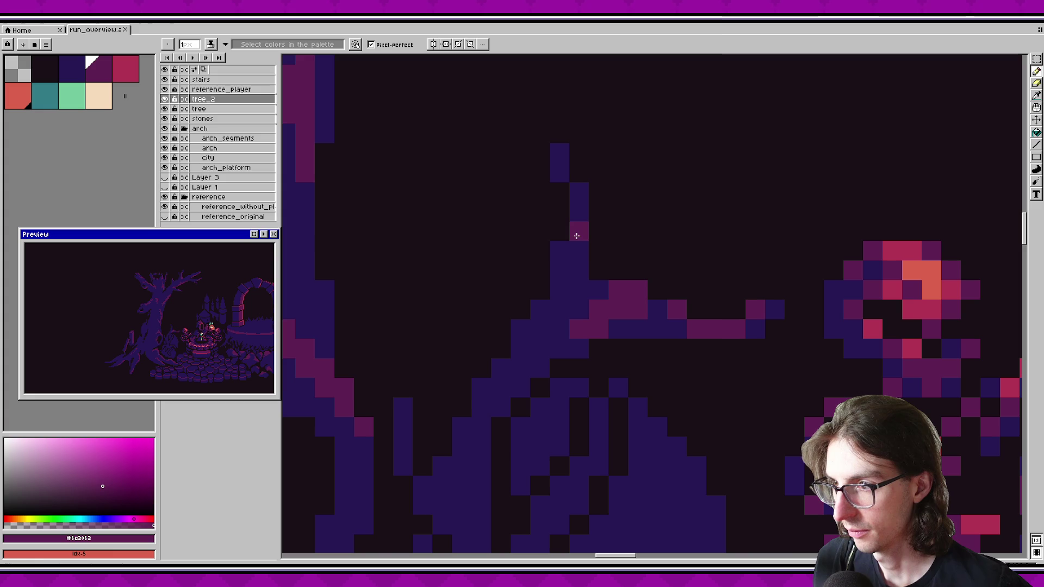
# Step: Add several pink highlight pixels along the branch and save
pyautogui.moveTo(582, 271); pyautogui.dragTo(579, 251)
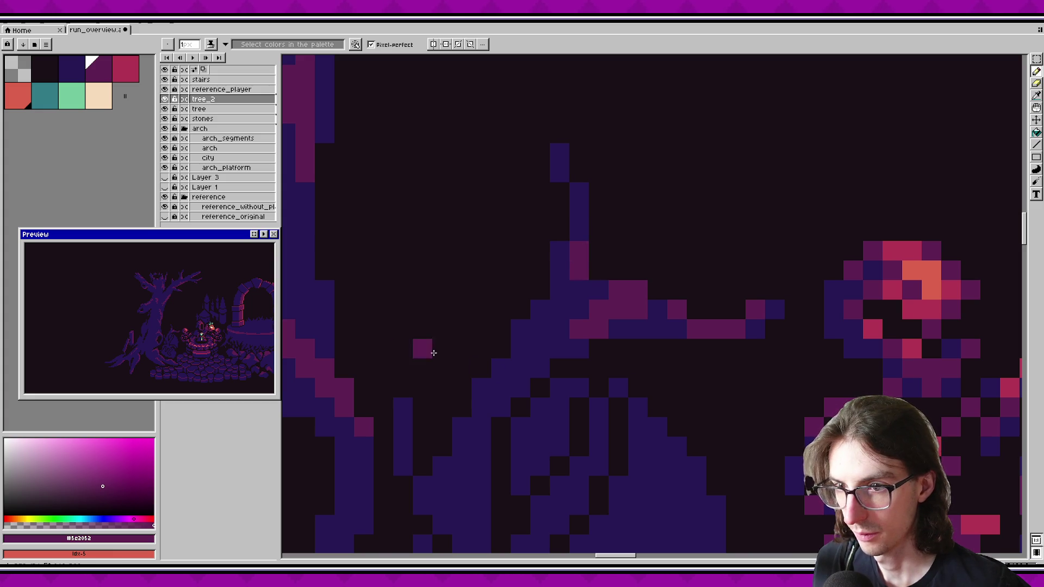
pyautogui.moveTo(607, 298); pyautogui.dragTo(605, 281)
pyautogui.click(576, 214)
pyautogui.scroll(-4, 587, 301)
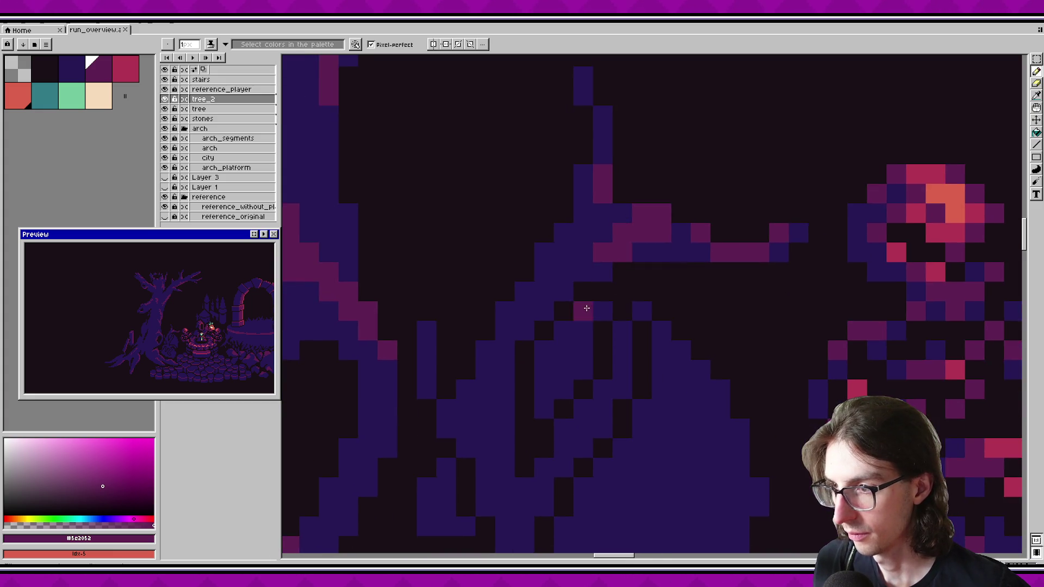
pyautogui.scroll(1, 592, 269)
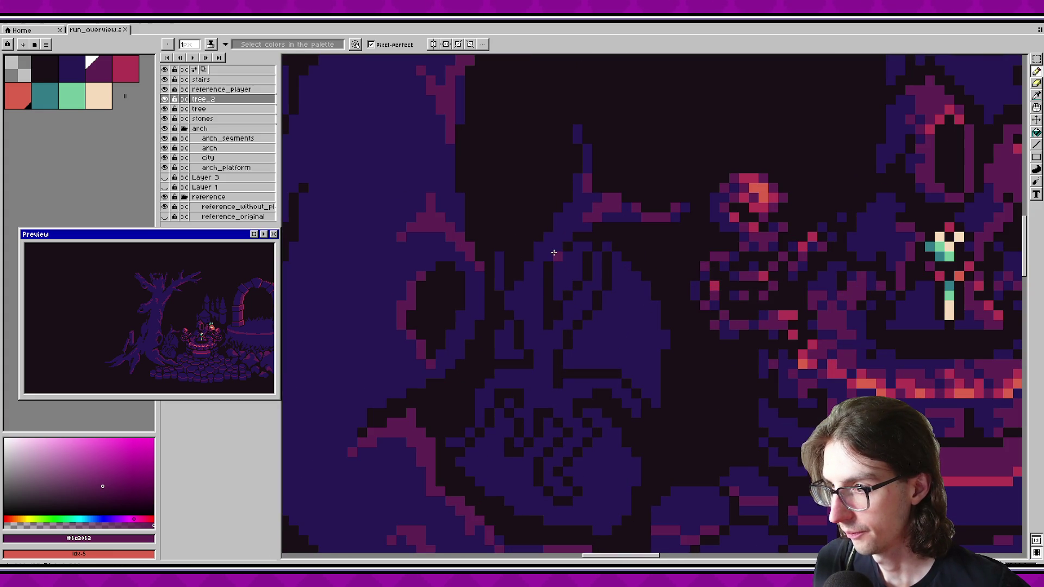
pyautogui.hotkey('ctrl', 's')
# Step: Draw a vertical pink line down the trunk and save
pyautogui.moveTo(544, 263); pyautogui.dragTo(541, 297)
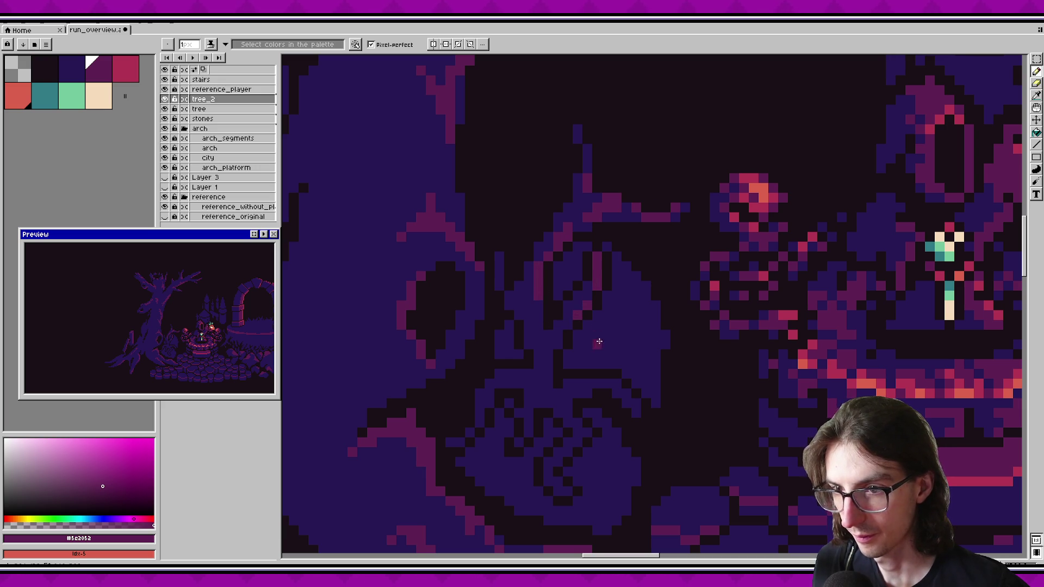
pyautogui.moveTo(569, 335); pyautogui.dragTo(562, 325)
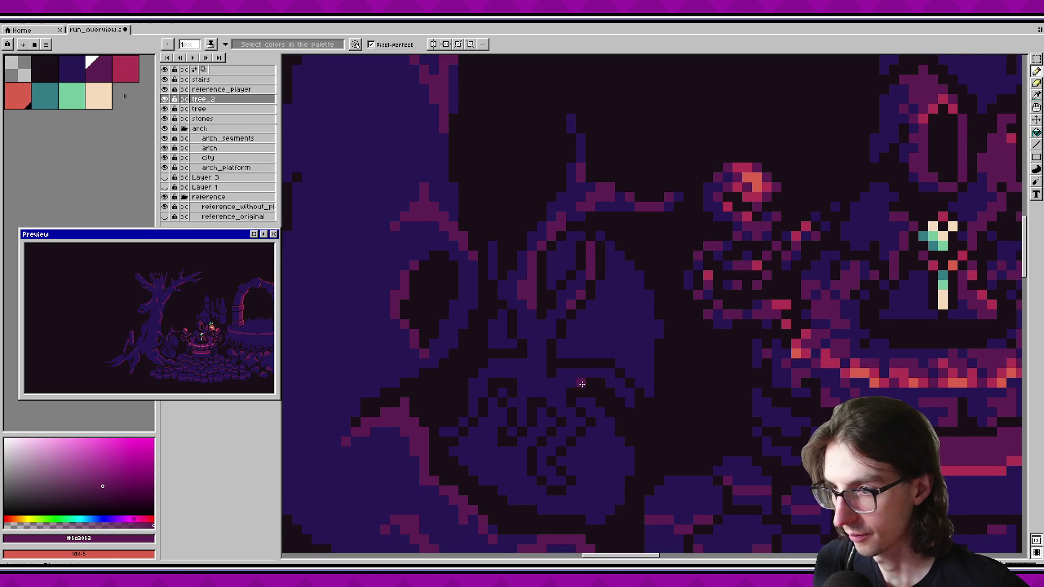
pyautogui.hotkey('ctrl', 's')
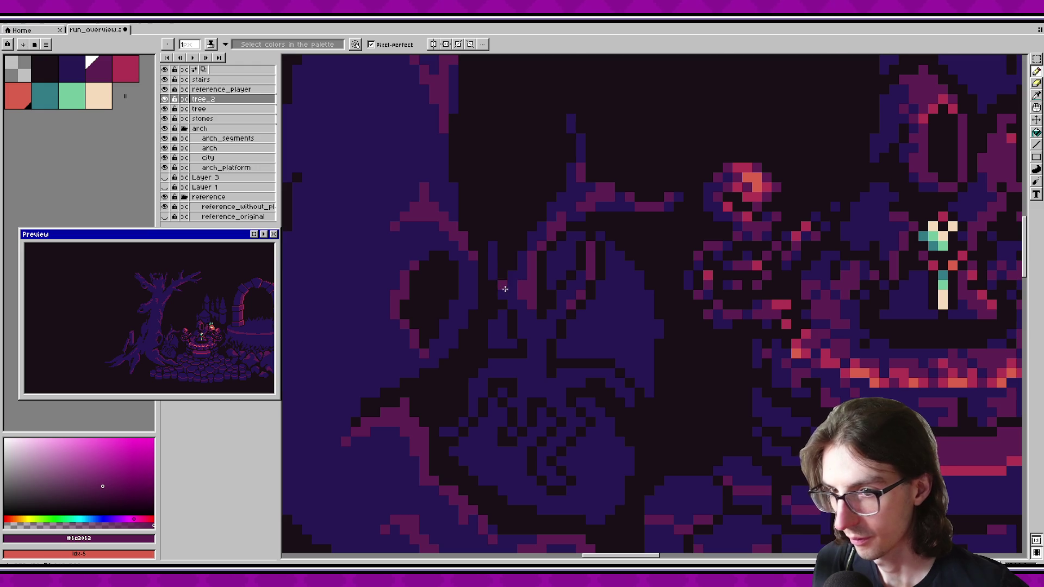
pyautogui.hotkey('ctrl', 's')
# Step: Extend magenta pixels upward, fixing one with dark blue #271854, then restore magenta
pyautogui.scroll(3, 533, 331)
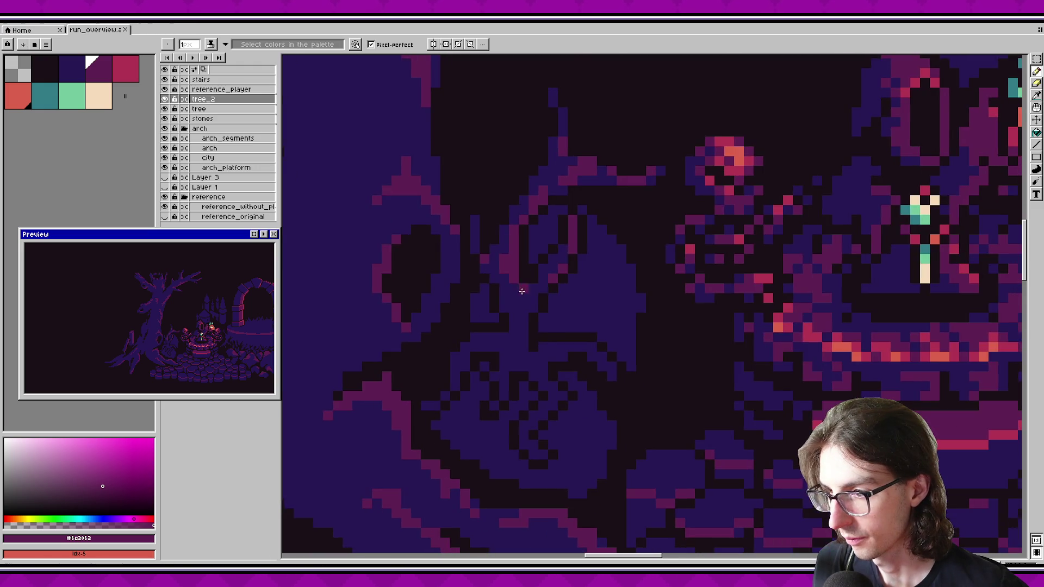
pyautogui.moveTo(520, 322)
pyautogui.mouseDown()
pyautogui.moveTo(529, 296)
pyautogui.moveTo(505, 298)
pyautogui.mouseUp()
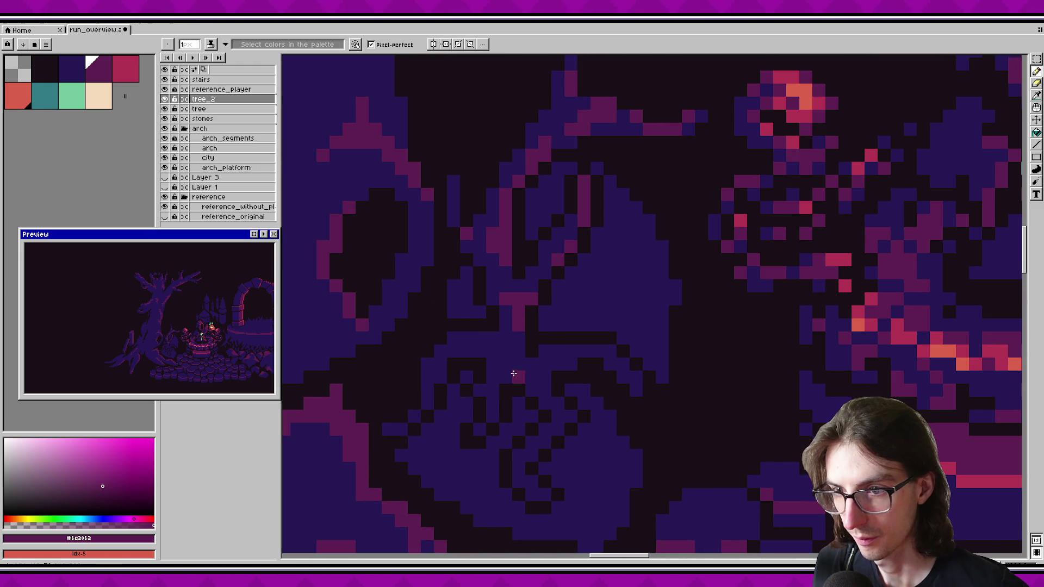
pyautogui.scroll(-1, 518, 340)
pyautogui.press('alt')
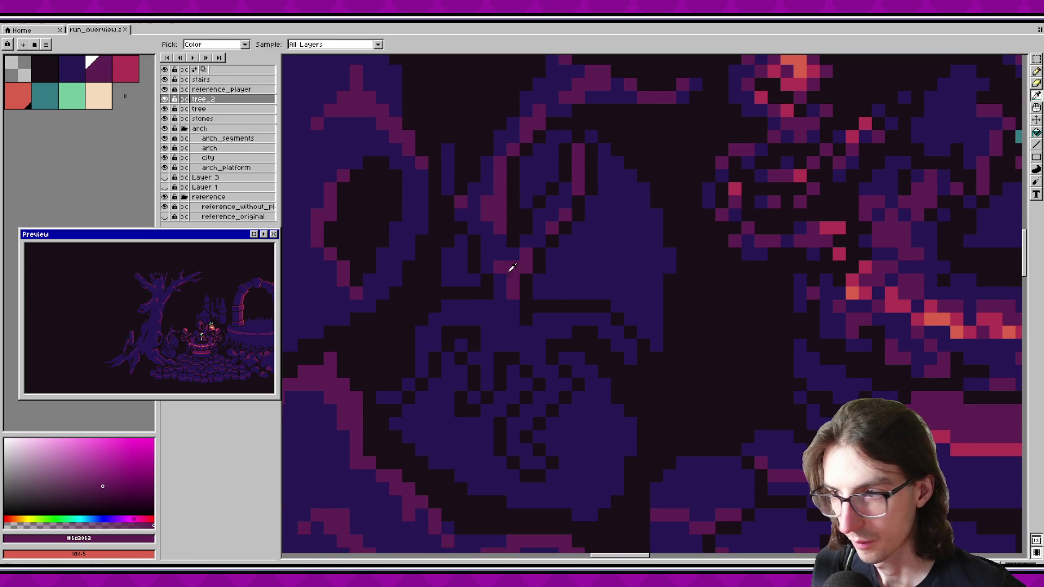
pyautogui.click(515, 272)
pyautogui.click(503, 267)
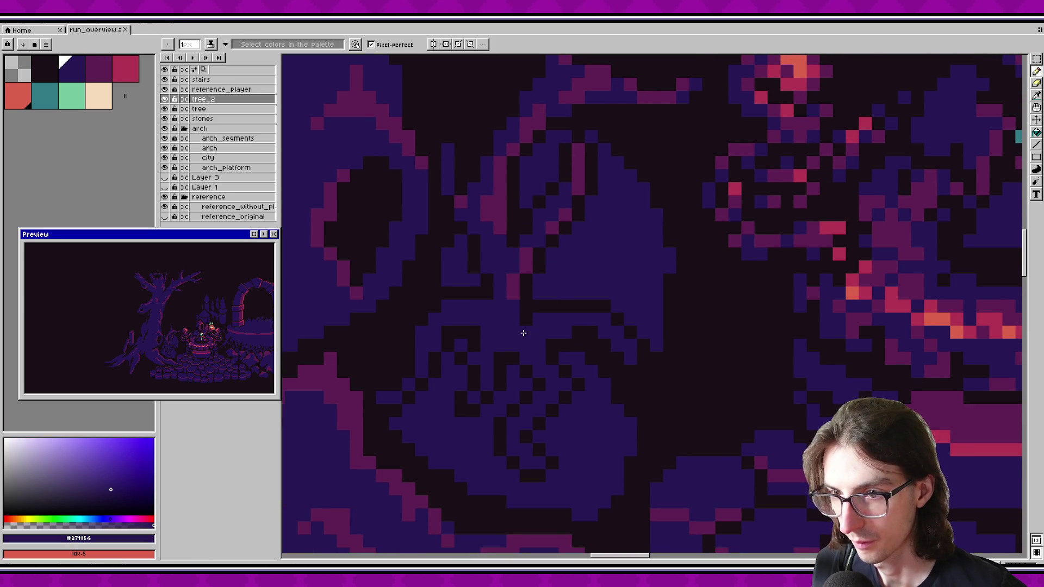
pyautogui.scroll(-1, 517, 316)
pyautogui.keyDown('alt'); pyautogui.click(497, 205); pyautogui.keyUp('alt')
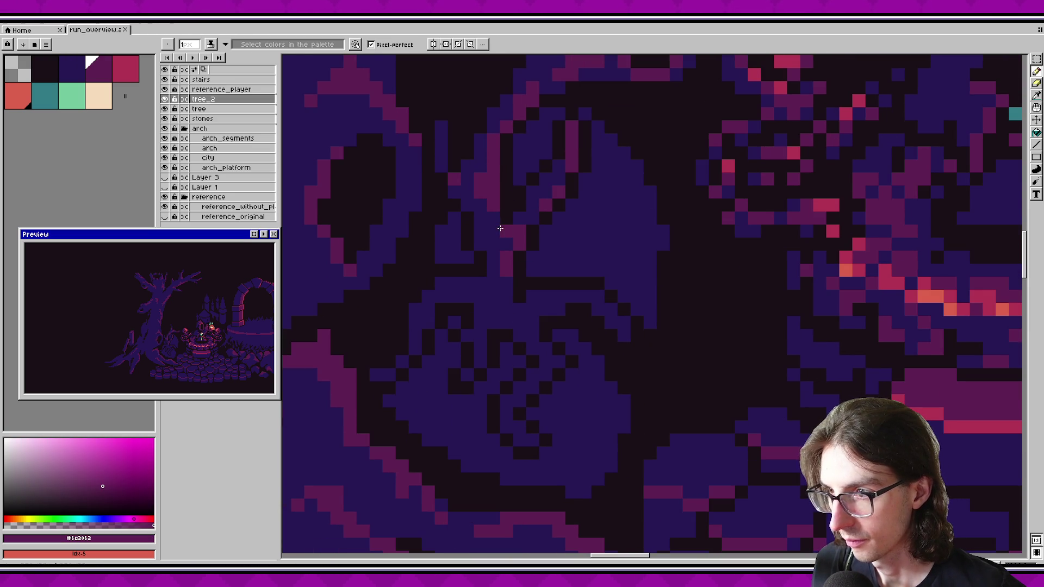
pyautogui.hotkey('ctrl', 'z')
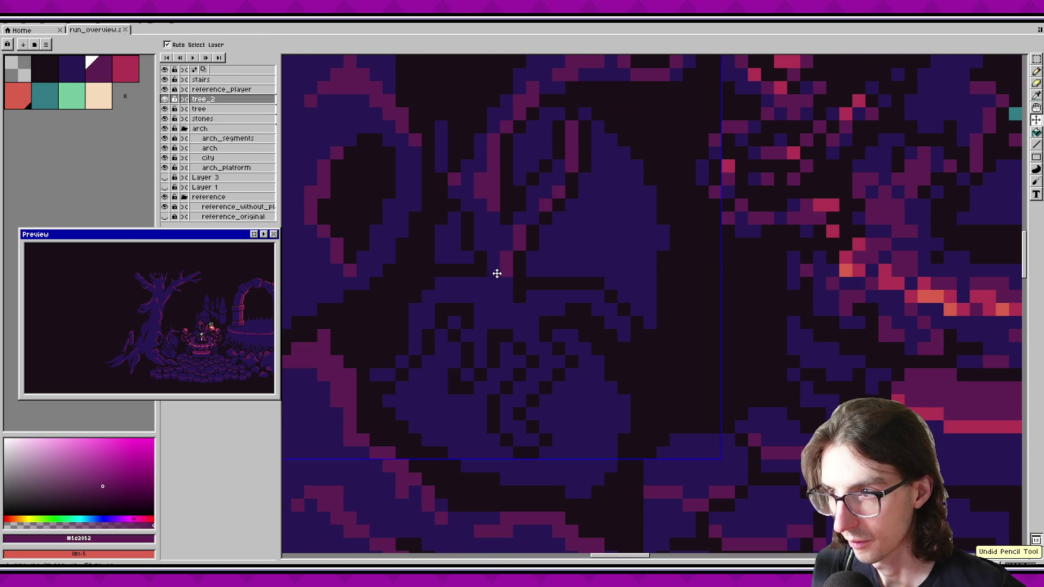
# Step: Add a short diagonal magenta line and a single magenta pixel on the branch
pyautogui.scroll(-1, 497, 277)
pyautogui.scroll(1, 525, 276)
pyautogui.moveTo(592, 285); pyautogui.dragTo(618, 311)
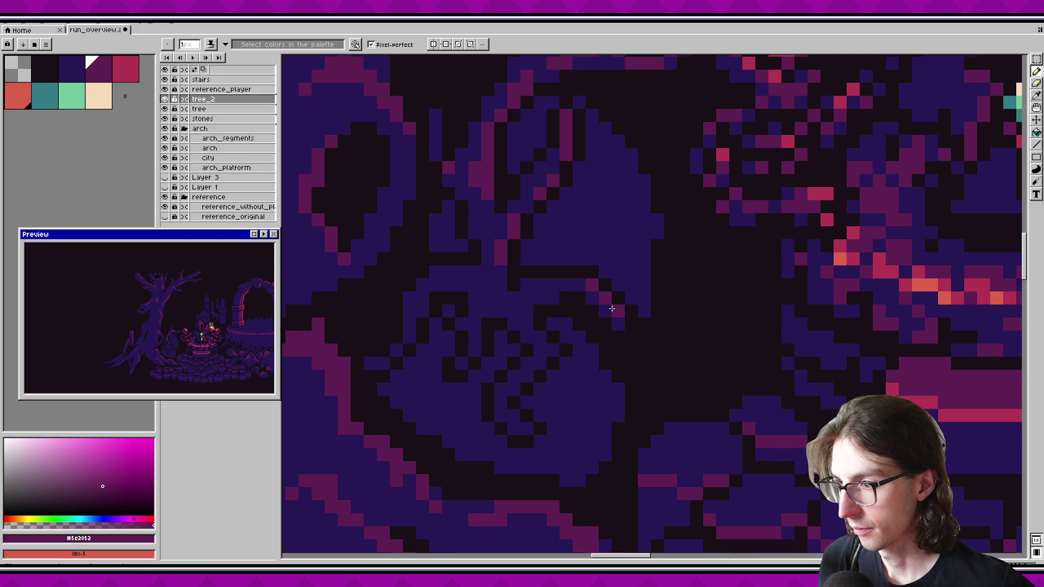
pyautogui.scroll(-1, 547, 311)
pyautogui.scroll(1, 550, 318)
pyautogui.click(543, 314)
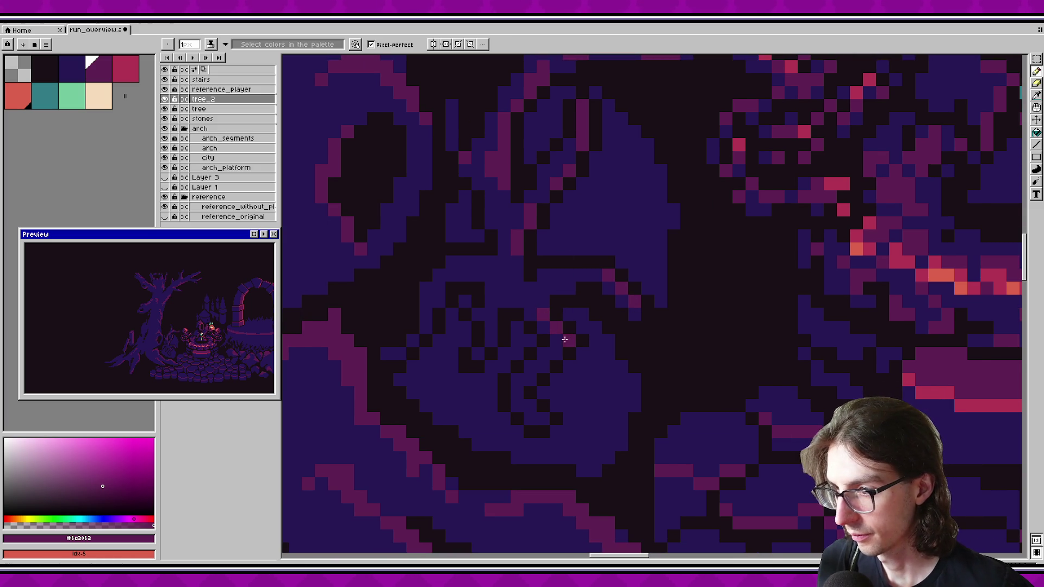
pyautogui.hotkey('ctrl', 'z')
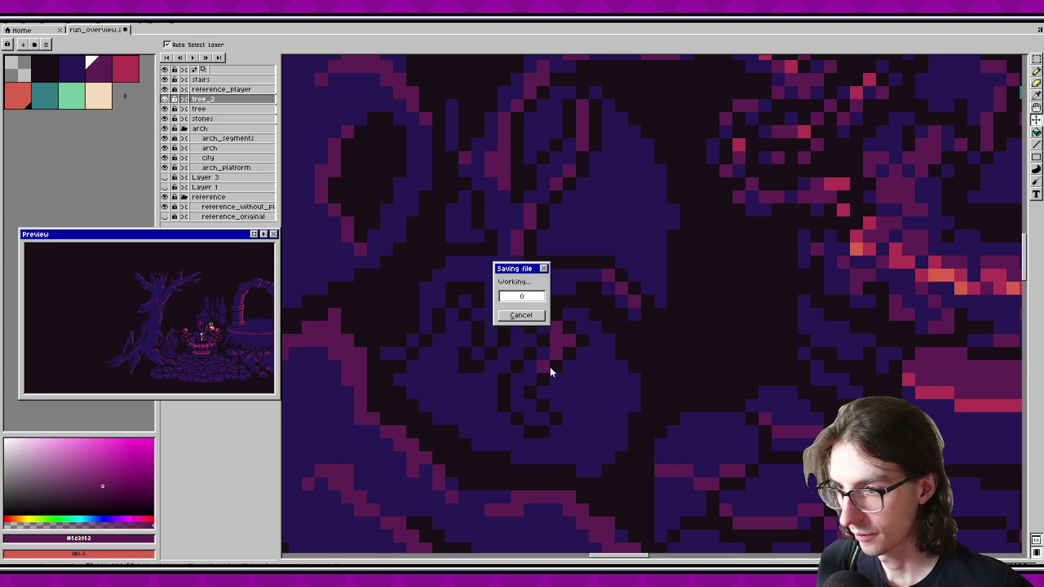
# Step: Pencil a few more #5e2052 magenta pixels into tree_2's branches, eyedropping colours as needed, and save
pyautogui.moveTo(572, 388)
pyautogui.mouseDown()
pyautogui.moveTo(536, 373)
pyautogui.moveTo(590, 366)
pyautogui.moveTo(602, 404)
pyautogui.mouseUp()
pyautogui.scroll(2, 598, 397)
pyautogui.scroll(-2, 574, 365)
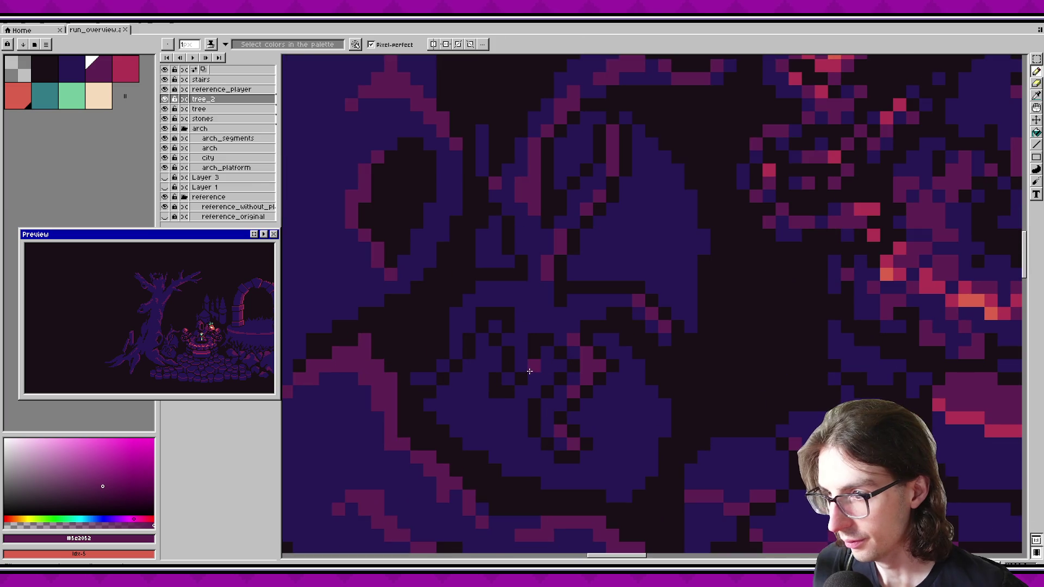
pyautogui.moveTo(528, 310); pyautogui.dragTo(531, 341)
pyautogui.hotkey('ctrl', 's')
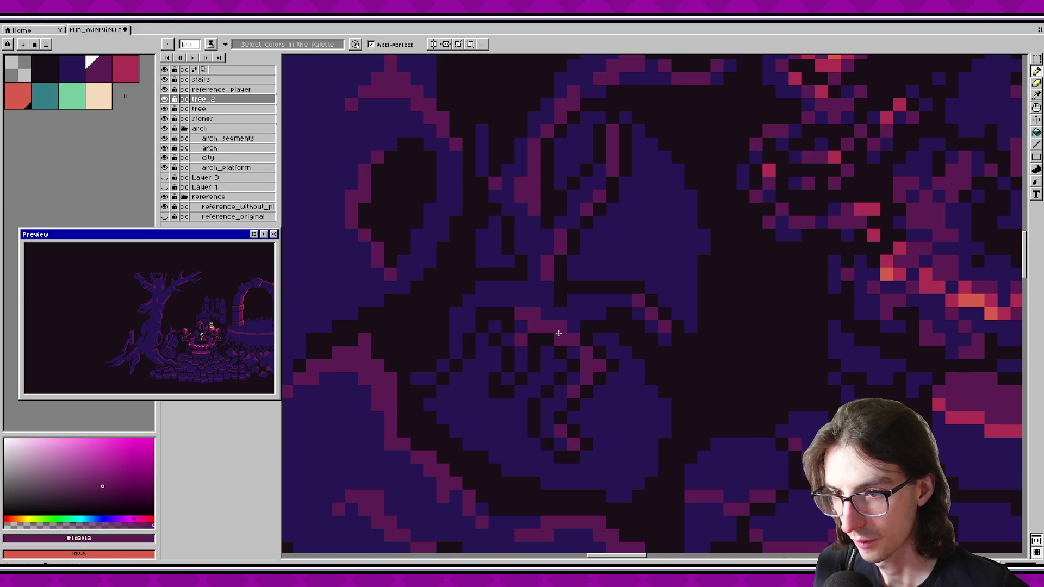
pyautogui.click(546, 312)
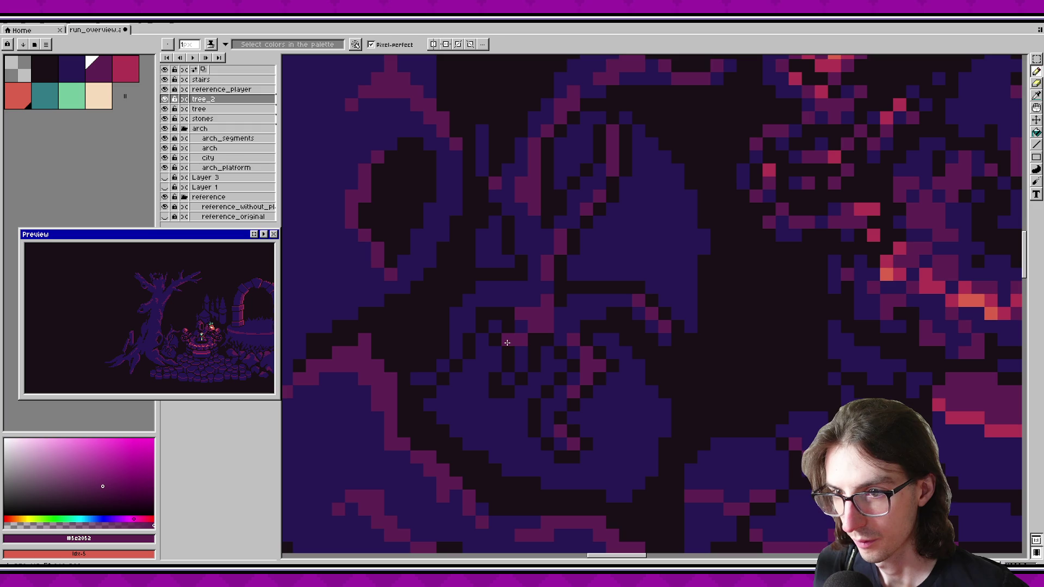
pyautogui.keyDown('alt'); pyautogui.click(554, 380); pyautogui.keyUp('alt')
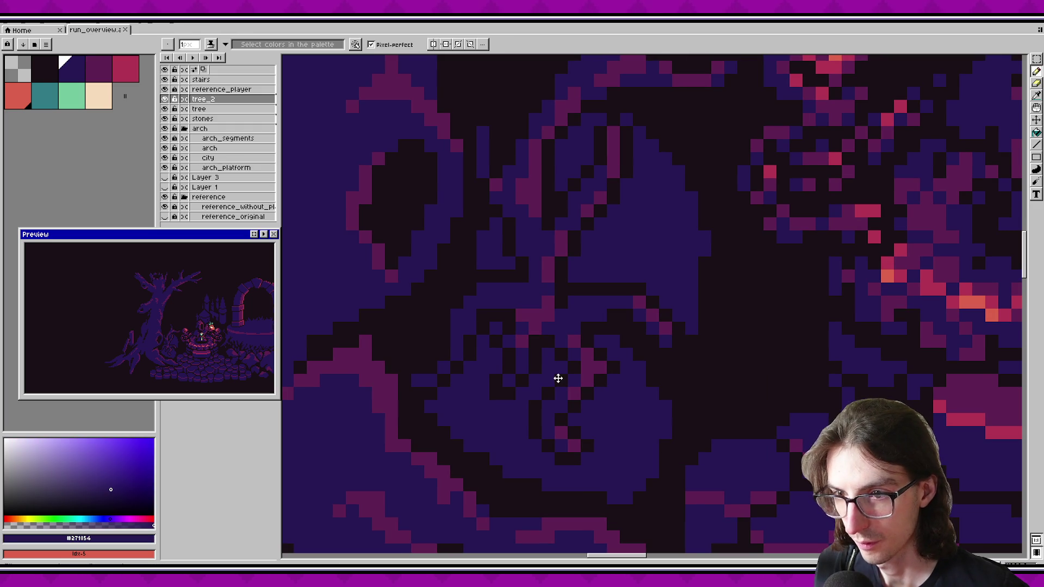
pyautogui.keyDown('alt'); pyautogui.click(555, 311); pyautogui.keyUp('alt')
pyautogui.press('v')
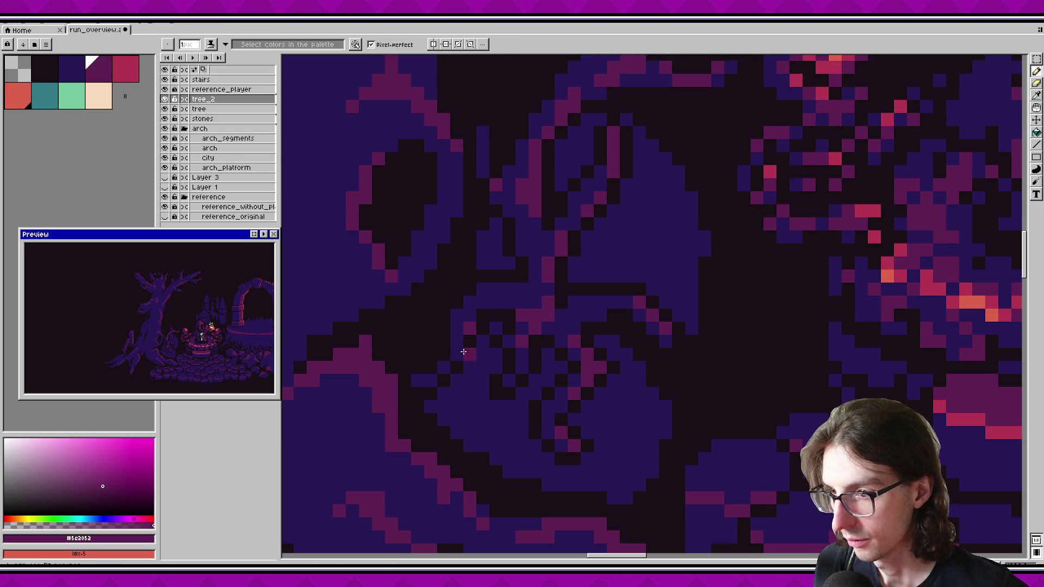
pyautogui.hotkey('ctrl', 's')
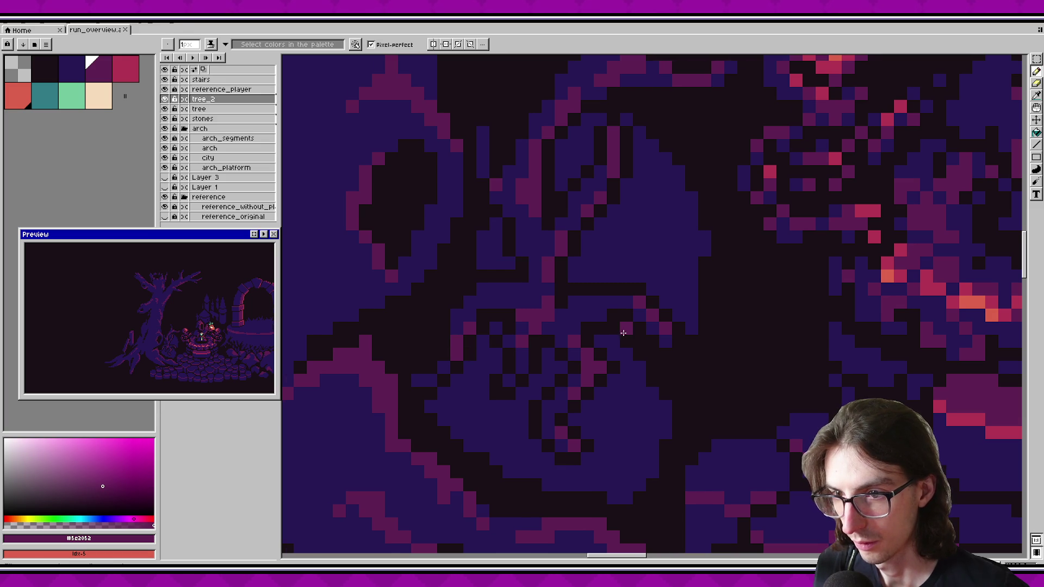
# Step: Toggle the tree layer's visibility several times to compare the scene with and without it
pyautogui.scroll(-5, 623, 332)
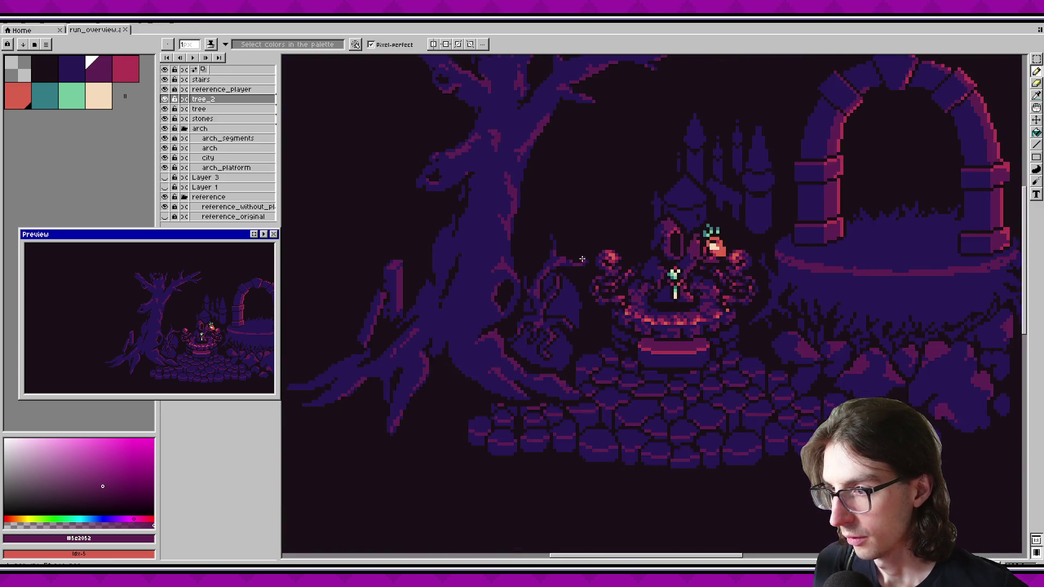
pyautogui.scroll(-2, 580, 260)
pyautogui.scroll(4, 639, 270)
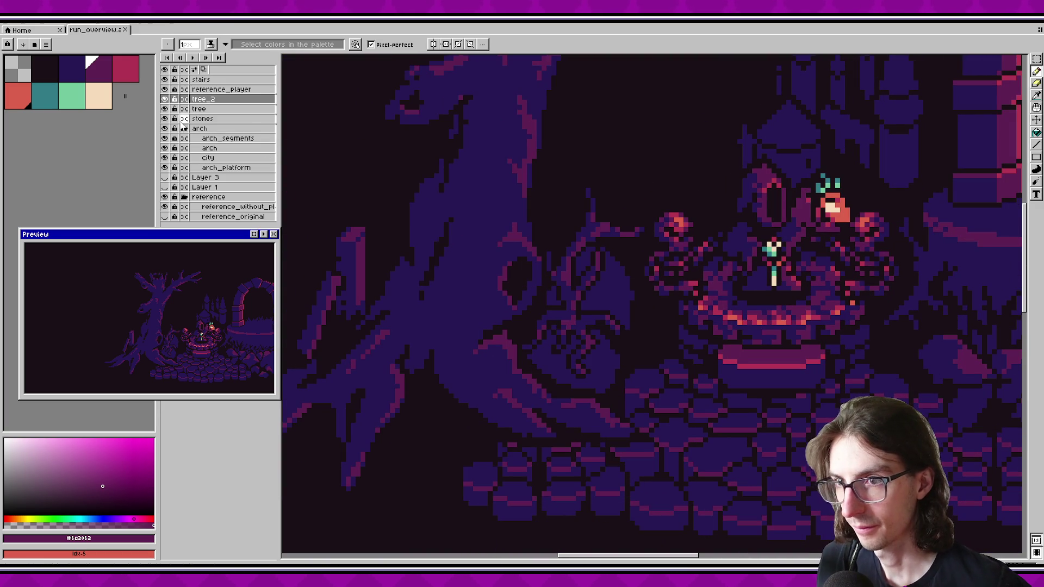
pyautogui.click(165, 110)
pyautogui.doubleClick(165, 110)
pyautogui.click(164, 109)
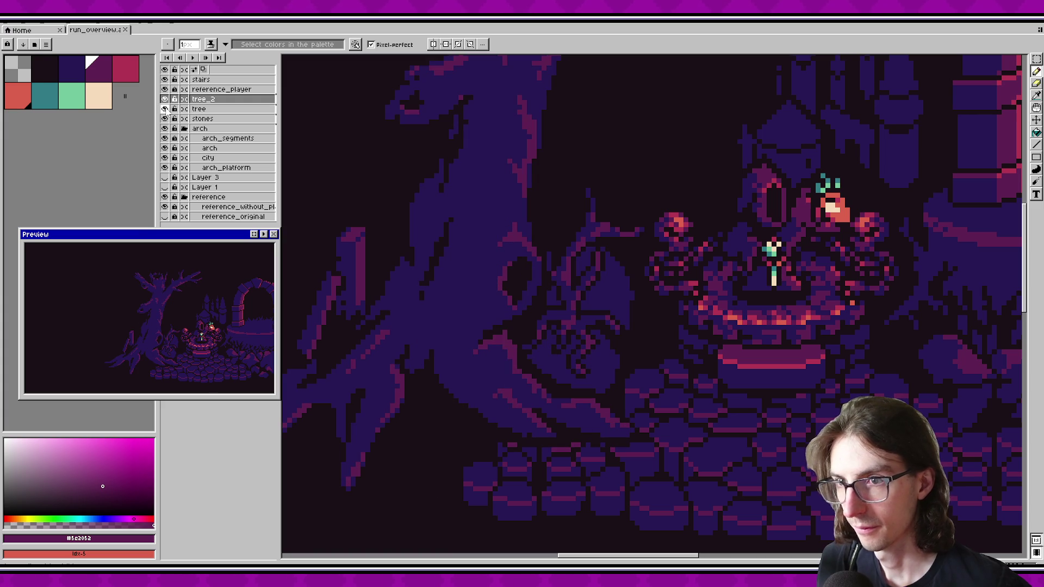
pyautogui.click(164, 99)
pyautogui.doubleClick(165, 109)
pyautogui.scroll(2, 571, 315)
# Step: On the tree layer, stroke a magenta highlight along the purple shape's top, then undo it
pyautogui.keyDown('alt'); pyautogui.click(541, 285); pyautogui.keyUp('alt')
pyautogui.press(']')
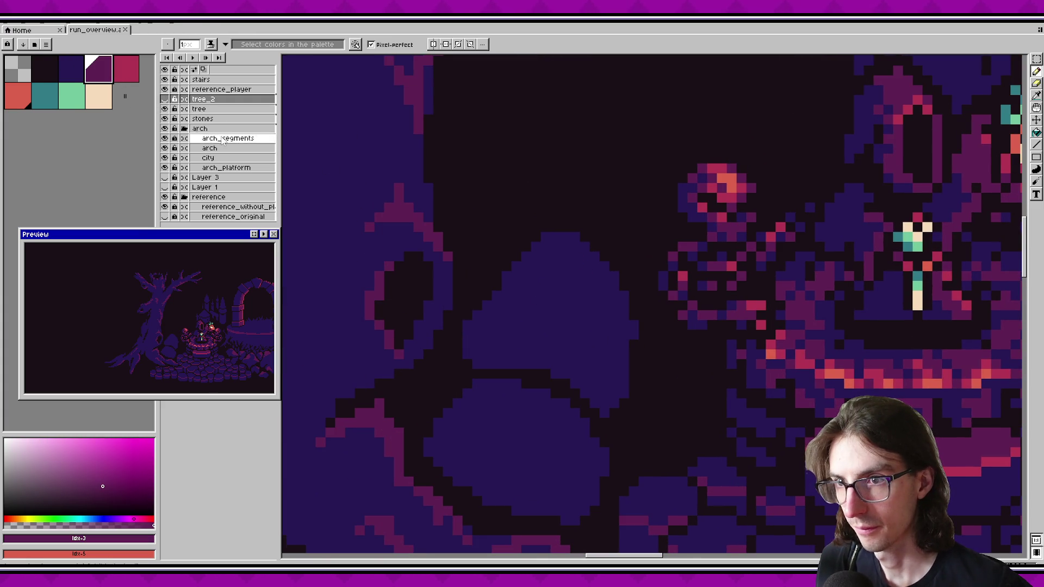
pyautogui.click(200, 108)
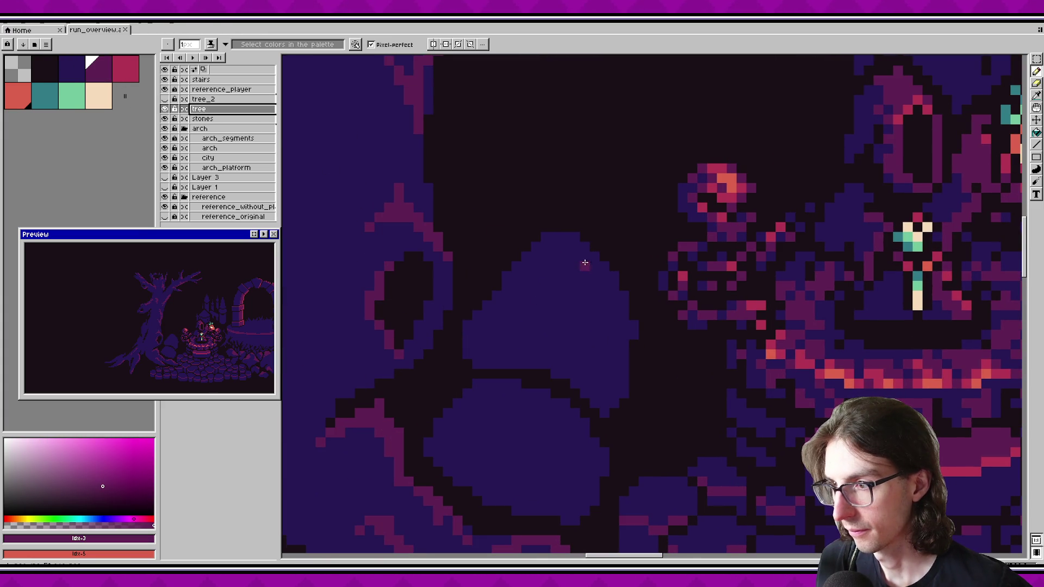
pyautogui.moveTo(581, 248)
pyautogui.mouseDown()
pyautogui.moveTo(522, 282)
pyautogui.moveTo(527, 261)
pyautogui.mouseUp()
pyautogui.press('g')
pyautogui.scroll(-2, 581, 294)
pyautogui.hotkey('ctrl', 'z')
pyautogui.hotkey('ctrl', 'z')
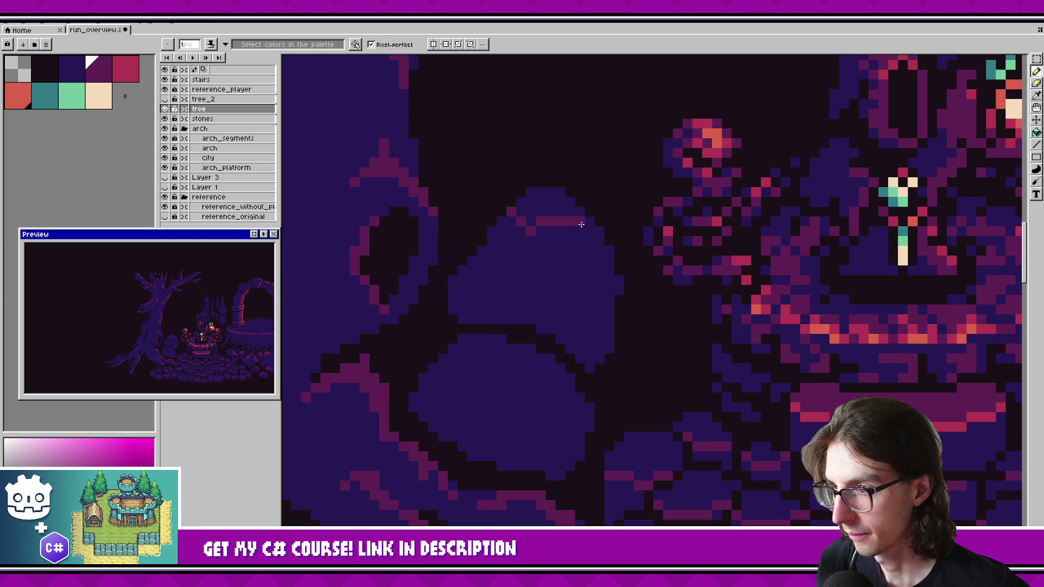
# Step: Bucket-fill the top of the purple shape magenta and pencil a magenta line along its top-right edge
pyautogui.click(569, 224)
pyautogui.scroll(-1, 569, 288)
pyautogui.press('b')
pyautogui.moveTo(597, 239); pyautogui.dragTo(574, 205)
pyautogui.scroll(-2, 588, 314)
pyautogui.hscroll(-2, 588, 314)
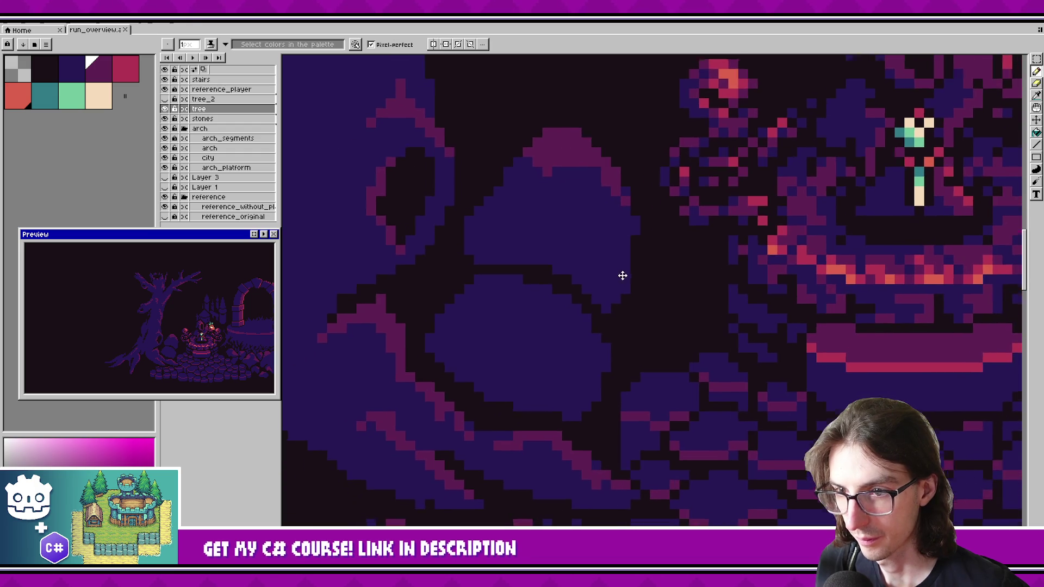
# Step: Draw a near-black crease across the purple shape, extending it up and left, and save
pyautogui.hotkey('ctrl', 's')
pyautogui.keyDown('alt'); pyautogui.click(540, 262); pyautogui.keyUp('alt')
pyautogui.moveTo(539, 262)
pyautogui.mouseDown()
pyautogui.moveTo(582, 249)
pyautogui.moveTo(592, 280)
pyautogui.mouseUp()
pyautogui.press('g')
pyautogui.hotkey('ctrl', 's')
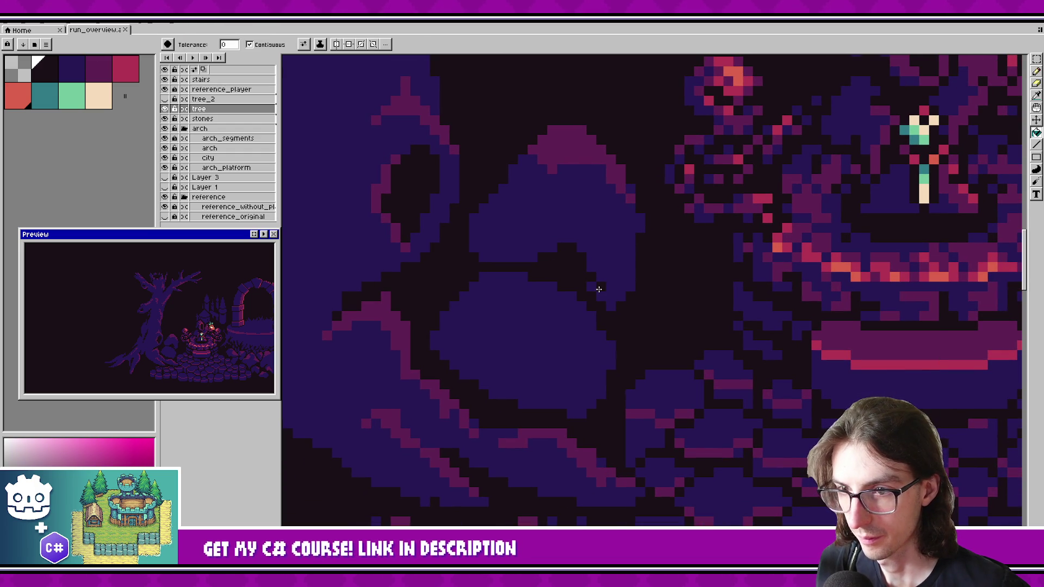
pyautogui.click(539, 250)
pyautogui.press('b')
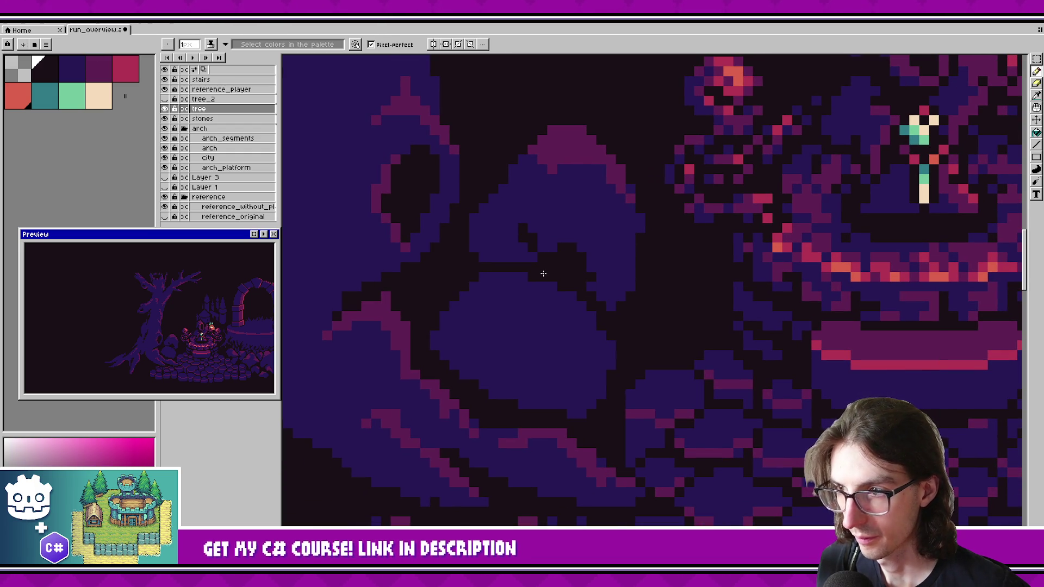
pyautogui.moveTo(551, 249); pyautogui.dragTo(536, 228)
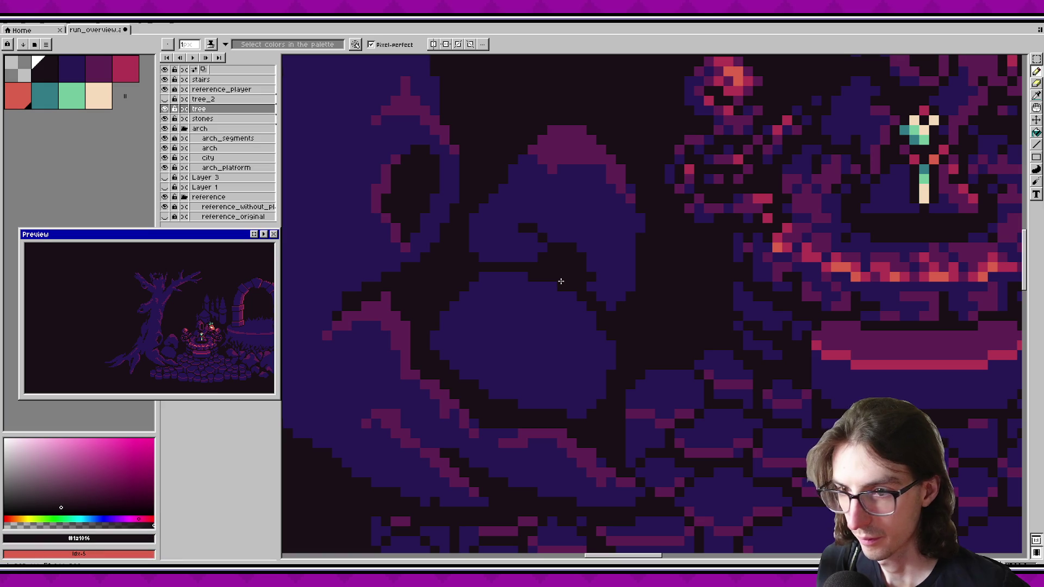
pyautogui.hotkey('ctrl', 's')
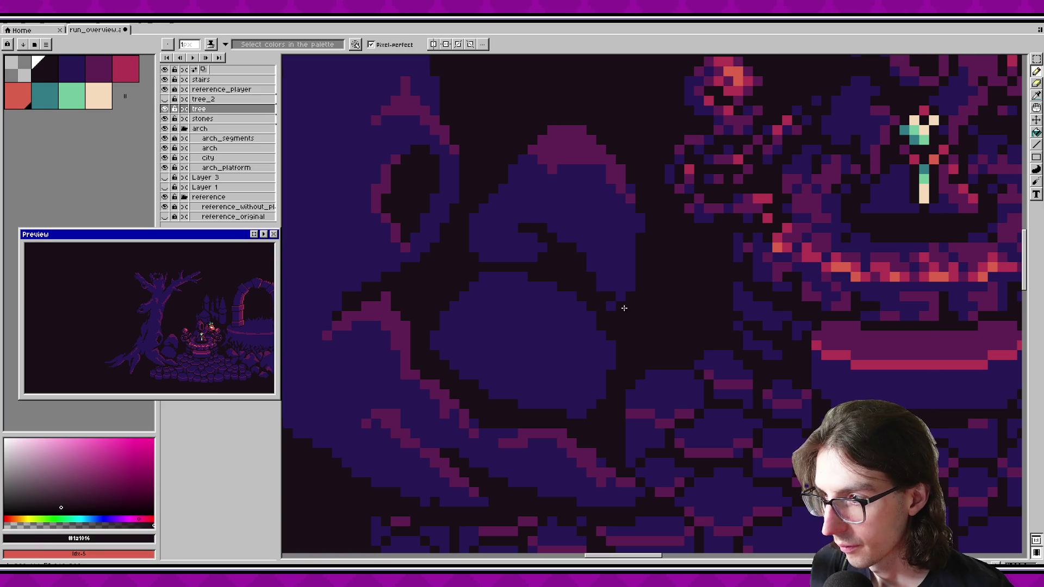
pyautogui.hotkey('ctrl', 's')
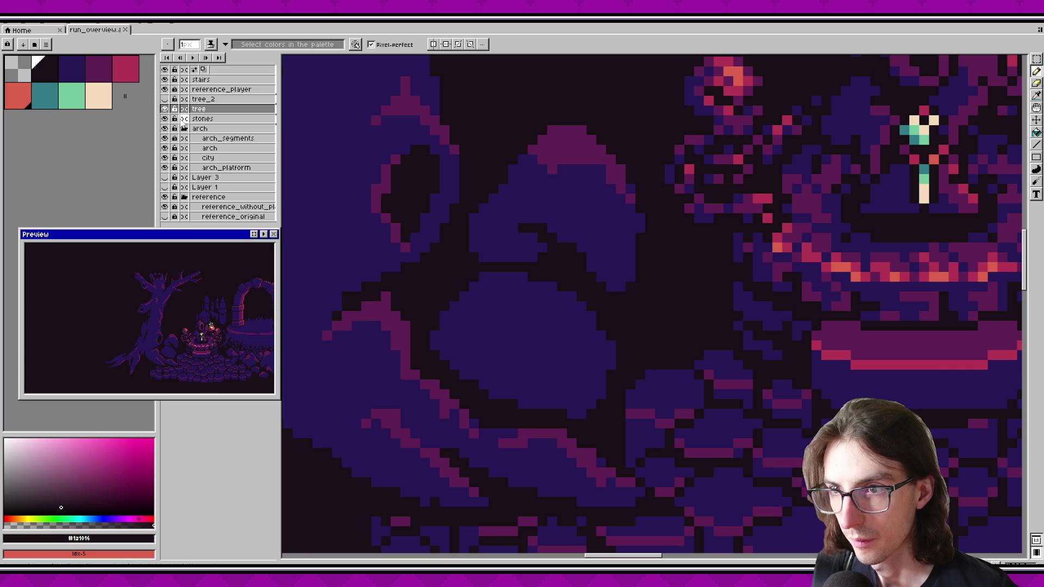
# Step: Toggle the stones and tree_2 layers to compare, leaving tree_2 visible
pyautogui.click(165, 119)
pyautogui.click(165, 119)
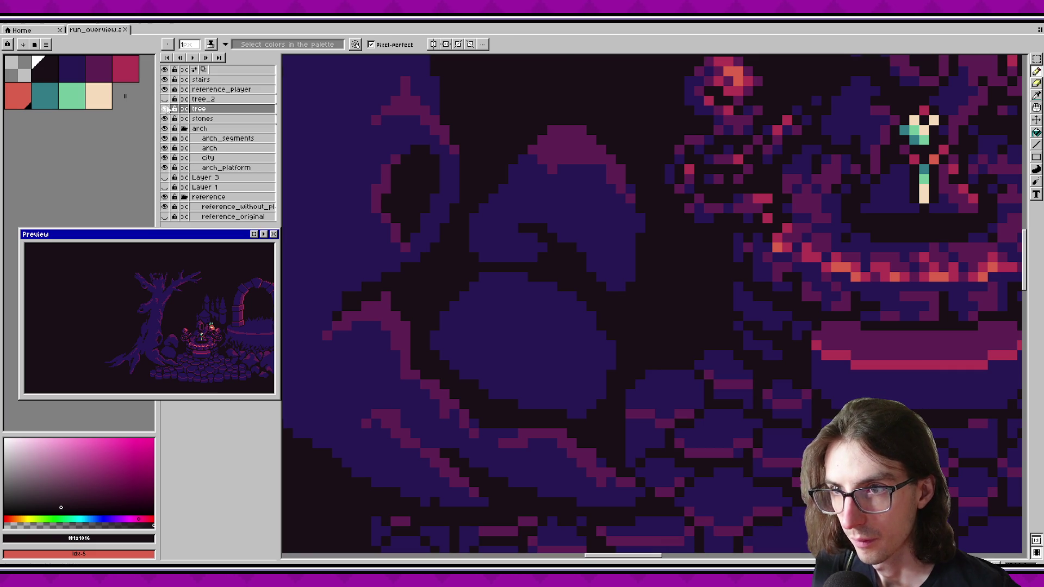
pyautogui.click(164, 99)
pyautogui.click(165, 99)
# Step: Flip tree_2's visibility several times to compare, then save
pyautogui.click(165, 99)
pyautogui.click(165, 99)
pyautogui.click(164, 99)
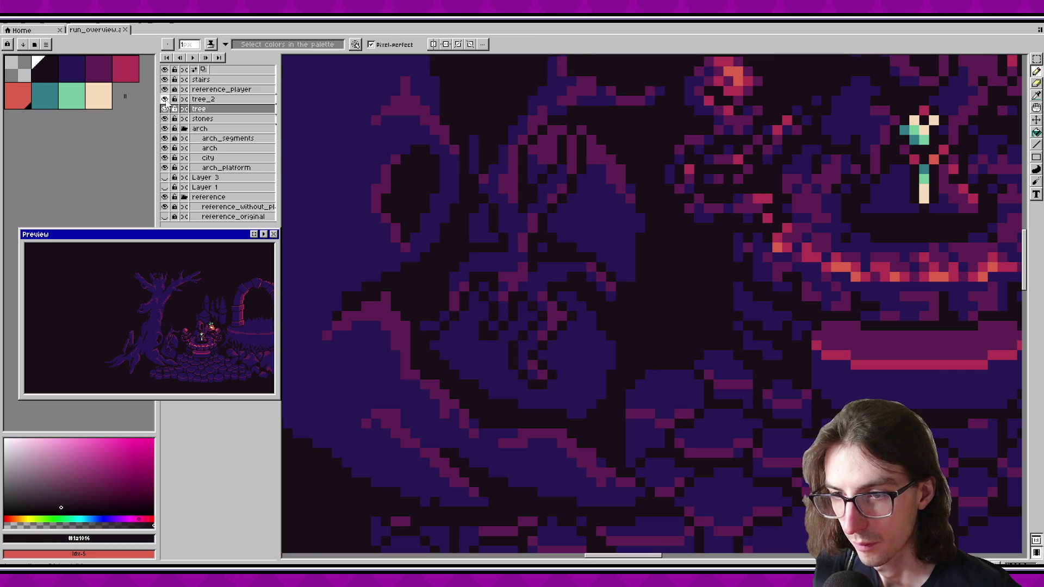
pyautogui.click(165, 99)
pyautogui.click(165, 99)
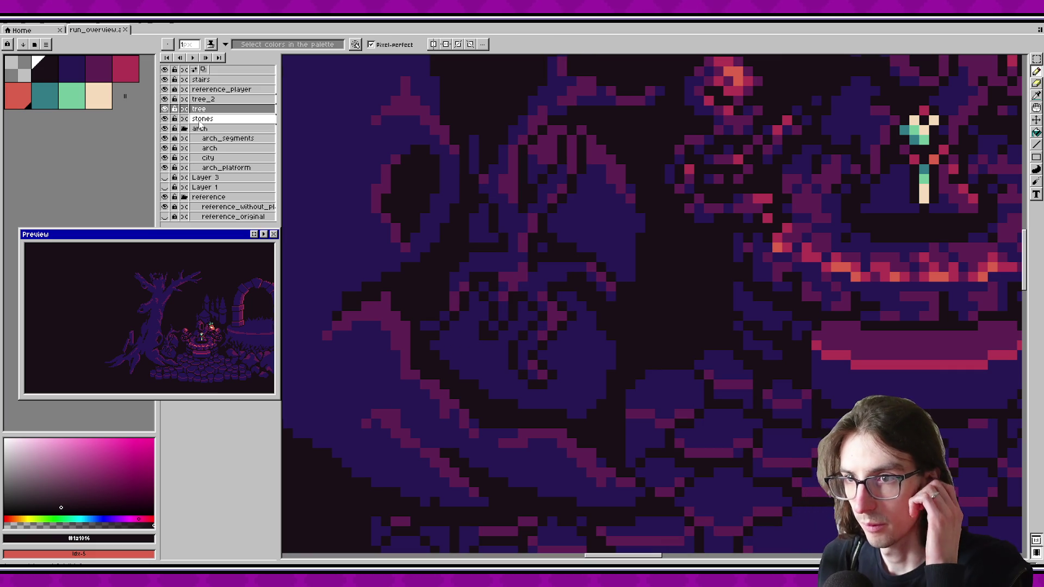
pyautogui.scroll(1, 520, 350)
pyautogui.hscroll(-2, 521, 351)
pyautogui.scroll(1, 520, 350)
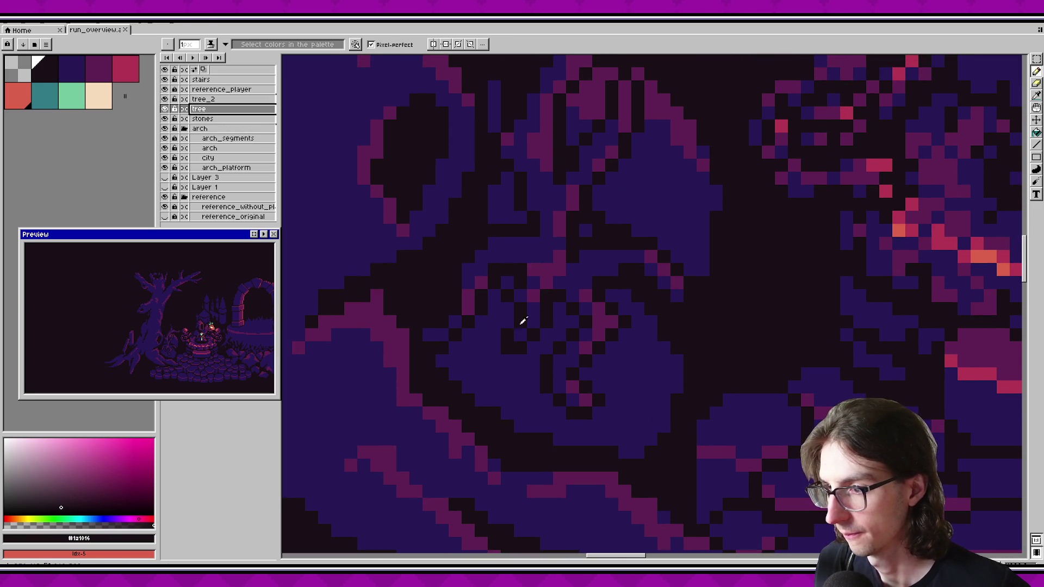
pyautogui.click(509, 304)
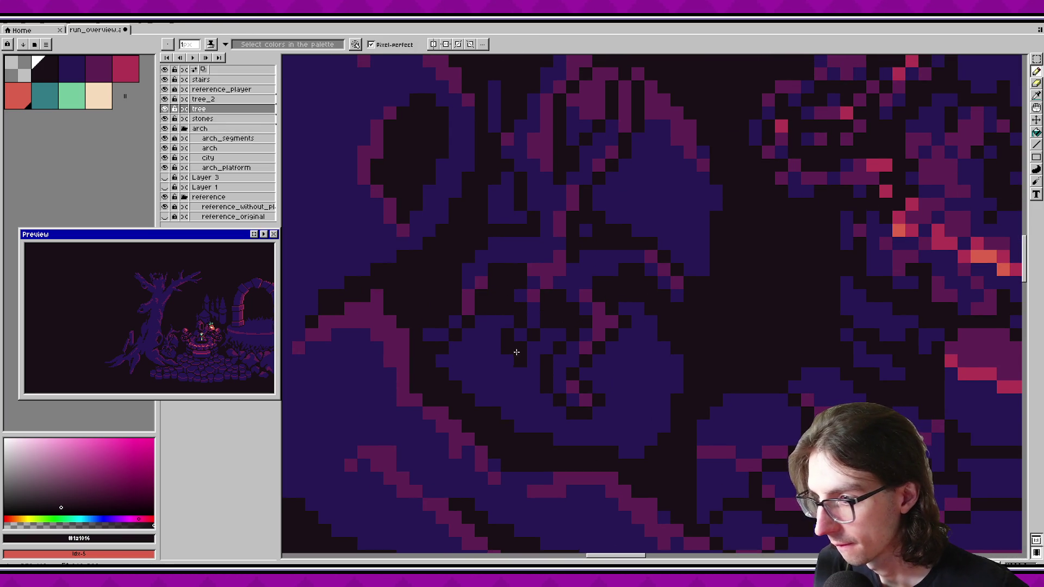
pyautogui.hotkey('ctrl', 's')
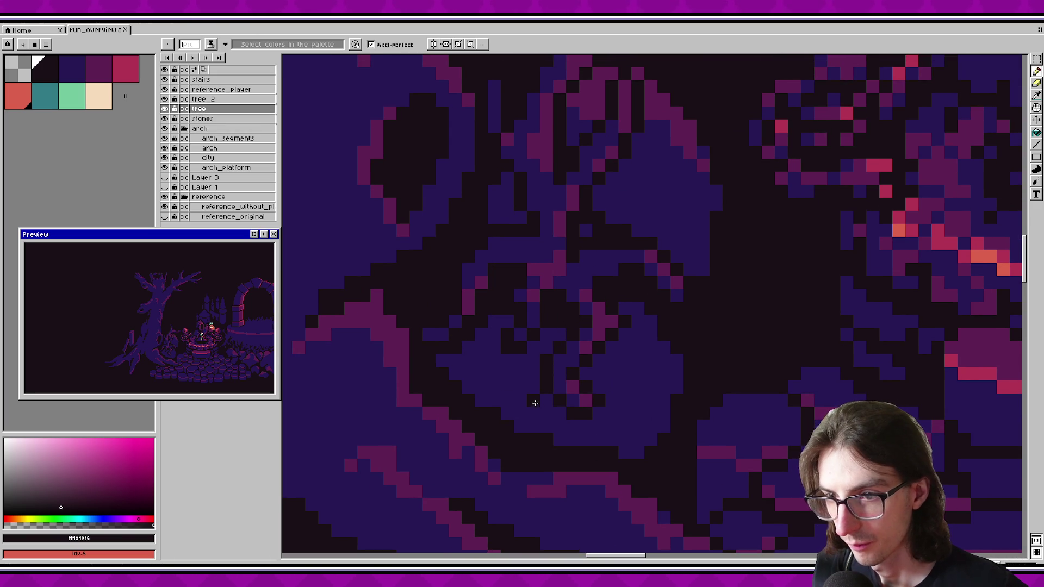
# Step: Draw an L-shaped purple stroke inside the shape and save
pyautogui.scroll(-1, 598, 394)
pyautogui.hscroll(1, 598, 394)
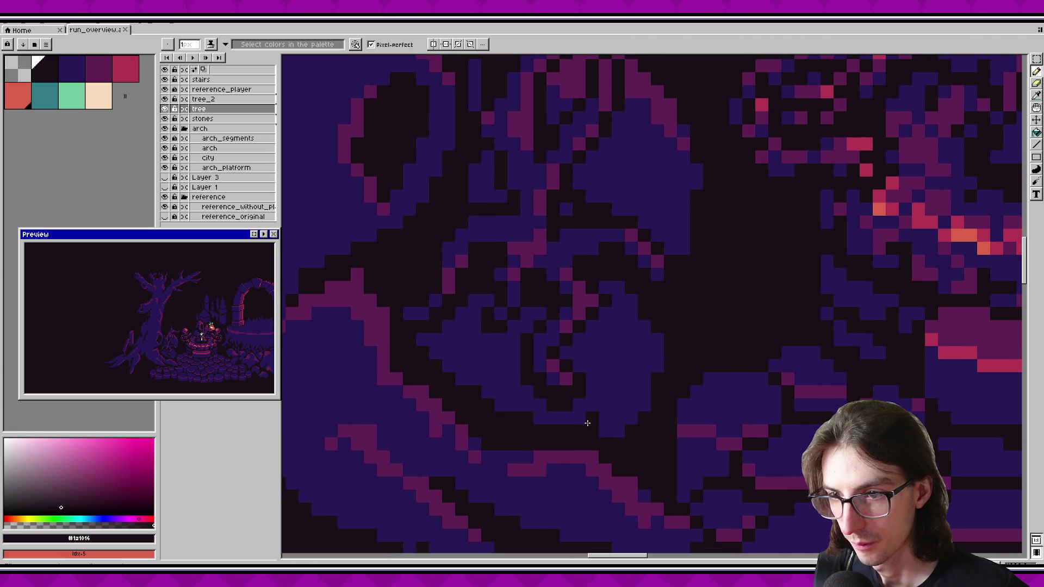
pyautogui.scroll(1, 608, 399)
pyautogui.hscroll(-1, 607, 399)
pyautogui.hotkey('ctrl', 's')
pyautogui.hscroll(5, 562, 389)
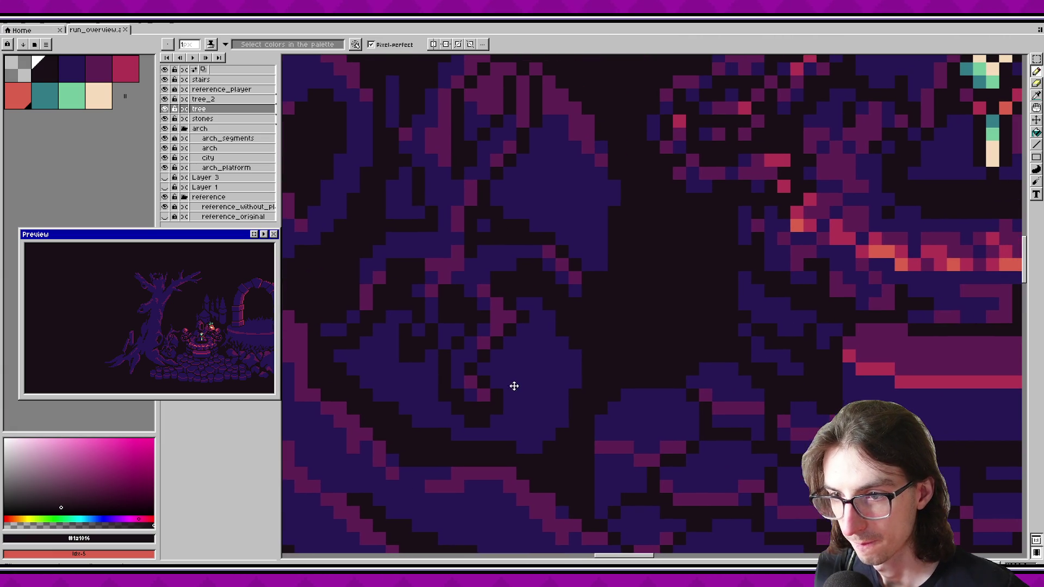
pyautogui.keyDown('alt'); pyautogui.click(515, 384); pyautogui.keyUp('alt')
pyautogui.moveTo(548, 329); pyautogui.dragTo(563, 367)
pyautogui.scroll(-1, 550, 405)
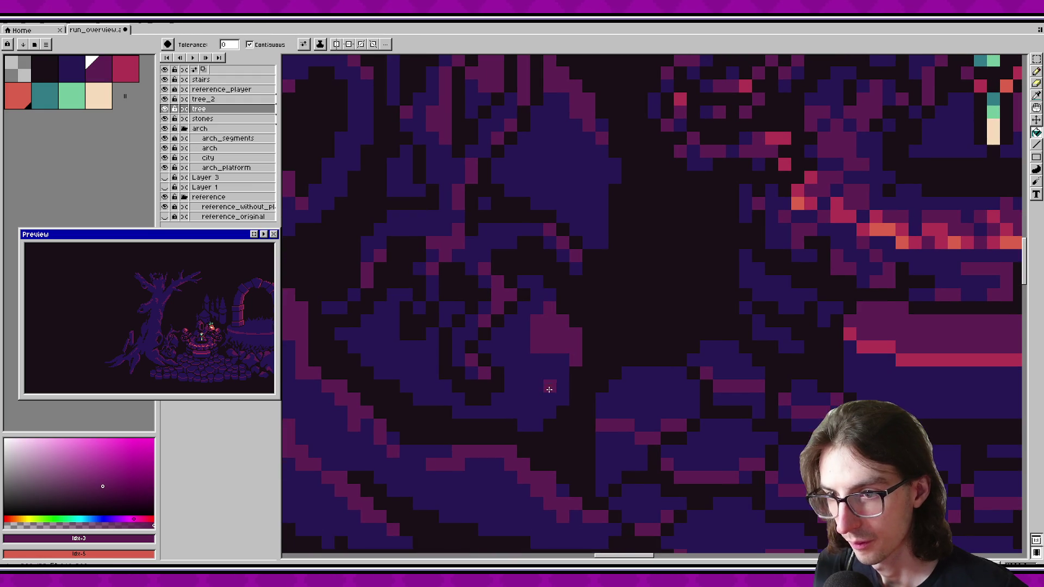
pyautogui.hotkey('ctrl', 's')
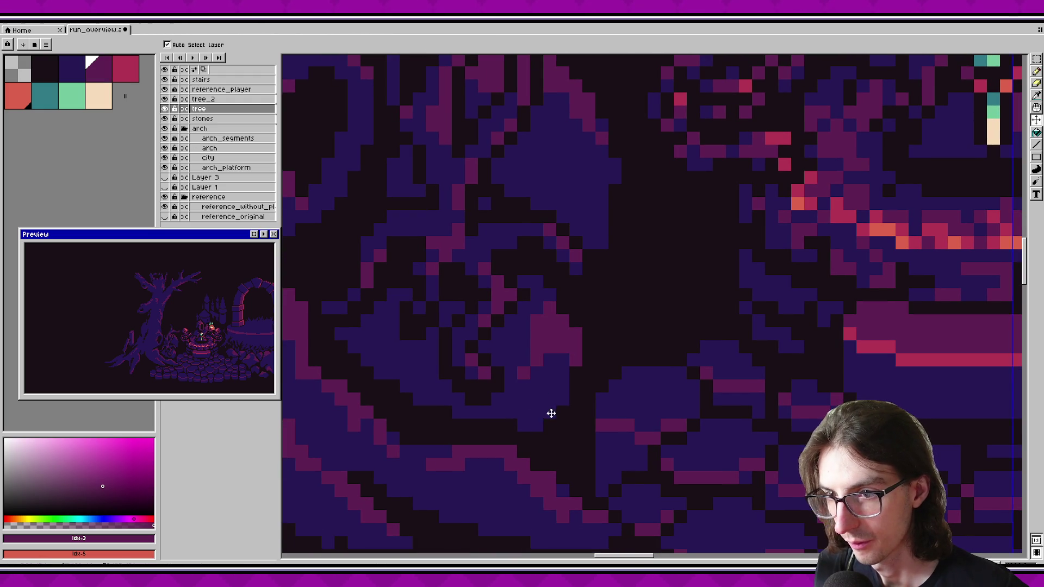
# Step: Paint #1a1016 dark pixels over the purple area, save, then add a #271854 deep-blue pixel
pyautogui.hscroll(-3, 559, 369)
pyautogui.scroll(-1, 541, 380)
pyautogui.keyDown('alt'); pyautogui.click(451, 315); pyautogui.keyUp('alt')
pyautogui.moveTo(446, 326)
pyautogui.mouseDown()
pyautogui.moveTo(418, 324)
pyautogui.moveTo(414, 305)
pyautogui.moveTo(400, 300)
pyautogui.mouseUp()
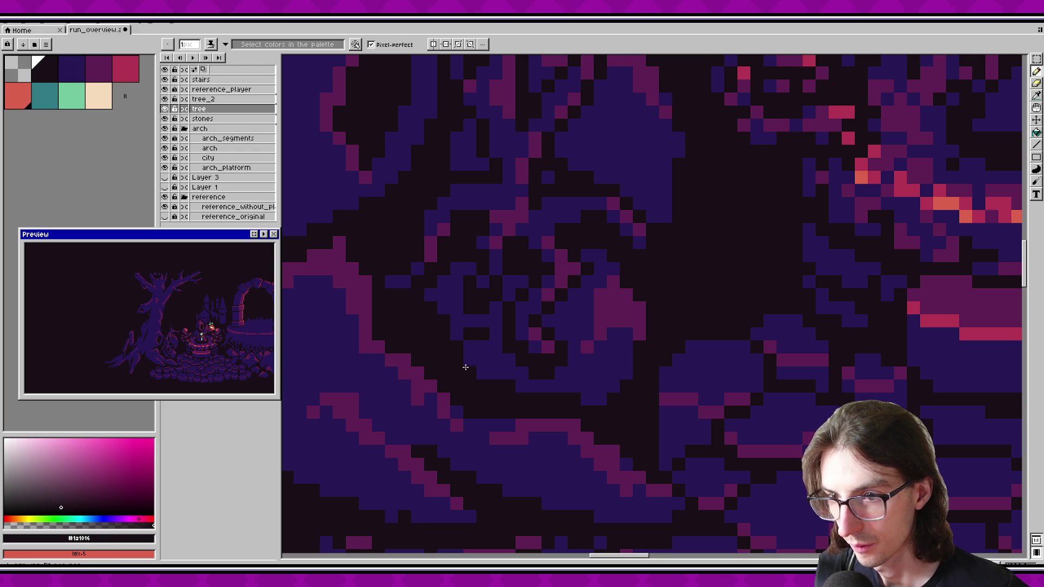
pyautogui.hotkey('ctrl', 's')
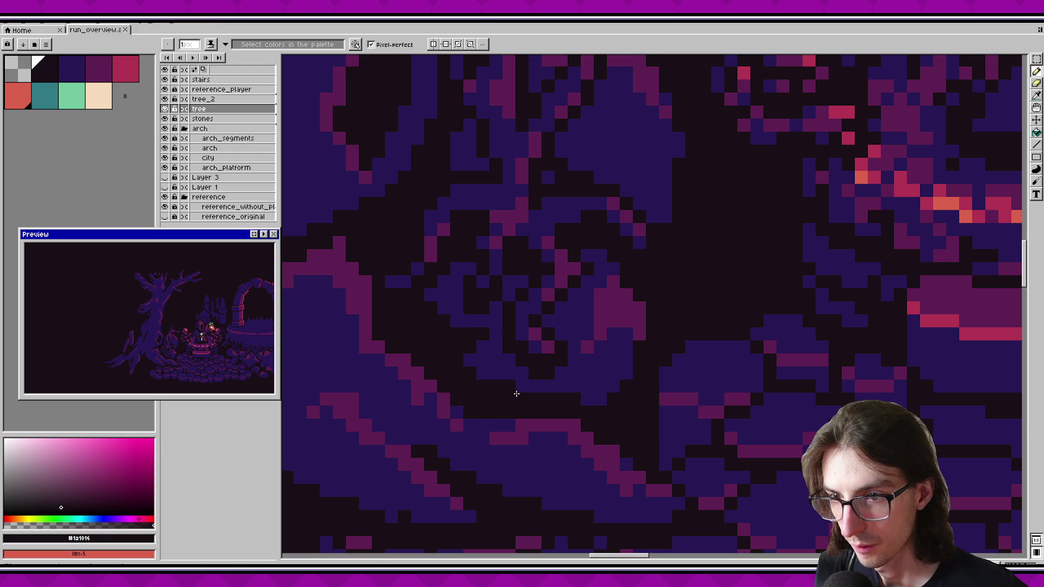
pyautogui.keyDown('alt'); pyautogui.click(447, 310); pyautogui.keyUp('alt')
pyautogui.click(405, 308)
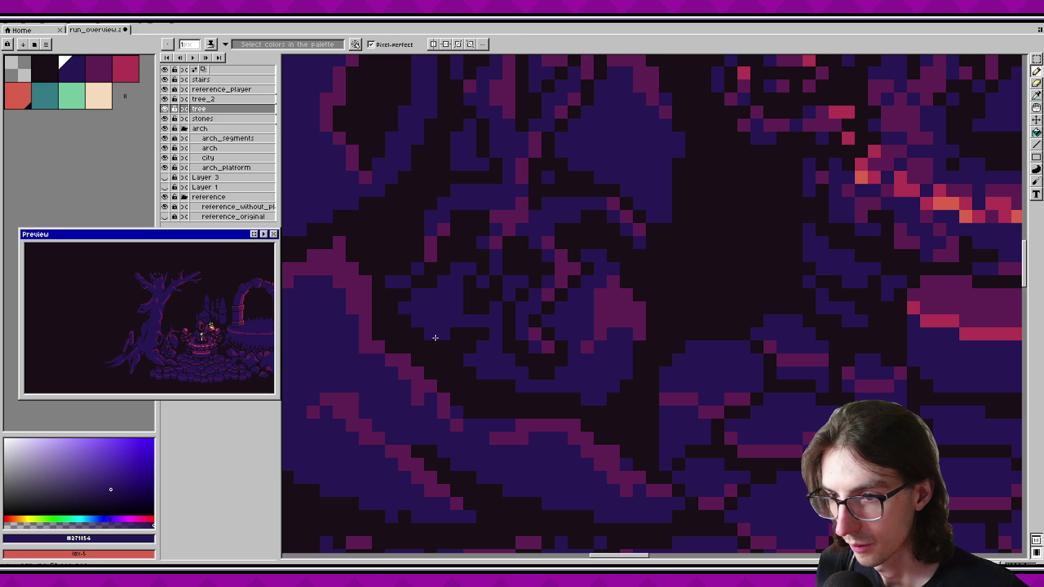
pyautogui.scroll(-3, 489, 330)
pyautogui.scroll(2, 559, 298)
pyautogui.moveTo(578, 313); pyautogui.dragTo(539, 347)
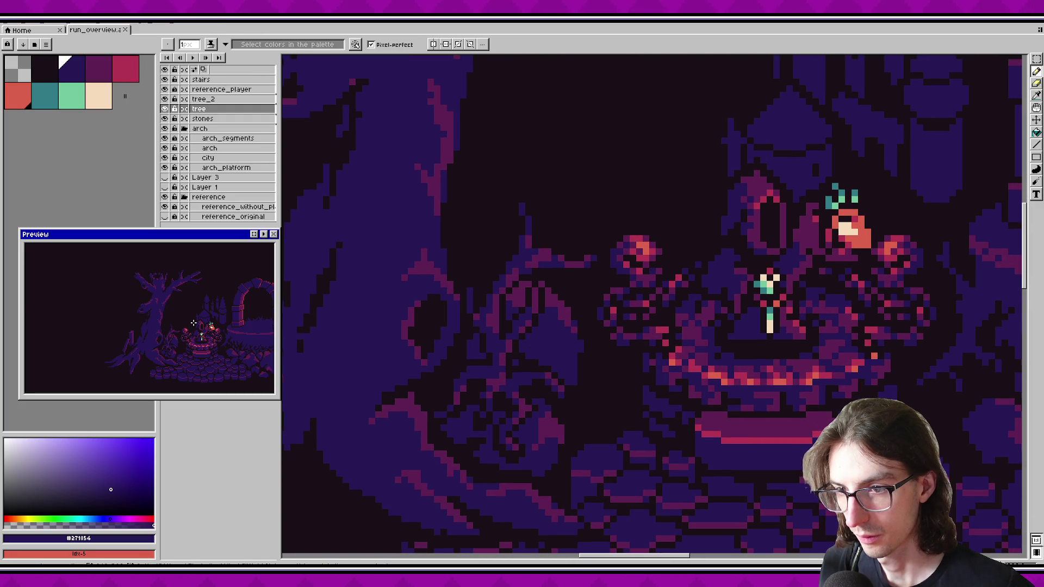
# Step: Zoom out and pan around to review the whole run_overview scene
pyautogui.scroll(-1, 679, 271)
pyautogui.moveTo(761, 299); pyautogui.dragTo(615, 295)
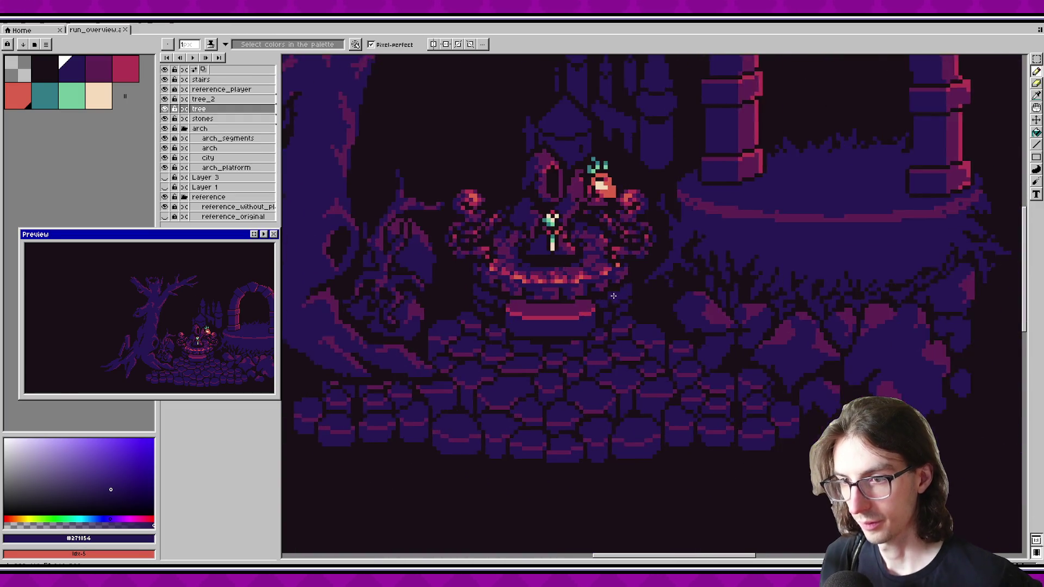
pyautogui.scroll(-2, 616, 295)
pyautogui.scroll(-1, 671, 279)
pyautogui.moveTo(671, 278); pyautogui.dragTo(645, 334)
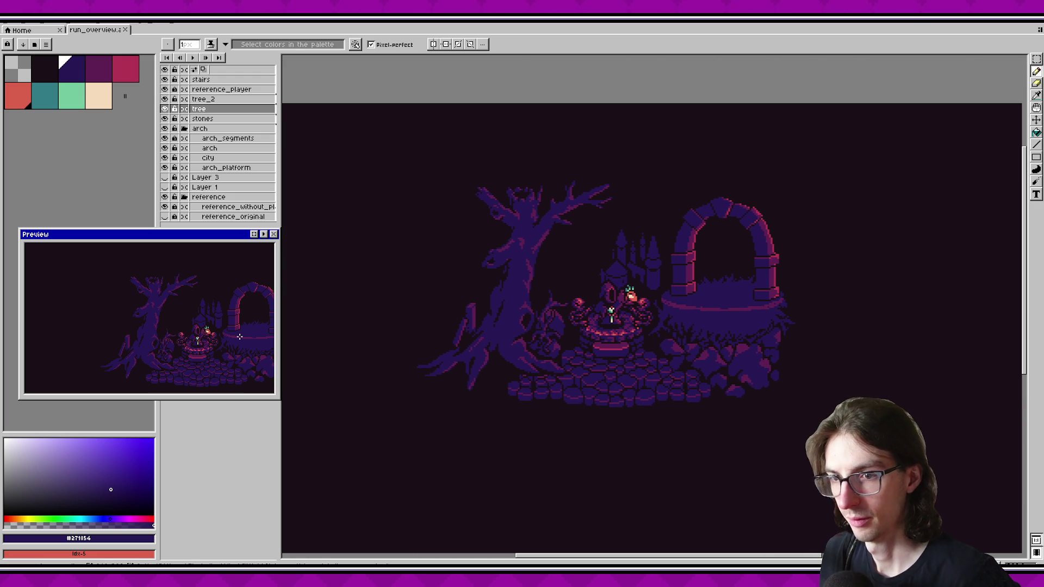
pyautogui.moveTo(240, 335); pyautogui.dragTo(180, 327)
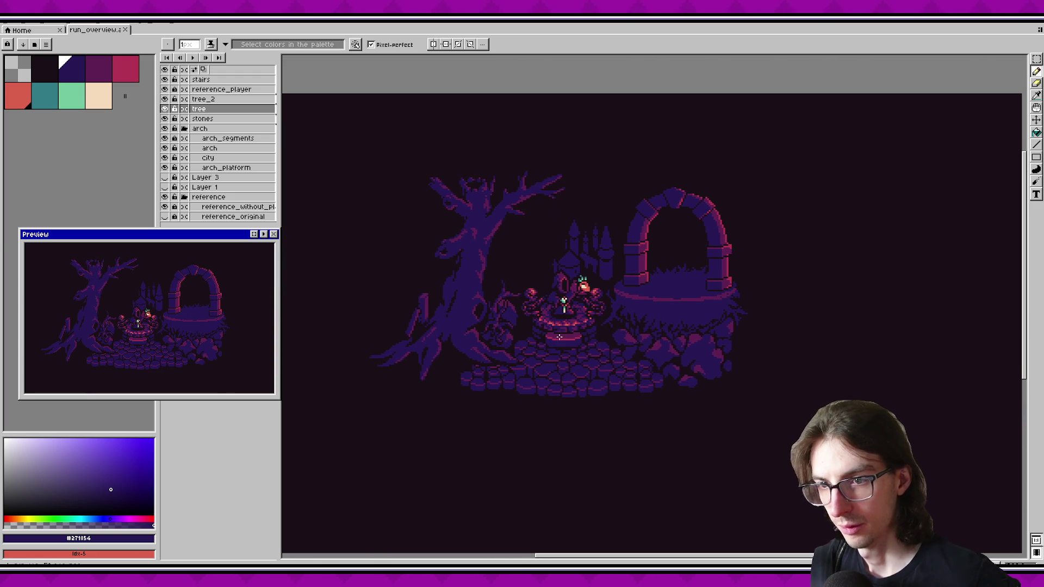
pyautogui.moveTo(715, 294); pyautogui.dragTo(668, 283)
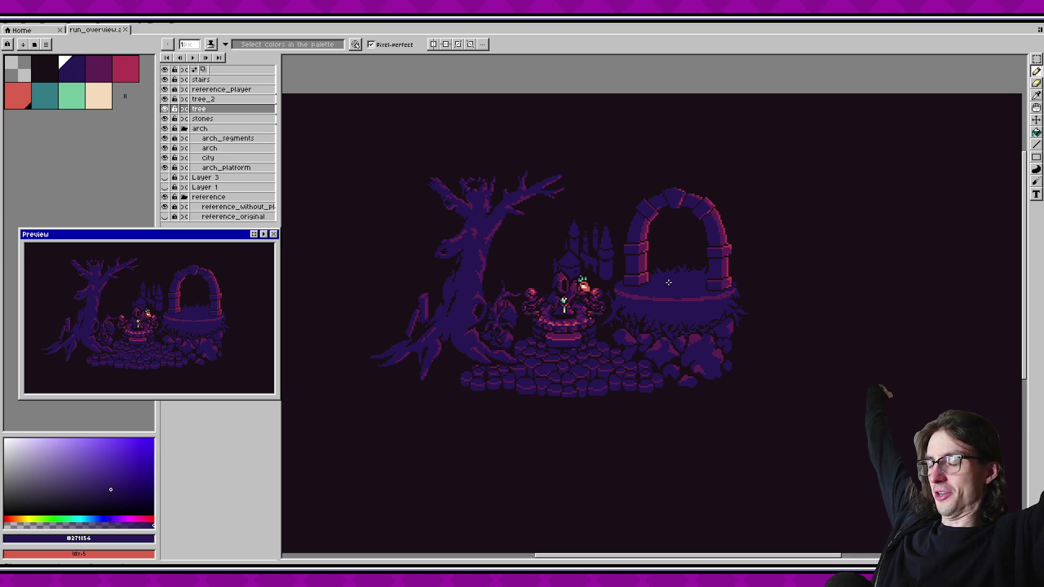
# Step: Zoom back in on the stone arch and select the city layer
pyautogui.scroll(2, 668, 288)
pyautogui.press('v')
pyautogui.press('b')
pyautogui.click(227, 159)
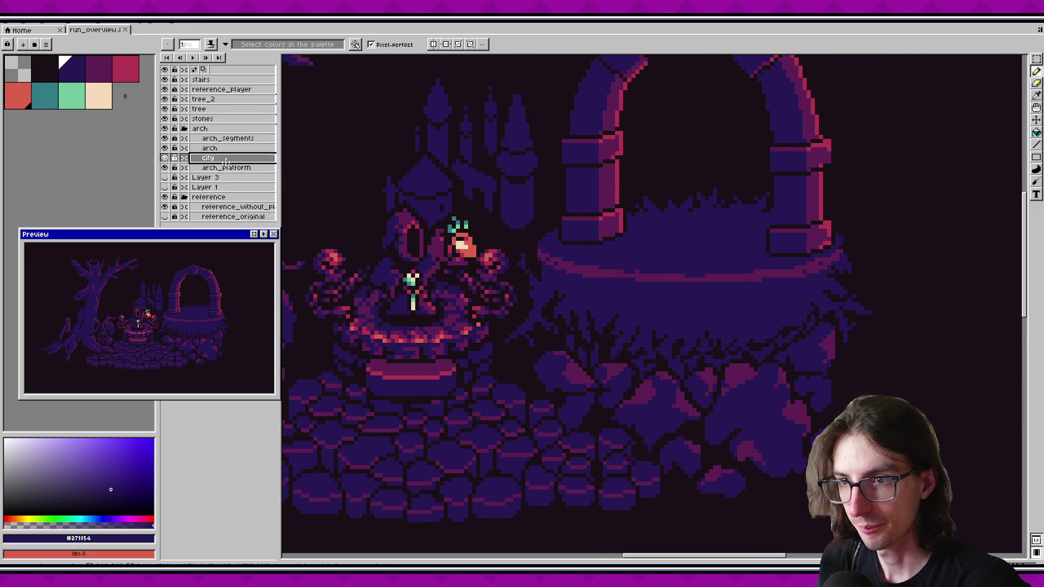
# Step: On the arch_platform layer, try pink strokes on the hanging grass blades, undoing the last two
pyautogui.click(229, 167)
pyautogui.click(99, 67)
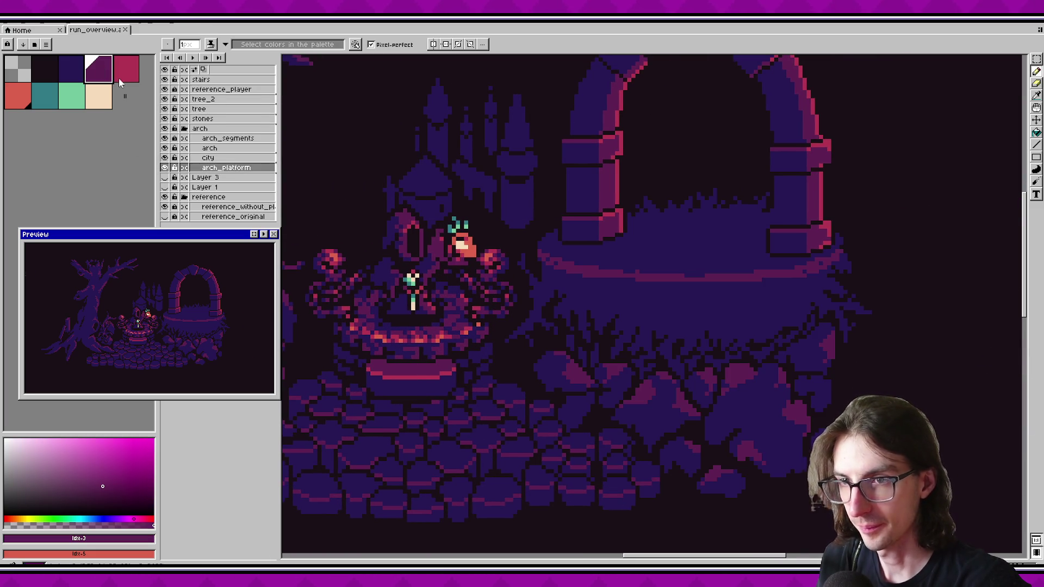
pyautogui.scroll(1, 683, 349)
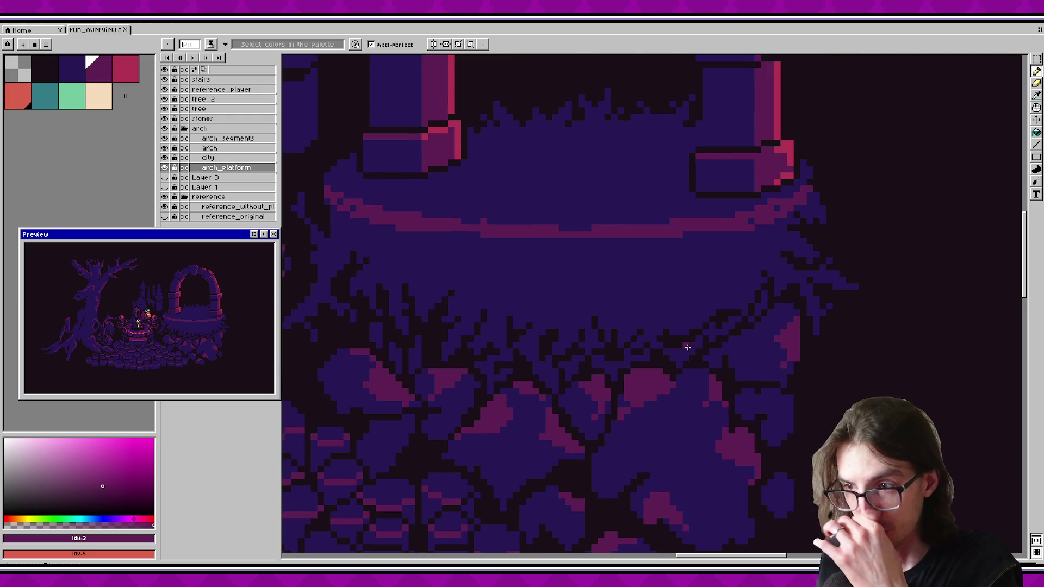
pyautogui.scroll(-1, 615, 298)
pyautogui.scroll(2, 579, 299)
pyautogui.moveTo(598, 324); pyautogui.dragTo(647, 256)
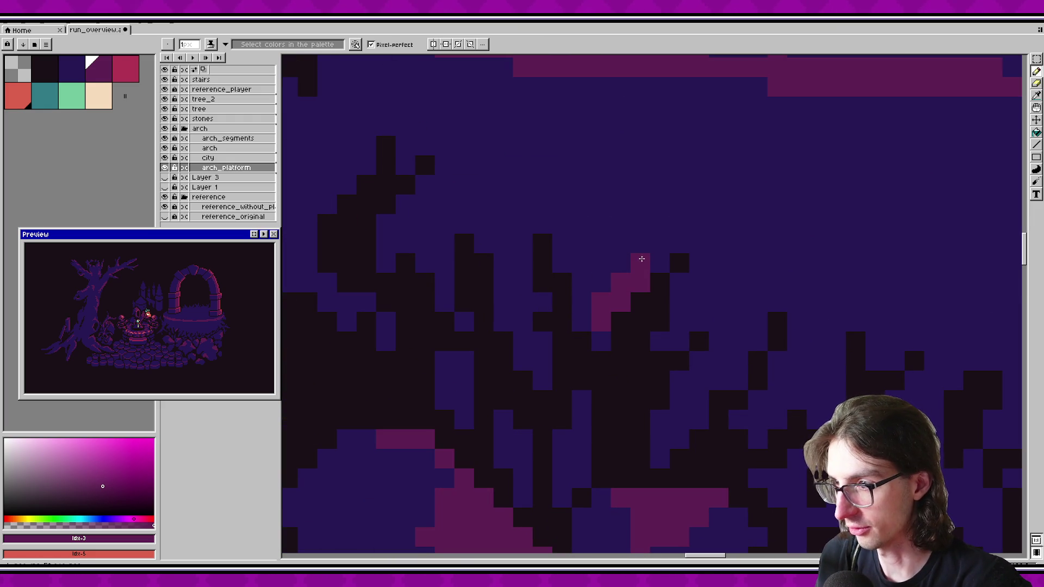
pyautogui.scroll(-1, 647, 257)
pyautogui.scroll(1, 581, 246)
pyautogui.moveTo(586, 272); pyautogui.dragTo(607, 350)
pyautogui.press('v')
pyautogui.press('b')
pyautogui.click(631, 372)
pyautogui.hotkey('ctrl', 'z')
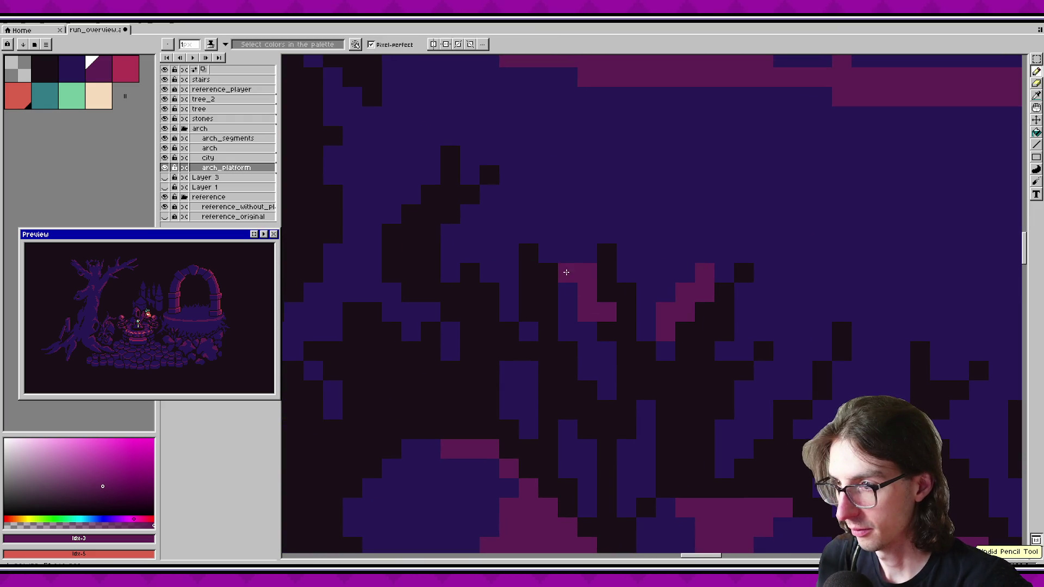
pyautogui.hotkey('ctrl', 'z')
pyautogui.hotkey('ctrl', 'z')
# Step: Add a vertical pink line and short diagonal pink highlights down the grass blades, saving along the way
pyautogui.press('z')
pyautogui.scroll(-8, 698, 298)
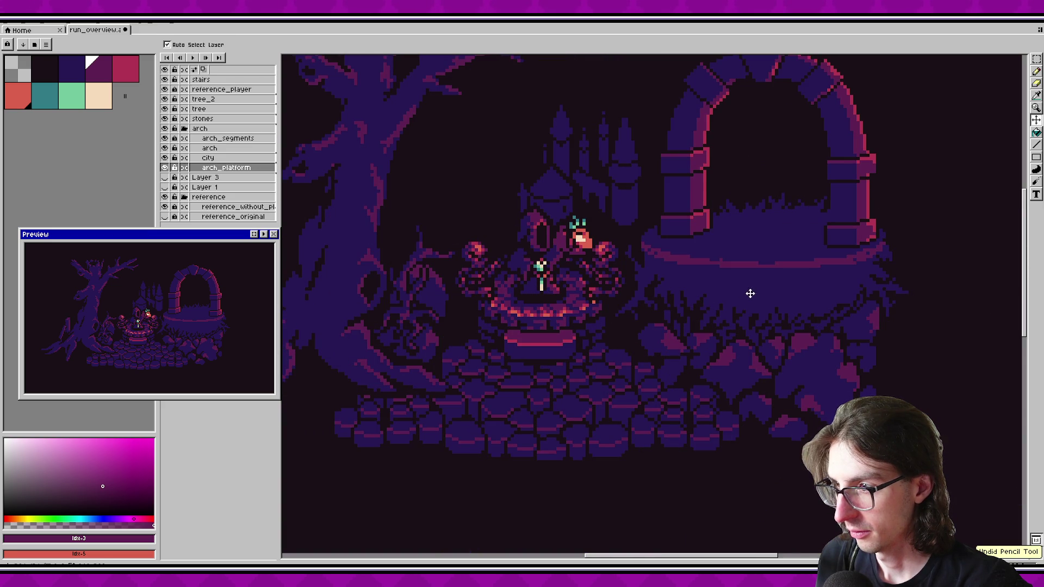
pyautogui.scroll(4, 739, 293)
pyautogui.press('b')
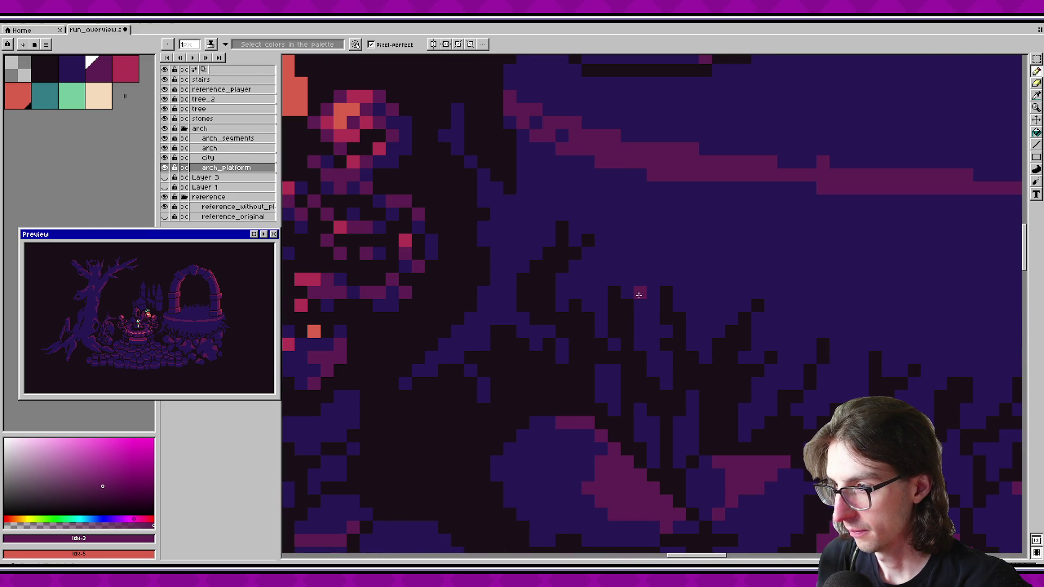
pyautogui.moveTo(639, 310); pyautogui.dragTo(650, 338)
pyautogui.moveTo(587, 266); pyautogui.dragTo(574, 278)
pyautogui.hotkey('ctrl', 's')
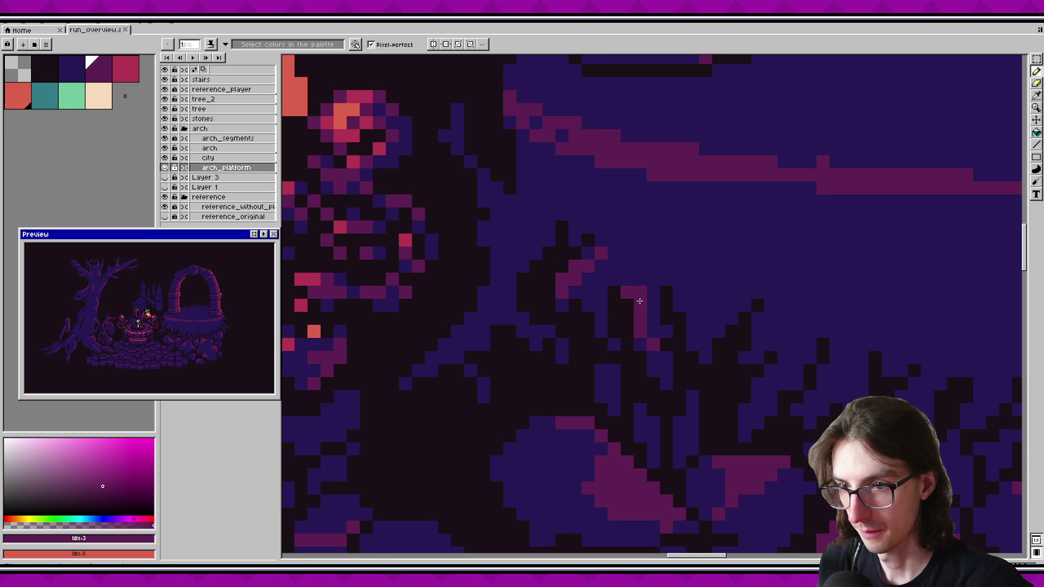
pyautogui.moveTo(604, 332); pyautogui.dragTo(589, 303)
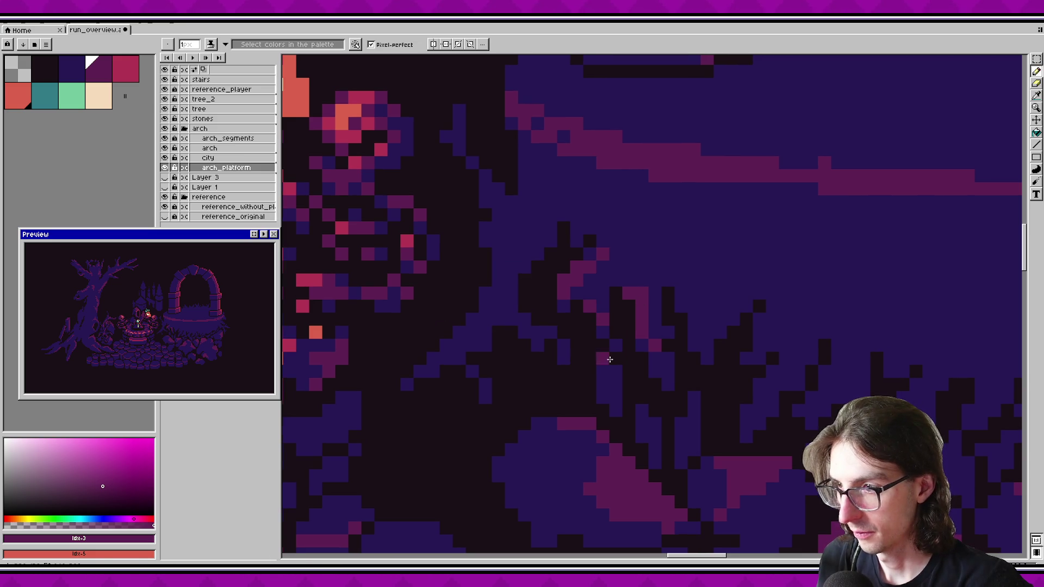
pyautogui.hotkey('ctrl', 's')
# Step: Add more pink highlight strokes and pixels to the neighbouring grass blades and save
pyautogui.scroll(5, 613, 377)
pyautogui.hscroll(-5, 613, 378)
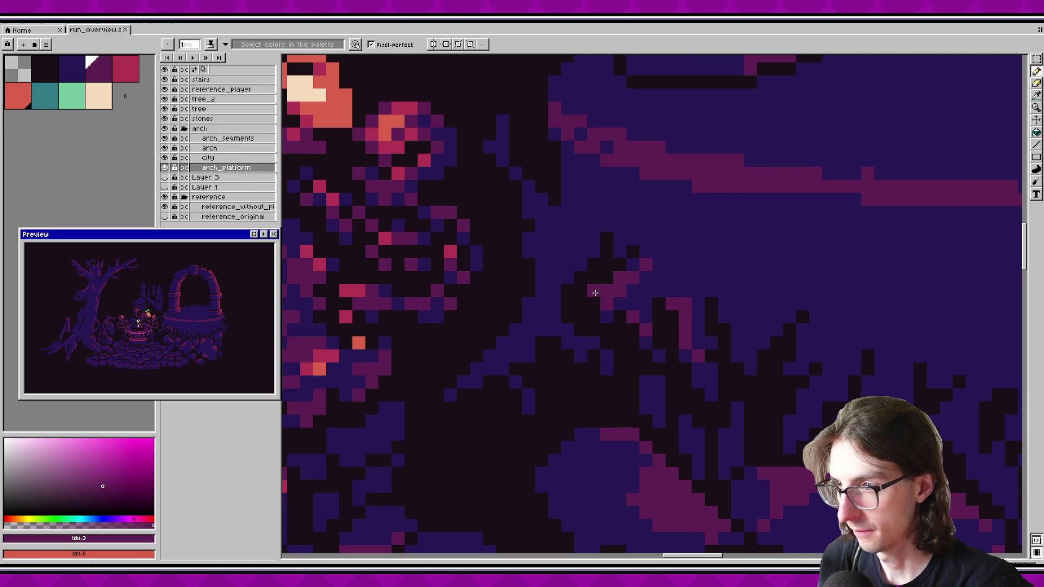
pyautogui.moveTo(524, 231); pyautogui.dragTo(513, 204)
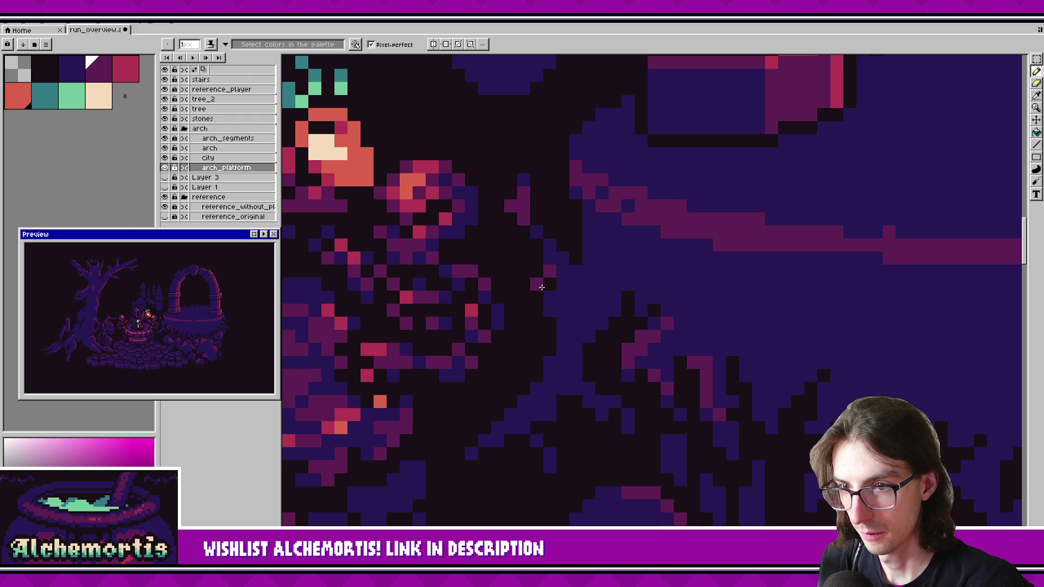
pyautogui.click(550, 258)
pyautogui.click(570, 284)
pyautogui.moveTo(555, 296); pyautogui.dragTo(561, 313)
pyautogui.hotkey('ctrl', 's')
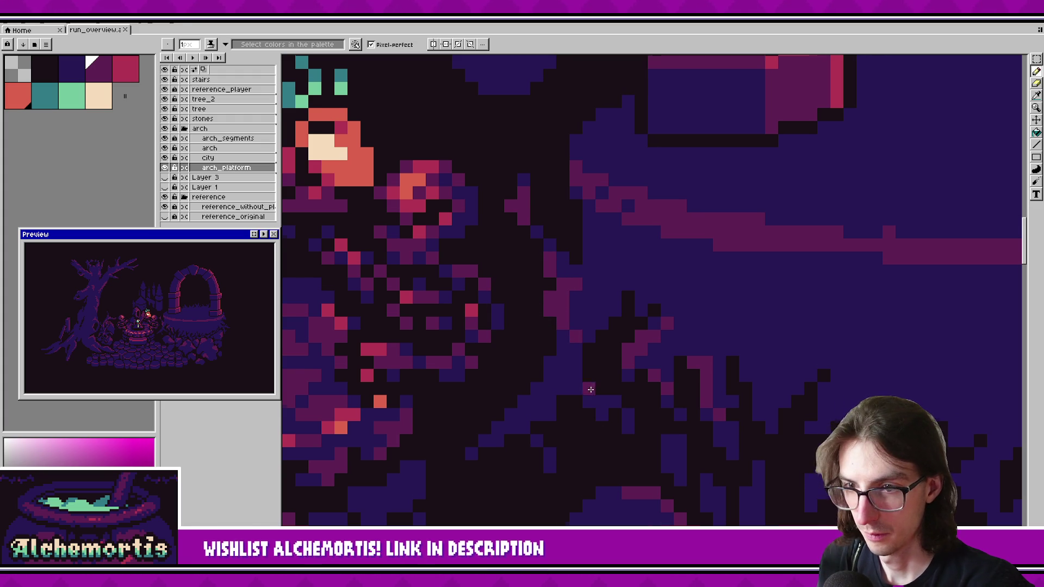
pyautogui.scroll(-2, 587, 381)
pyautogui.moveTo(568, 322); pyautogui.dragTo(575, 288)
pyautogui.moveTo(539, 320)
pyautogui.mouseDown()
pyautogui.moveTo(520, 334)
pyautogui.moveTo(543, 316)
pyautogui.mouseUp()
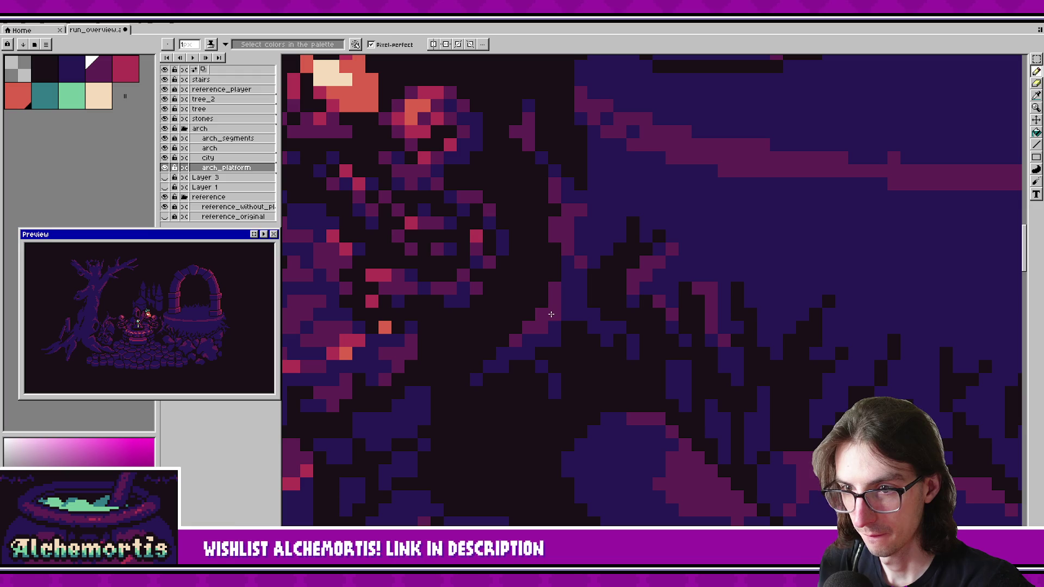
pyautogui.hotkey('ctrl', 's')
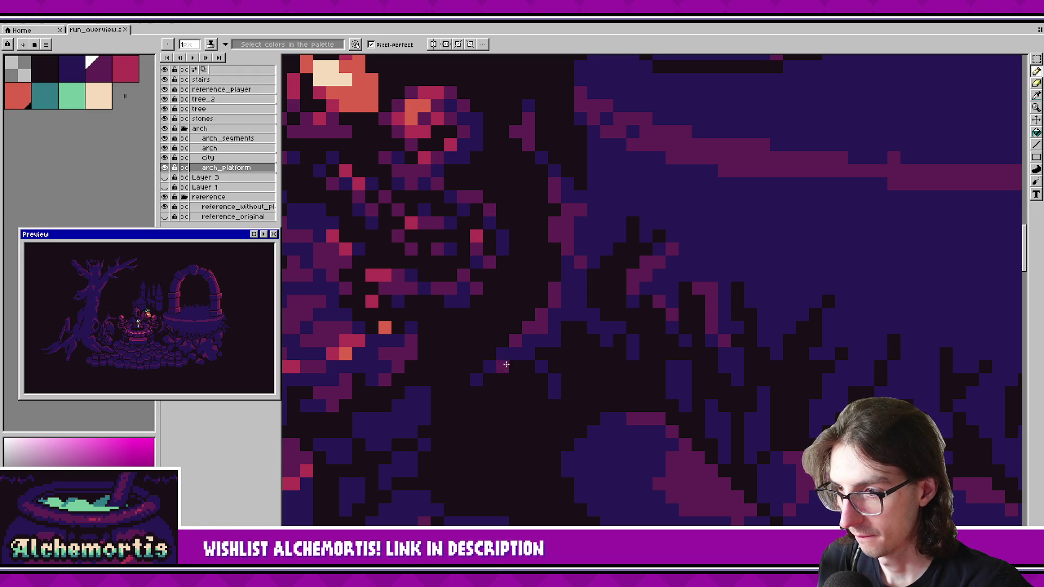
# Step: Undo a stray dark pink pixel, then Magic Wand-select the platform's pink rim line
pyautogui.moveTo(526, 373); pyautogui.dragTo(488, 385)
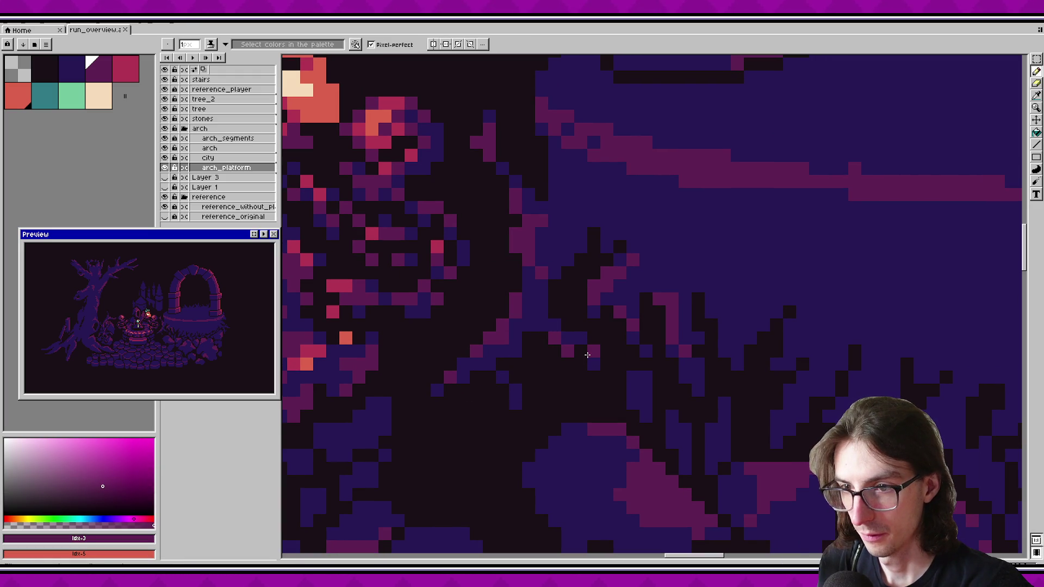
pyautogui.scroll(2, 582, 358)
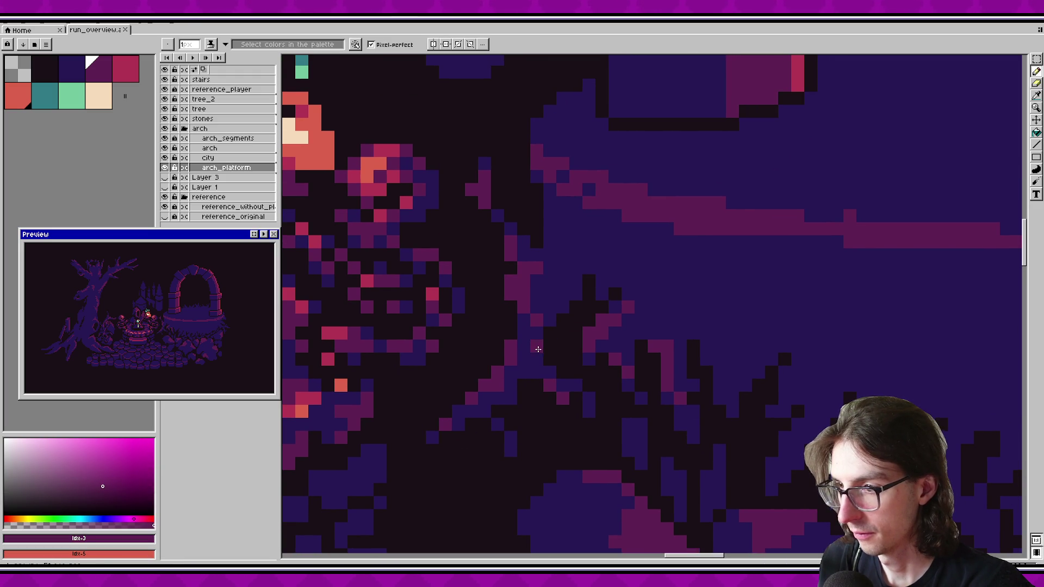
pyautogui.click(583, 314)
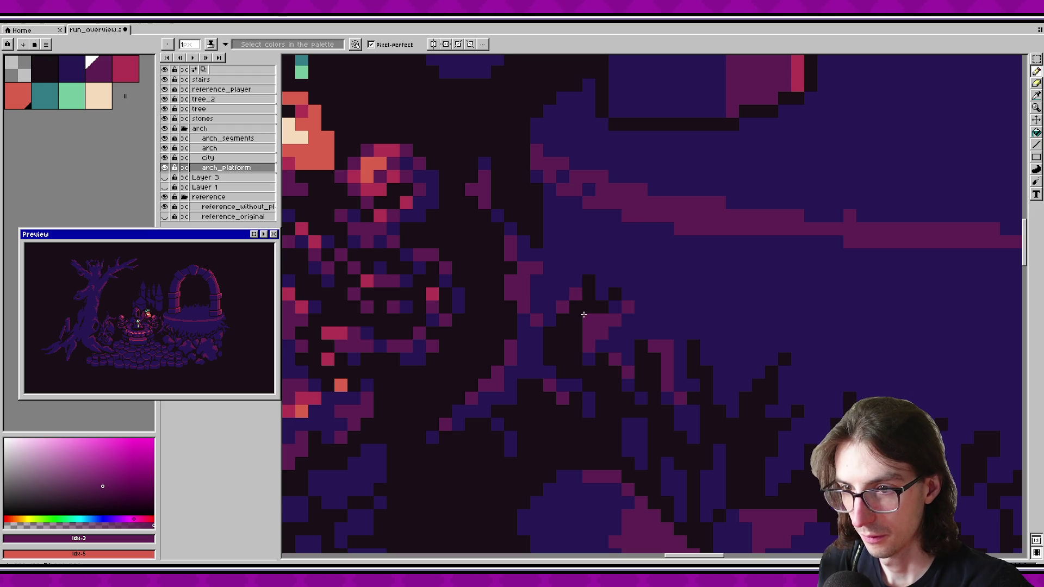
pyautogui.hotkey('ctrl', 'z')
pyautogui.press('alt')
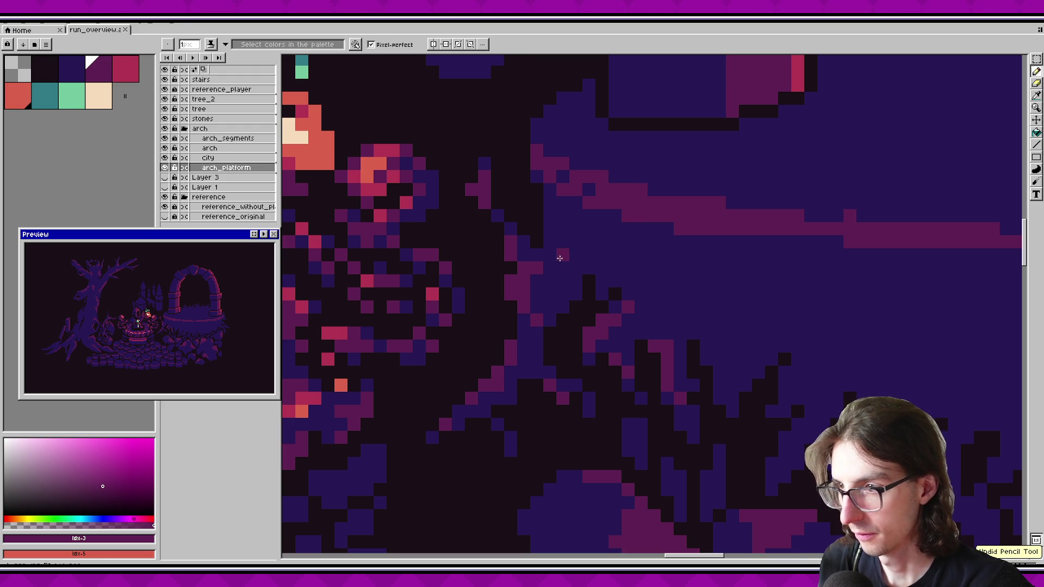
pyautogui.scroll(-2, 657, 328)
pyautogui.scroll(4, 578, 309)
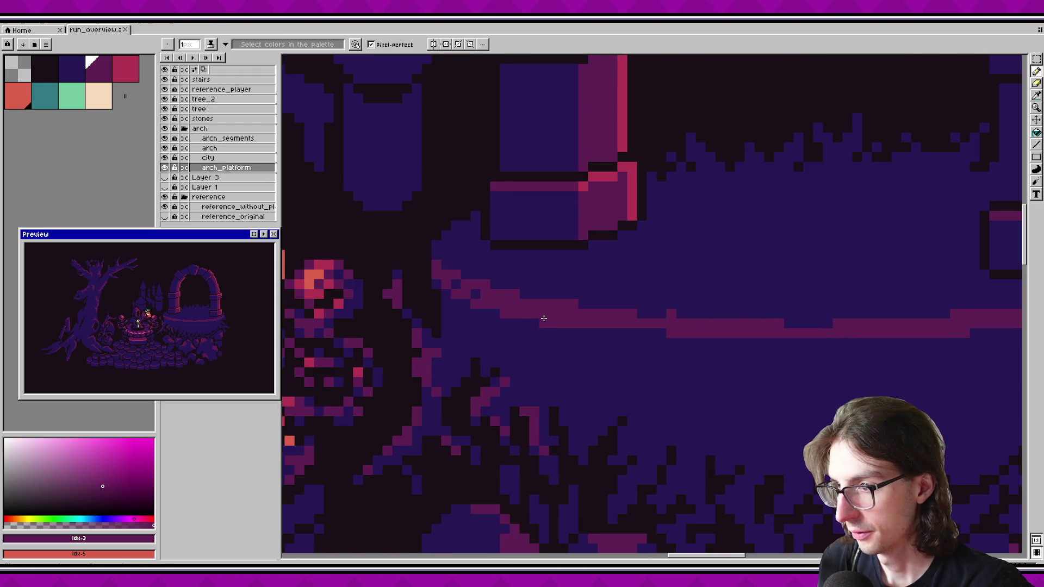
pyautogui.scroll(-2, 590, 350)
pyautogui.press('w')
pyautogui.click(590, 334)
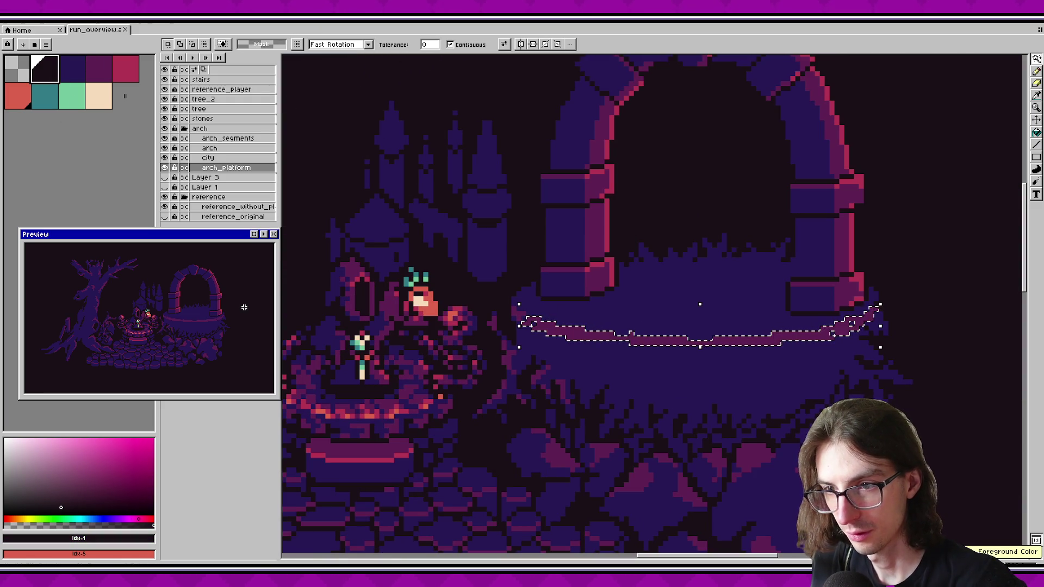
# Step: Delete the selected pink rim line from the arch platform and clear the selection
pyautogui.press('Delete')
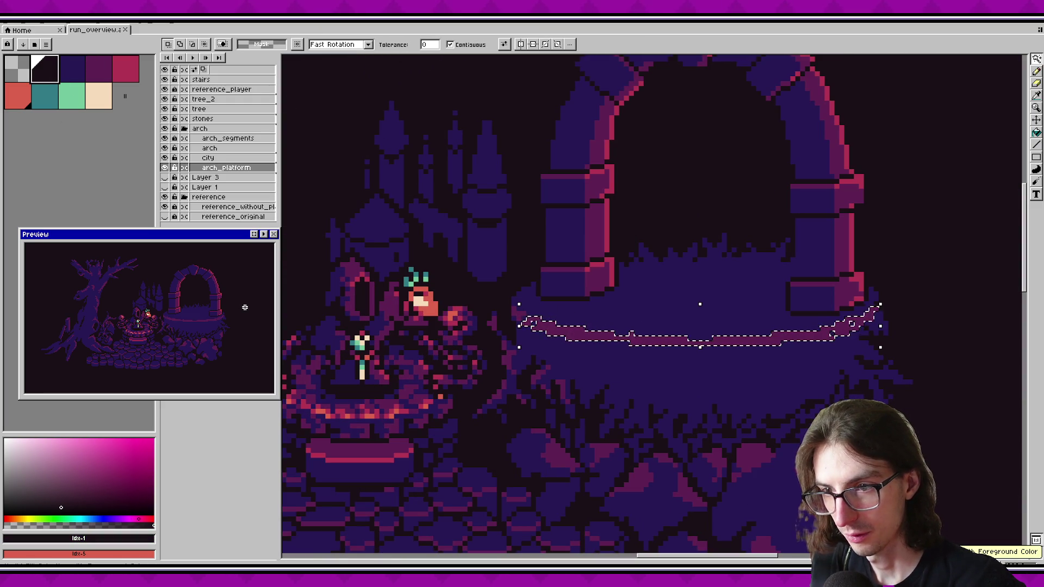
pyautogui.hotkey('ctrl', 'z')
pyautogui.hotkey('ctrl', 'y')
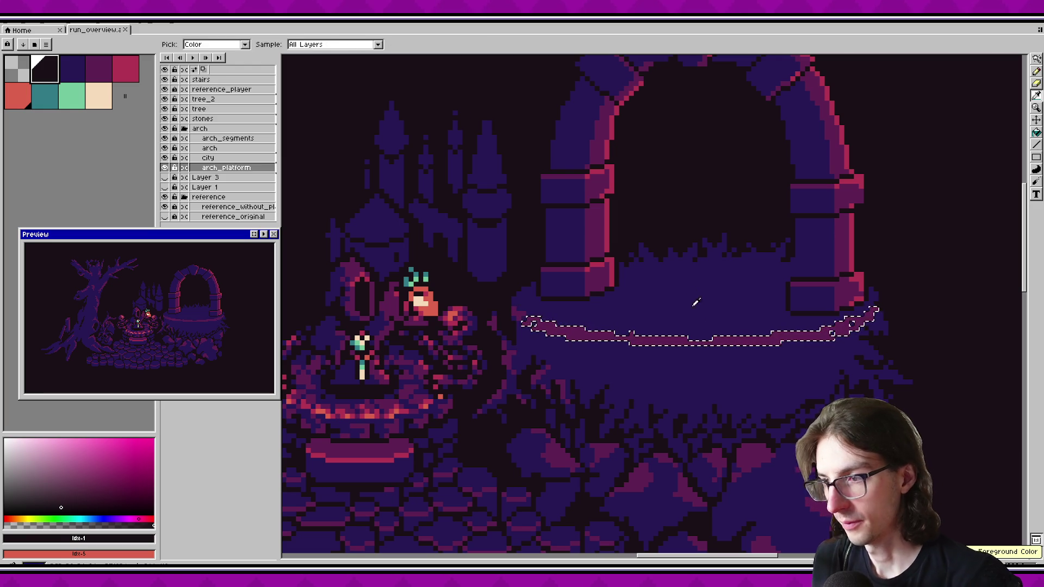
pyautogui.keyDown('alt'); pyautogui.click(565, 332); pyautogui.keyUp('alt')
pyautogui.hotkey('ctrl', 'd')
# Step: Select the arch and arch_segments layers and move the stone arch down onto the platform
pyautogui.hscroll(2, 596, 327)
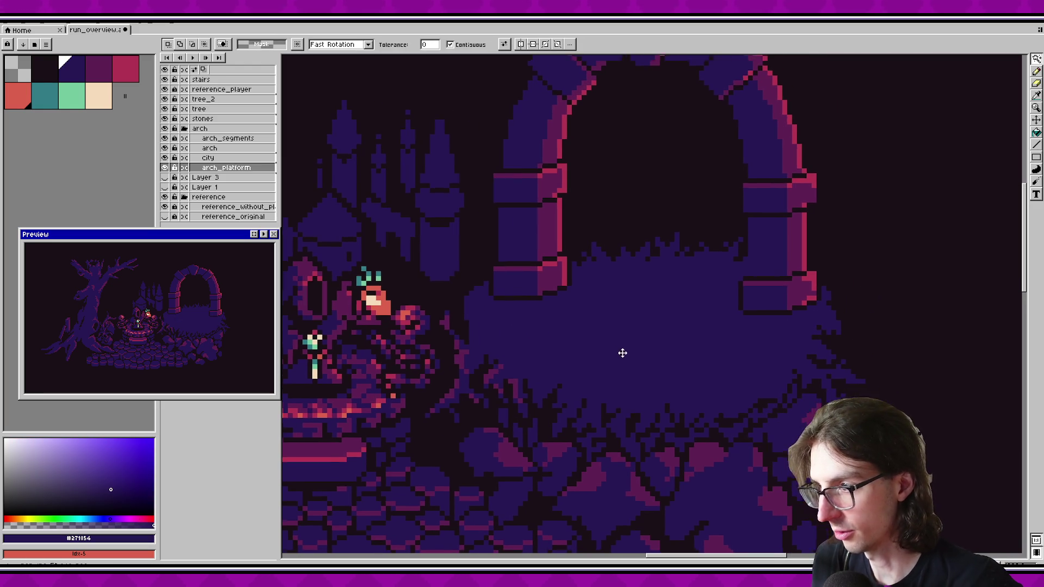
pyautogui.hotkey('alt', 'Up')
pyautogui.hotkey('alt', 'Up')
pyautogui.press('v')
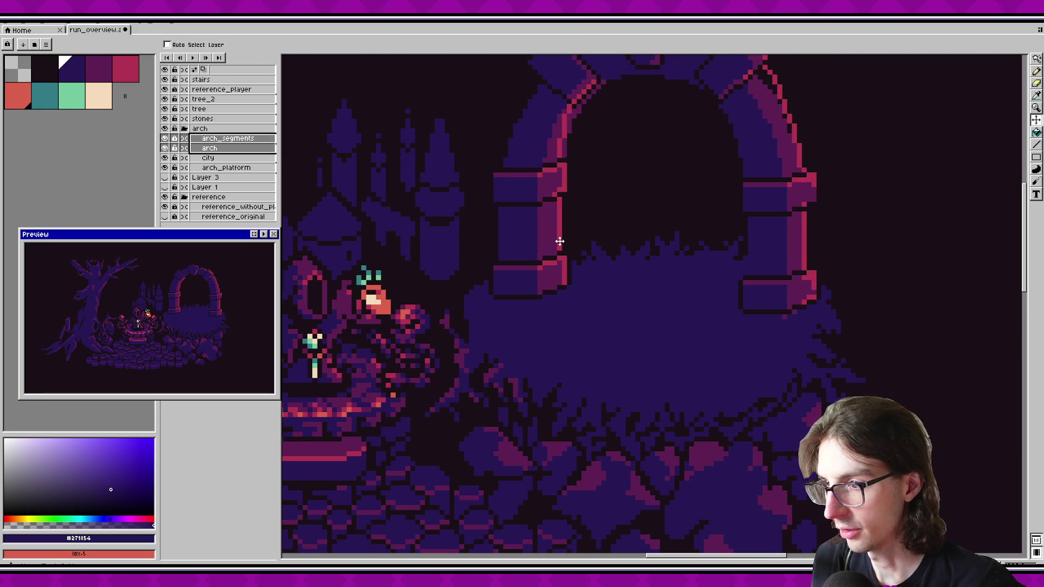
pyautogui.click(207, 147)
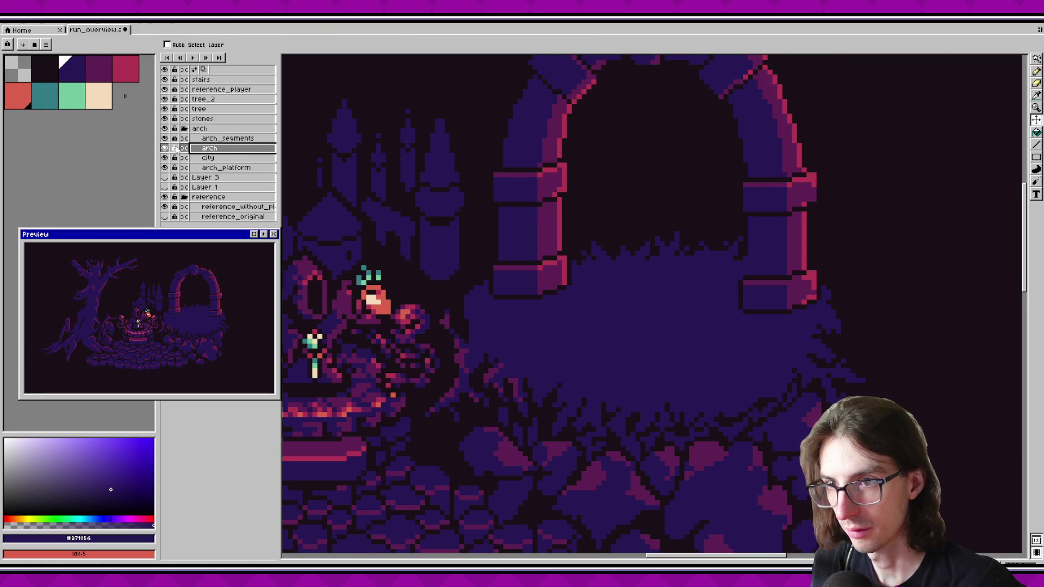
pyautogui.keyDown('shift'); pyautogui.click(212, 138); pyautogui.keyUp('shift')
pyautogui.moveTo(548, 221); pyautogui.dragTo(537, 253)
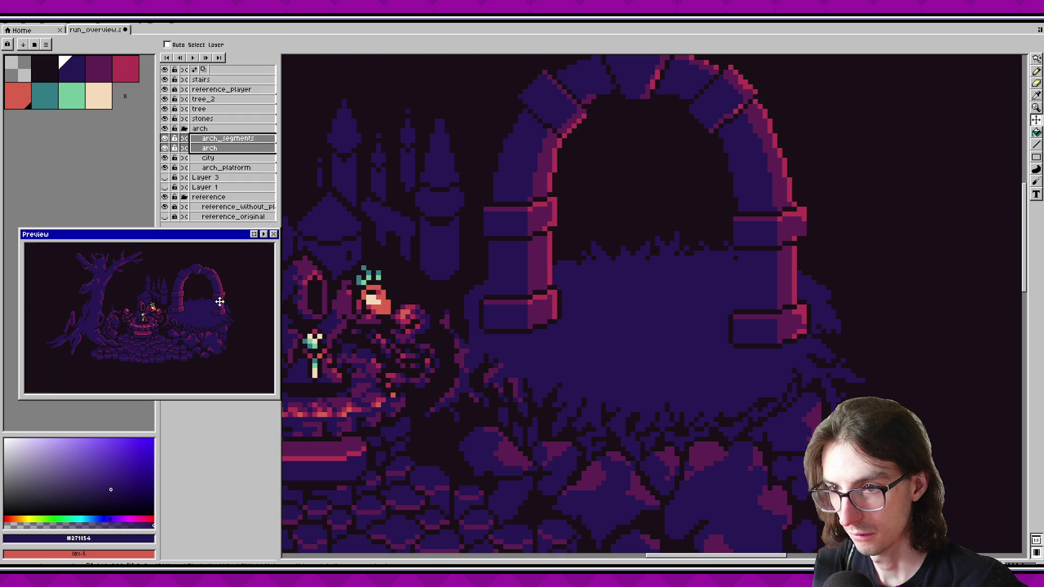
pyautogui.scroll(-1, 613, 316)
pyautogui.scroll(1, 634, 326)
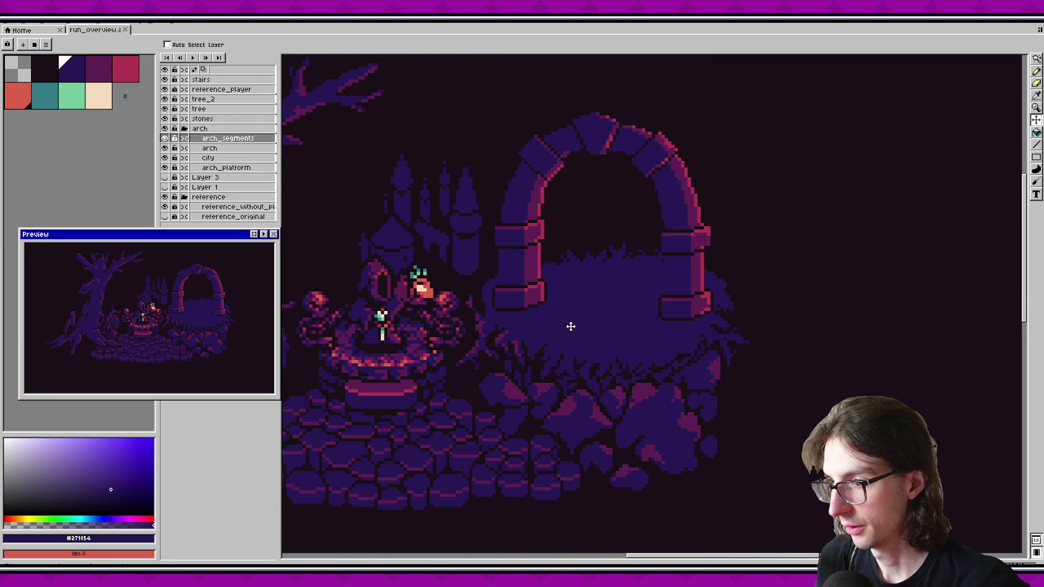
# Step: Pick purple #5e2052 and pencil purple pixels and a diagonal line along the grass edge
pyautogui.scroll(1, 501, 356)
pyautogui.keyDown('alt'); pyautogui.click(500, 354); pyautogui.keyUp('alt')
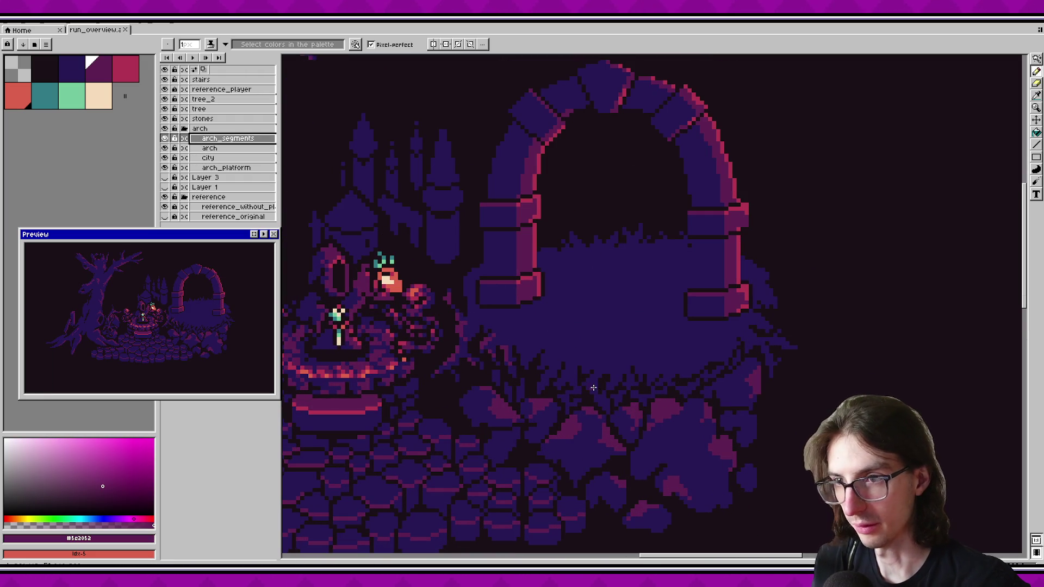
pyautogui.scroll(3, 491, 333)
pyautogui.click(510, 367)
pyautogui.click(493, 348)
pyautogui.moveTo(526, 336); pyautogui.dragTo(529, 322)
pyautogui.moveTo(513, 362); pyautogui.dragTo(552, 310)
# Step: Add pink pixels to the grass blades at the edge and save
pyautogui.scroll(-2, 566, 377)
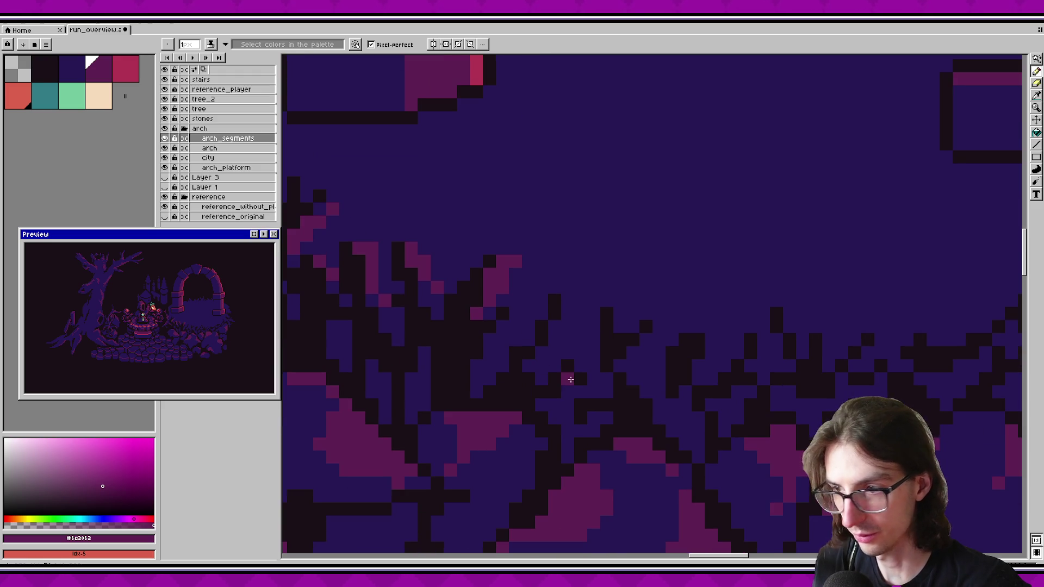
pyautogui.click(489, 351)
pyautogui.moveTo(502, 339)
pyautogui.mouseDown()
pyautogui.moveTo(499, 329)
pyautogui.moveTo(473, 369)
pyautogui.mouseUp()
pyautogui.hotkey('ctrl', 's')
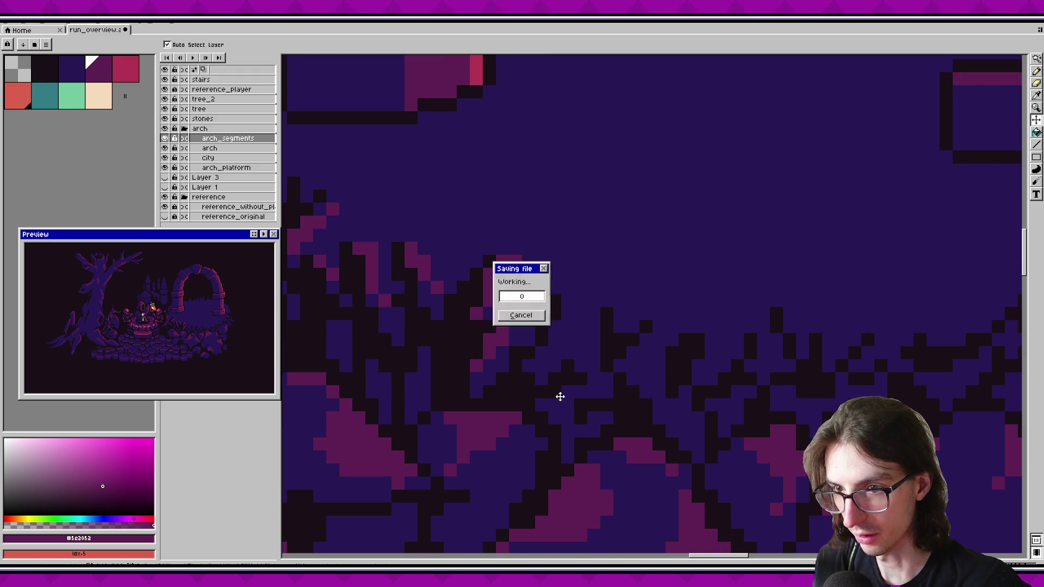
# Step: Paint a few more pink pixels on the grass blades further right and save
pyautogui.moveTo(530, 392); pyautogui.dragTo(596, 366)
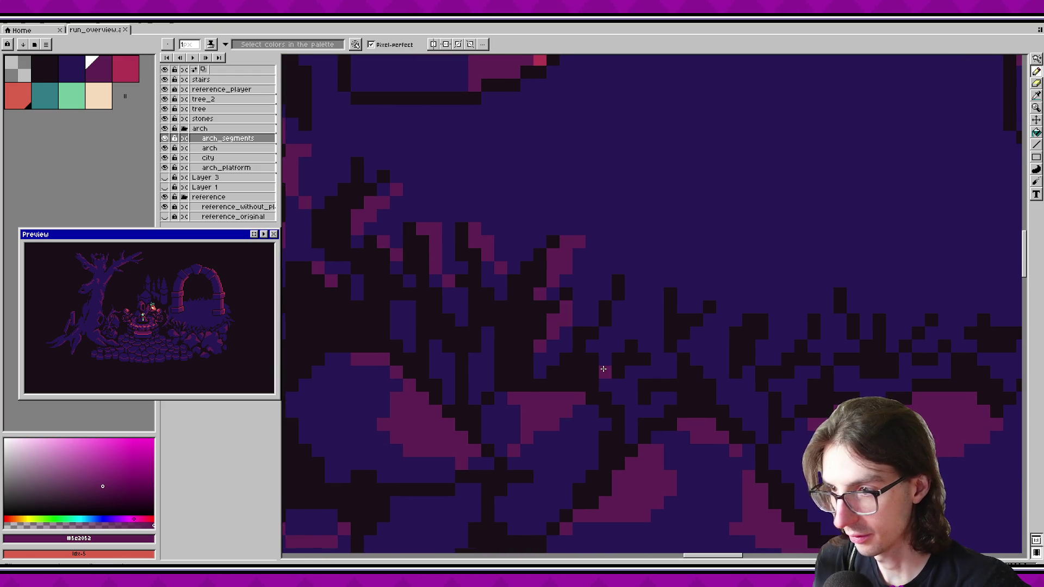
pyautogui.scroll(-1, 603, 369)
pyautogui.moveTo(521, 317)
pyautogui.mouseDown()
pyautogui.moveTo(520, 328)
pyautogui.moveTo(531, 315)
pyautogui.moveTo(554, 351)
pyautogui.mouseUp()
pyautogui.hscroll(2, 550, 331)
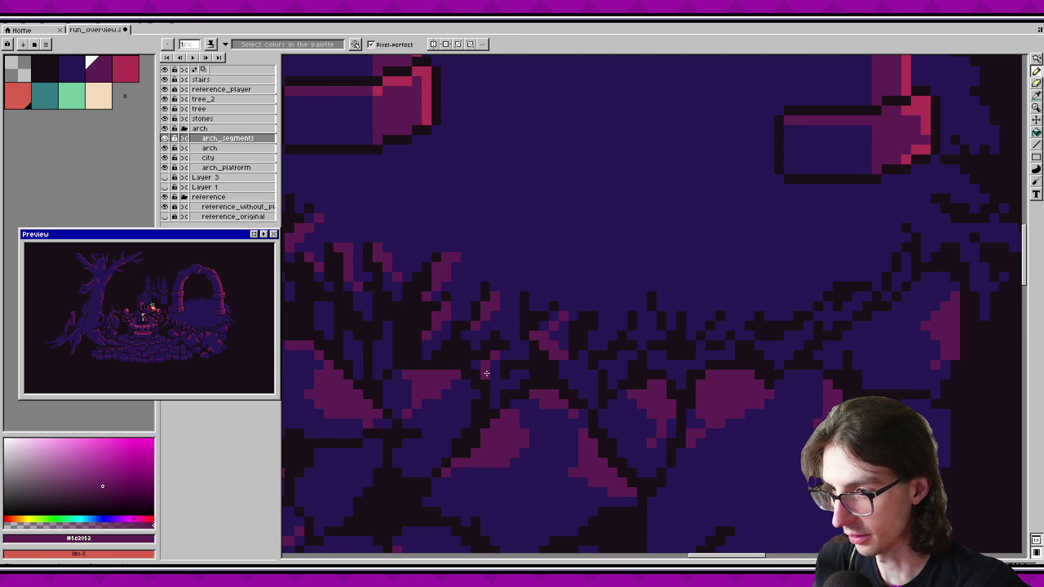
pyautogui.hotkey('ctrl', 'z')
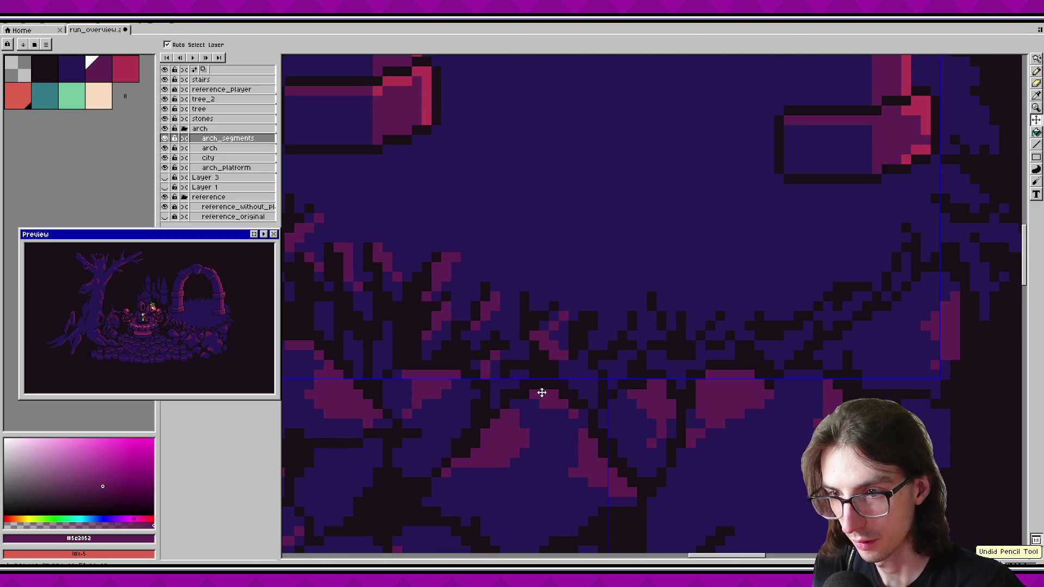
pyautogui.hotkey('ctrl', 'y')
pyautogui.hotkey('ctrl', 's')
# Step: Touch up single grass-edge pixels, switching between dark blue and purple, saving as you go
pyautogui.scroll(-1, 522, 354)
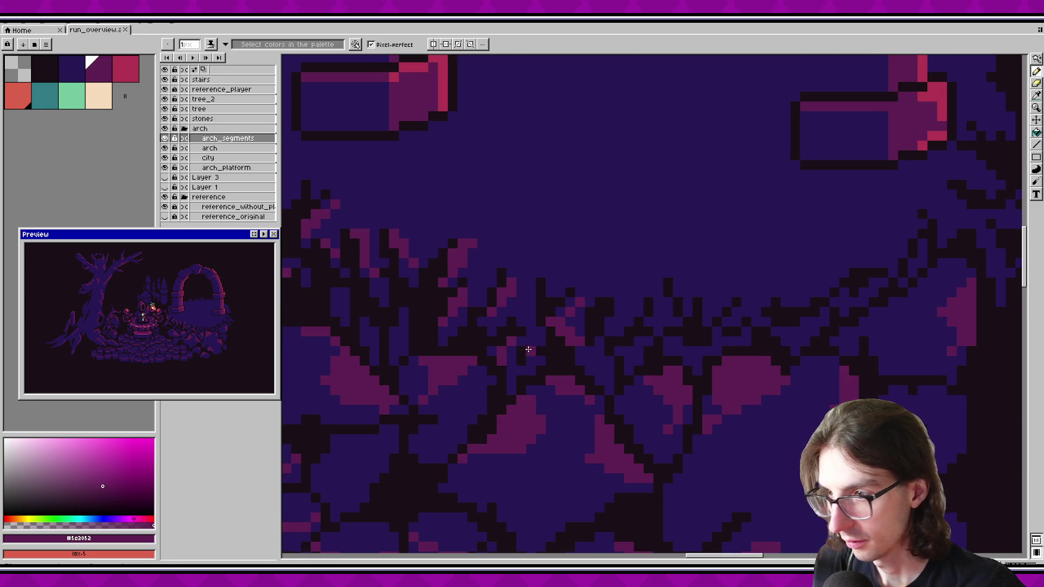
pyautogui.click(489, 324)
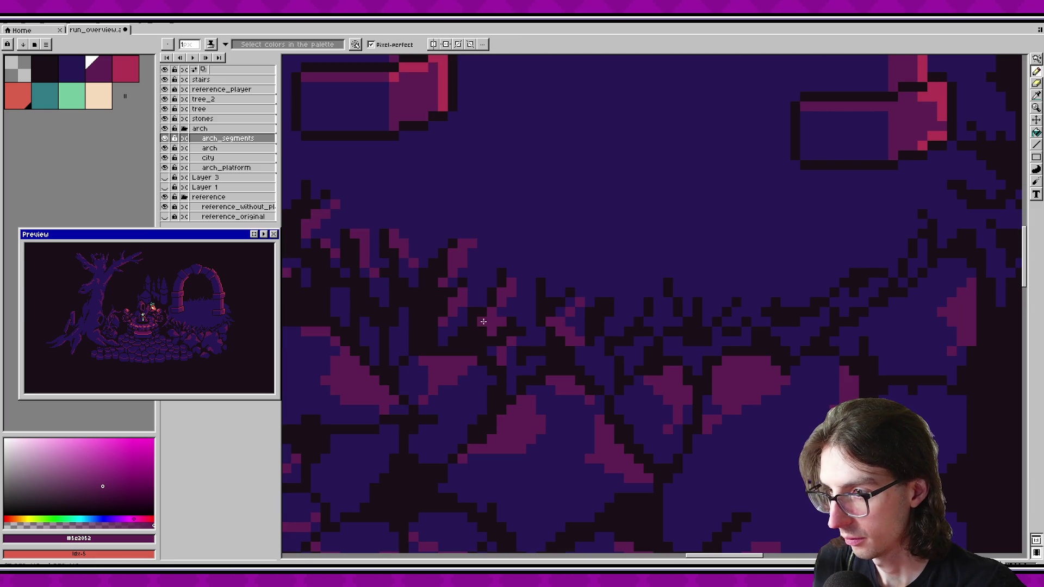
pyautogui.hotkey('ctrl', 's')
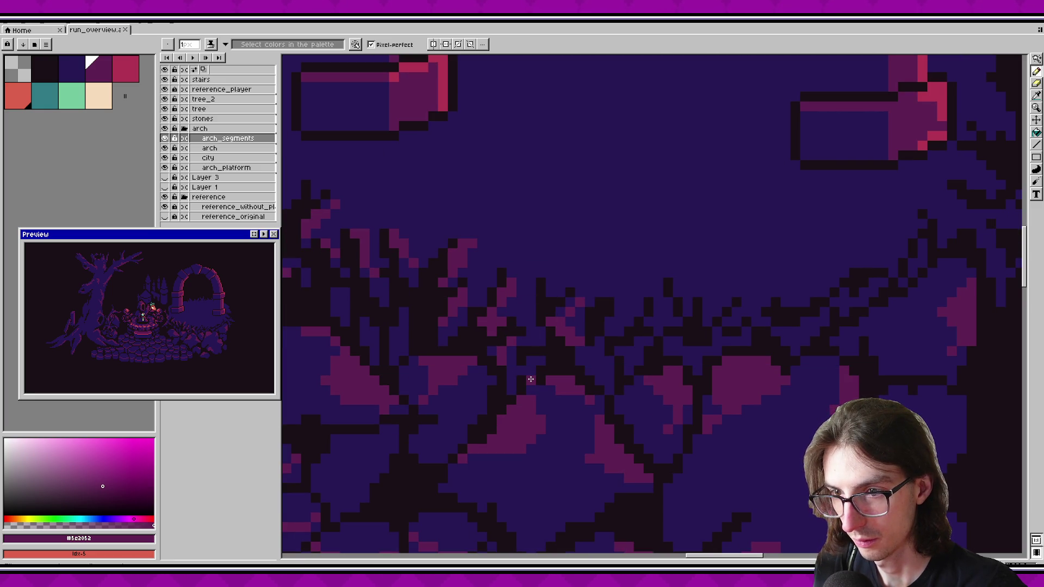
pyautogui.keyDown('alt'); pyautogui.click(497, 323); pyautogui.keyUp('alt')
pyautogui.hotkey('ctrl', 's')
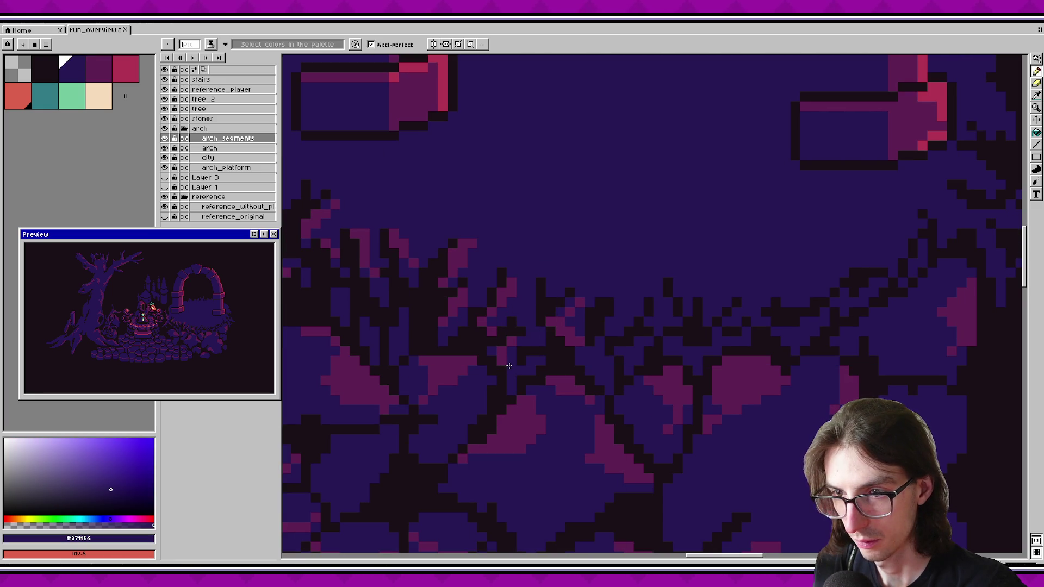
pyautogui.hotkey('ctrl', 's')
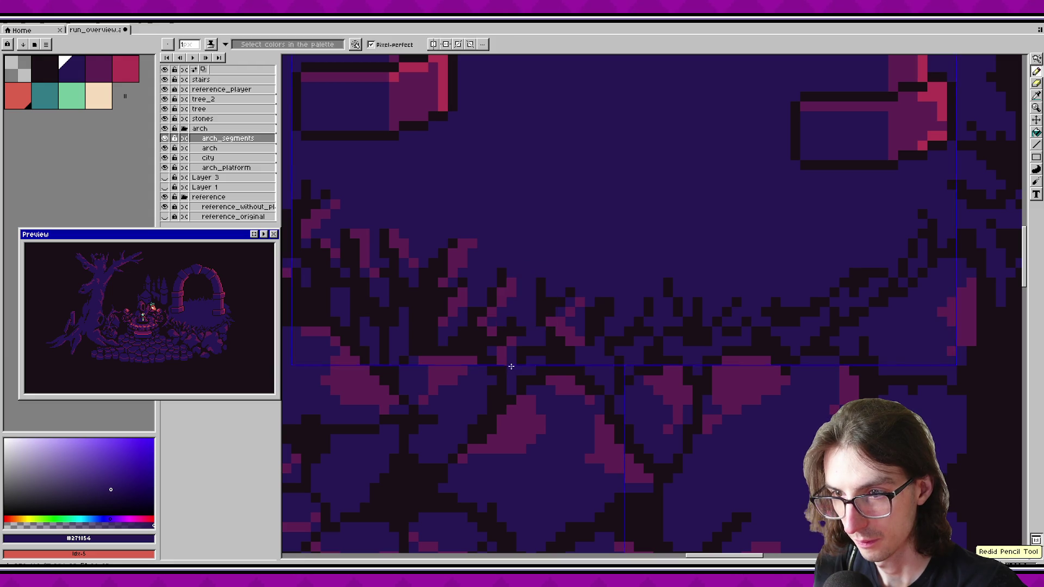
pyautogui.keyDown('alt'); pyautogui.click(519, 322); pyautogui.keyUp('alt')
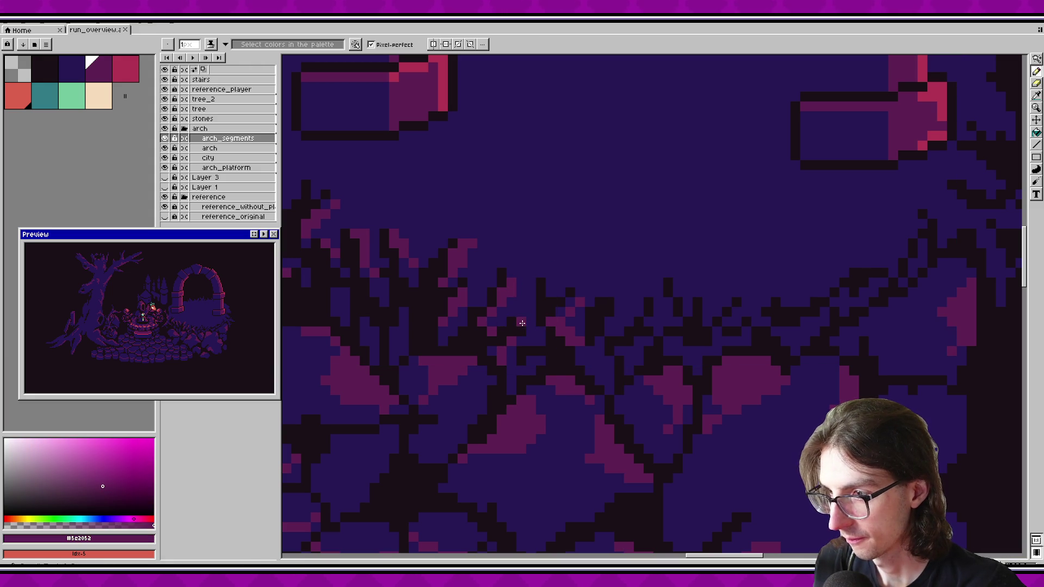
pyautogui.hotkey('ctrl', 's')
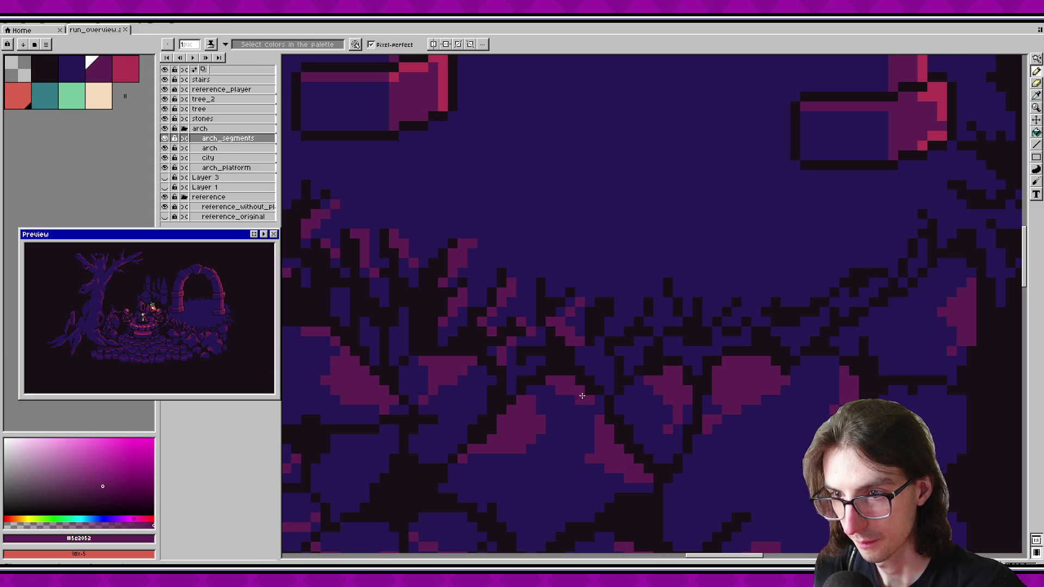
# Step: Add a pink pixel to the grass edge on the right side
pyautogui.hscroll(2, 587, 348)
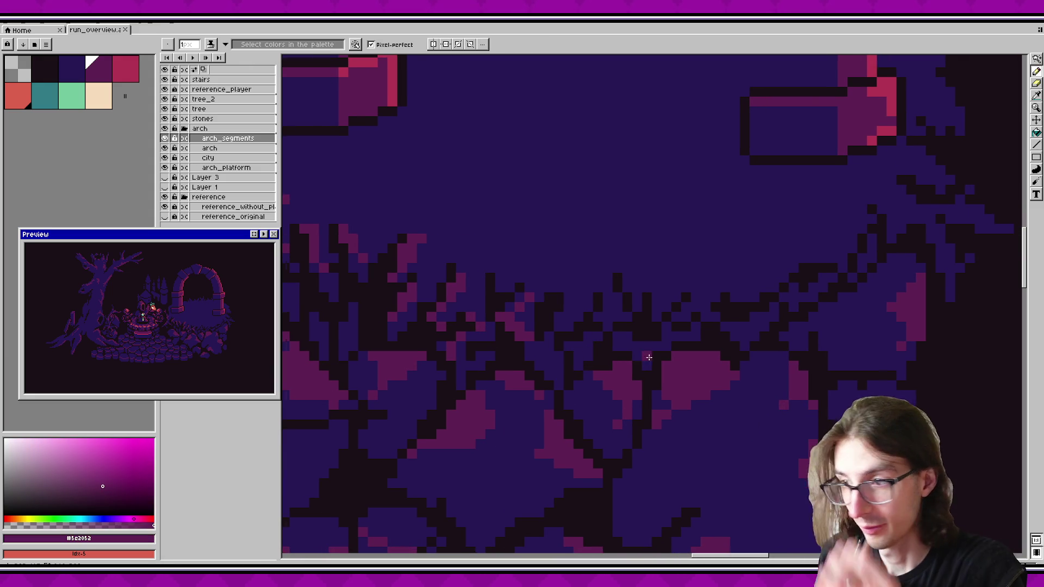
pyautogui.hscroll(1, 649, 357)
pyautogui.click(551, 303)
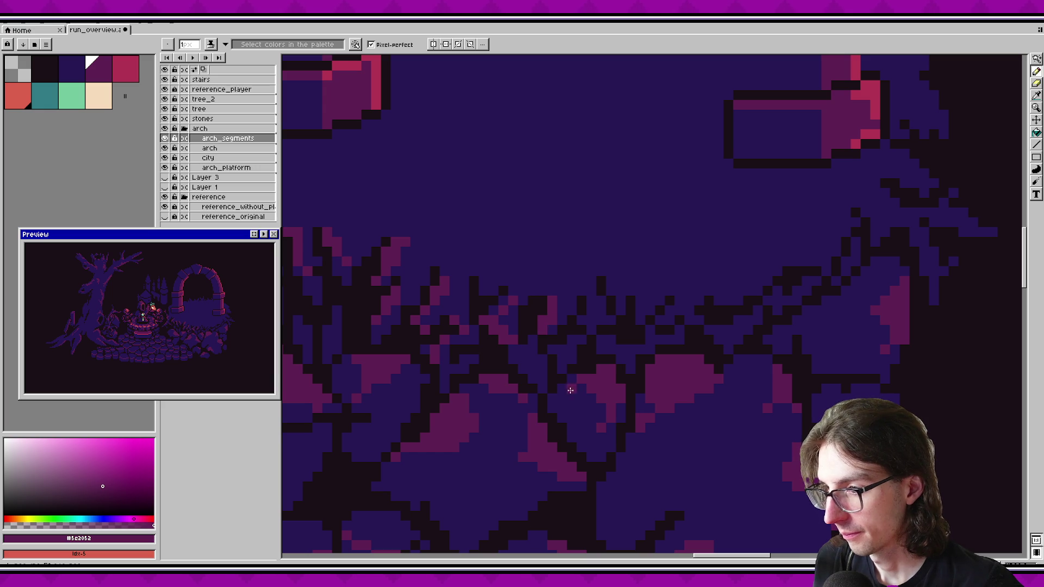
pyautogui.scroll(-3, 595, 366)
pyautogui.scroll(3, 595, 366)
# Step: Eyedrop the near-black outline colour, toggle arch_segments to compare, and rectangle-select around the arch
pyautogui.press('i')
pyautogui.click(564, 356)
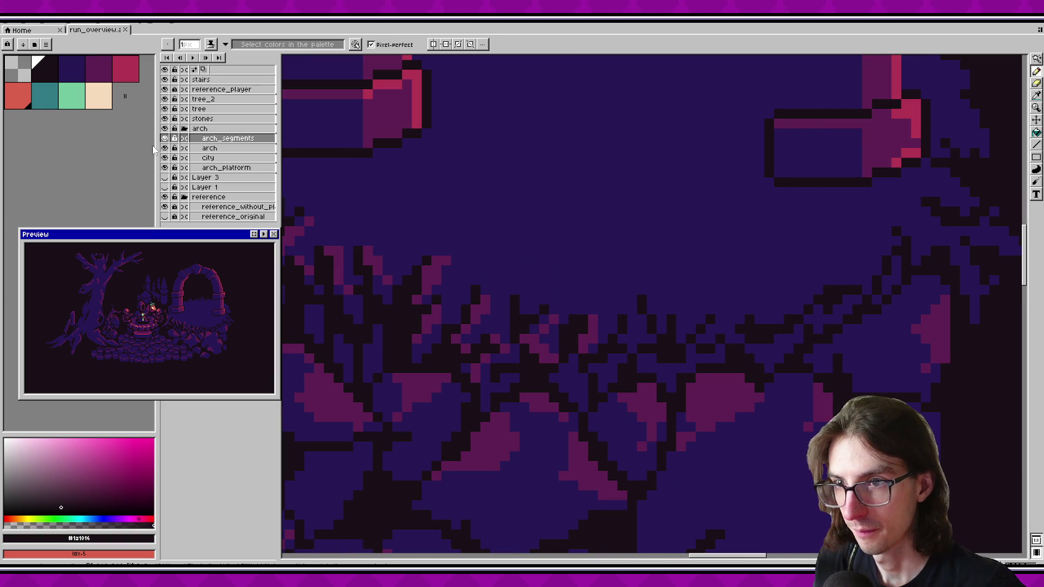
pyautogui.click(164, 138)
pyautogui.click(164, 138)
pyautogui.click(164, 138)
pyautogui.click(164, 139)
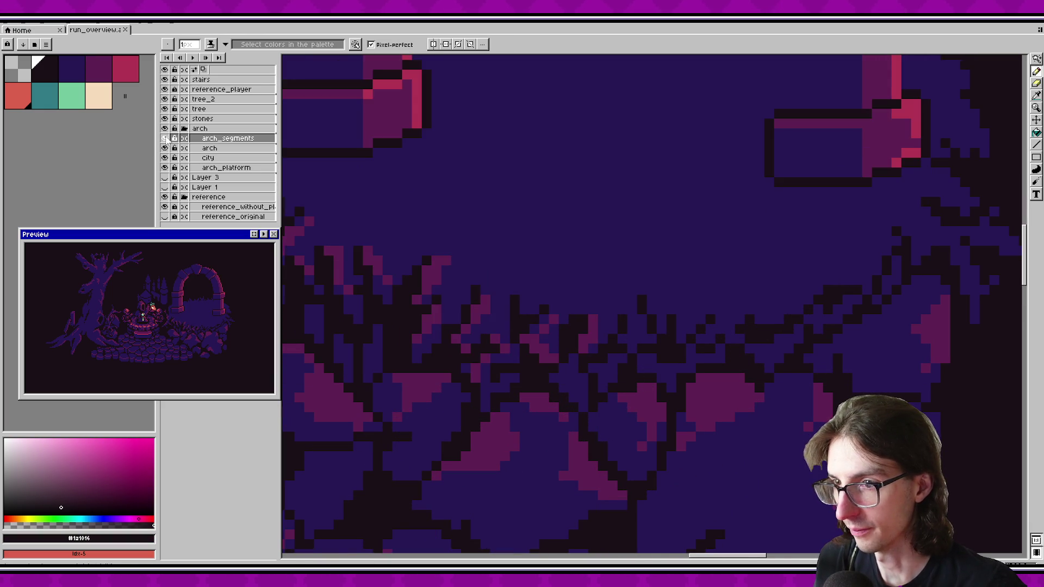
pyautogui.scroll(-3, 544, 272)
pyautogui.press('m')
pyautogui.moveTo(333, 209); pyautogui.dragTo(839, 384)
pyautogui.click(761, 370)
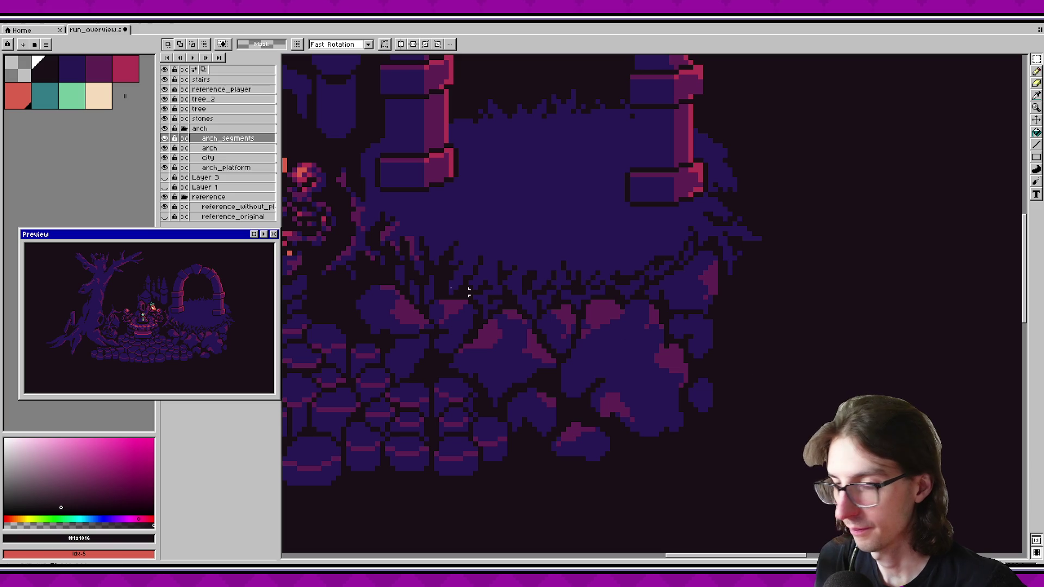
pyautogui.click(226, 168)
pyautogui.press('Escape')
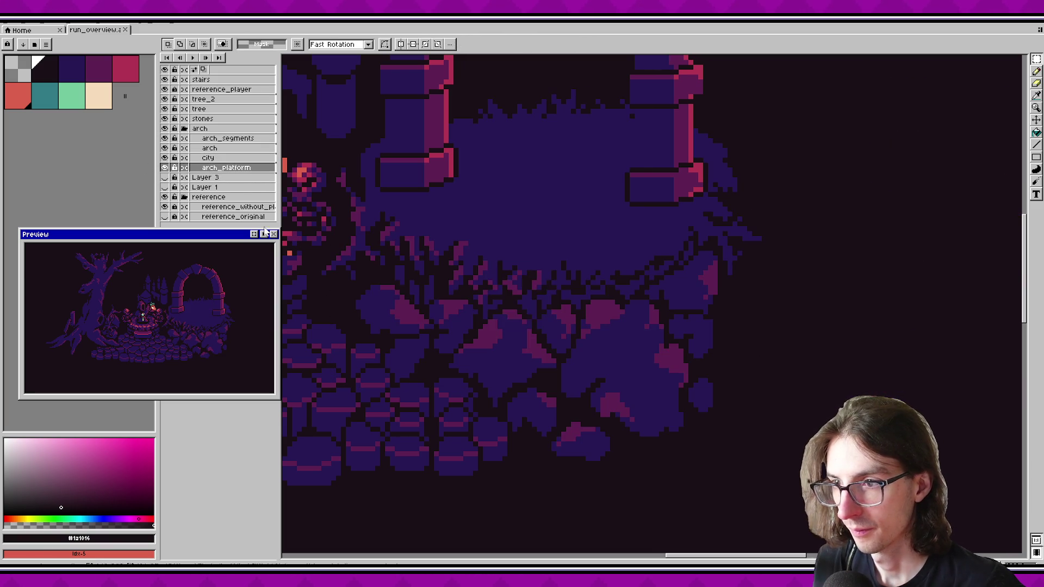
pyautogui.click(165, 168)
pyautogui.click(164, 167)
pyautogui.click(165, 168)
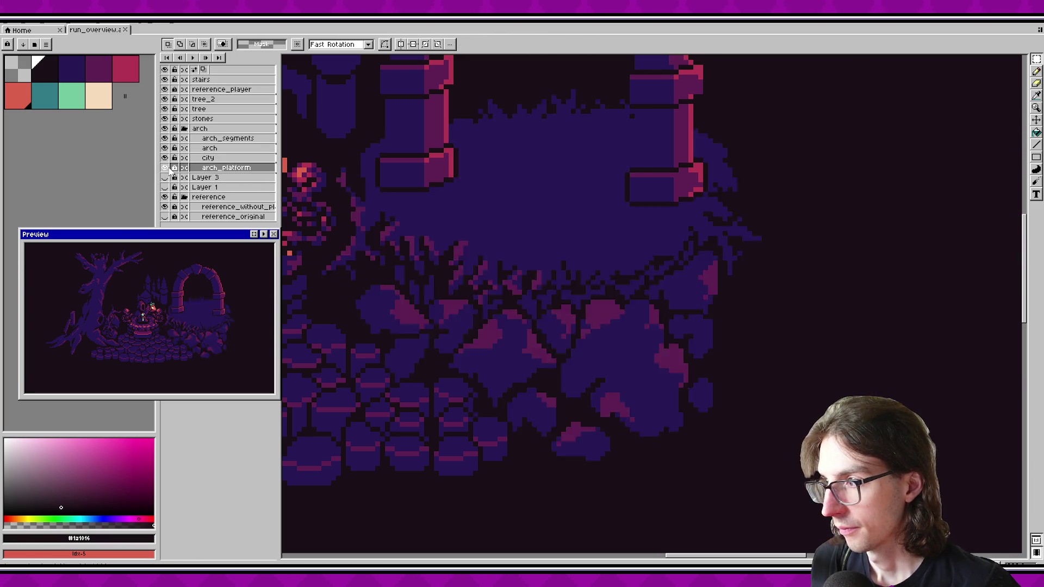
pyautogui.click(165, 168)
pyautogui.scroll(-3, 552, 259)
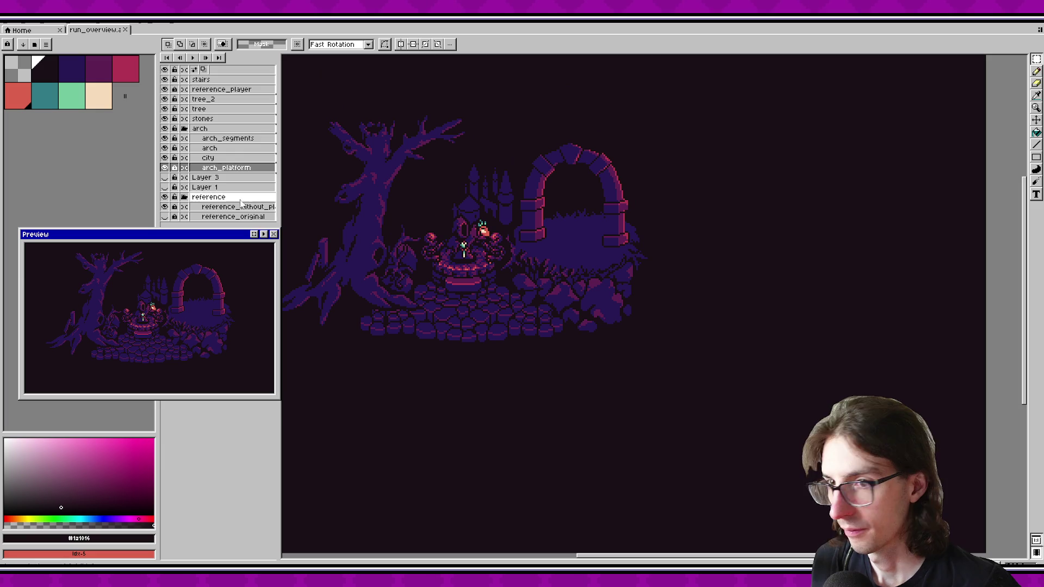
pyautogui.click(164, 168)
pyautogui.click(165, 167)
pyautogui.click(164, 168)
pyautogui.click(164, 168)
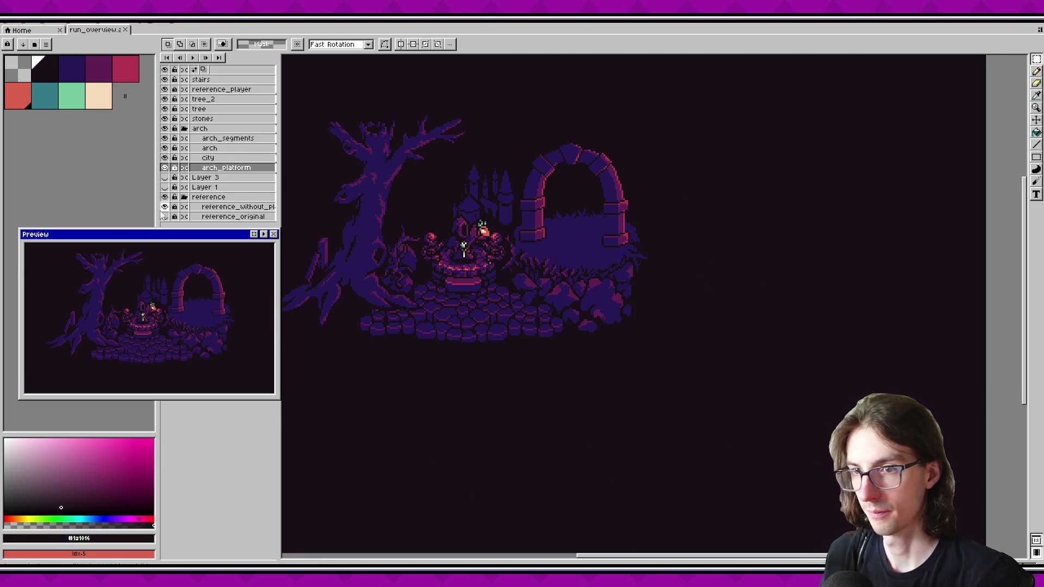
pyautogui.press('w')
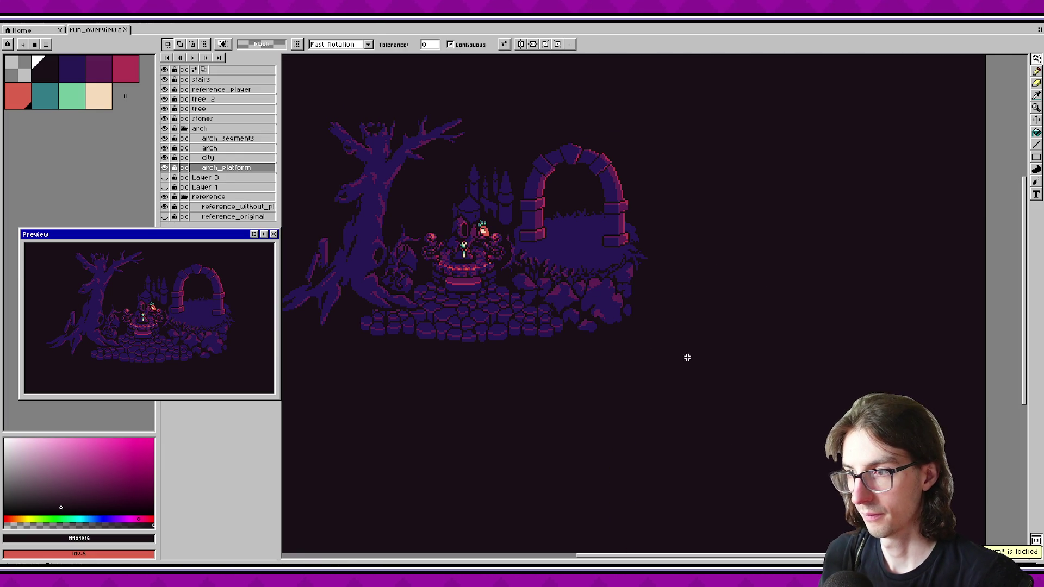
pyautogui.keyDown('ctrl'); pyautogui.click(212, 170); pyautogui.keyUp('ctrl')
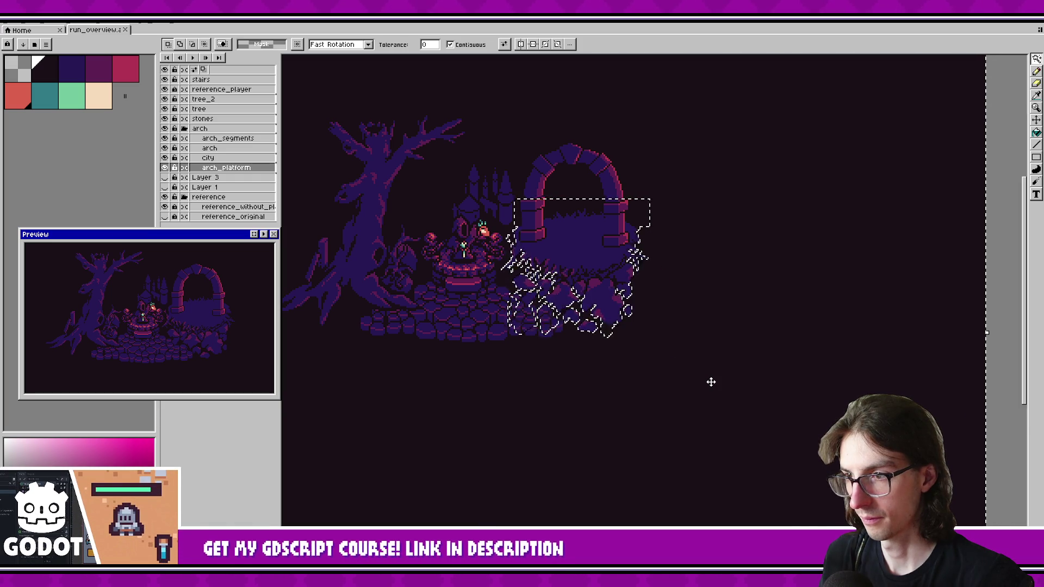
pyautogui.scroll(-2, 711, 382)
pyautogui.scroll(4, 712, 381)
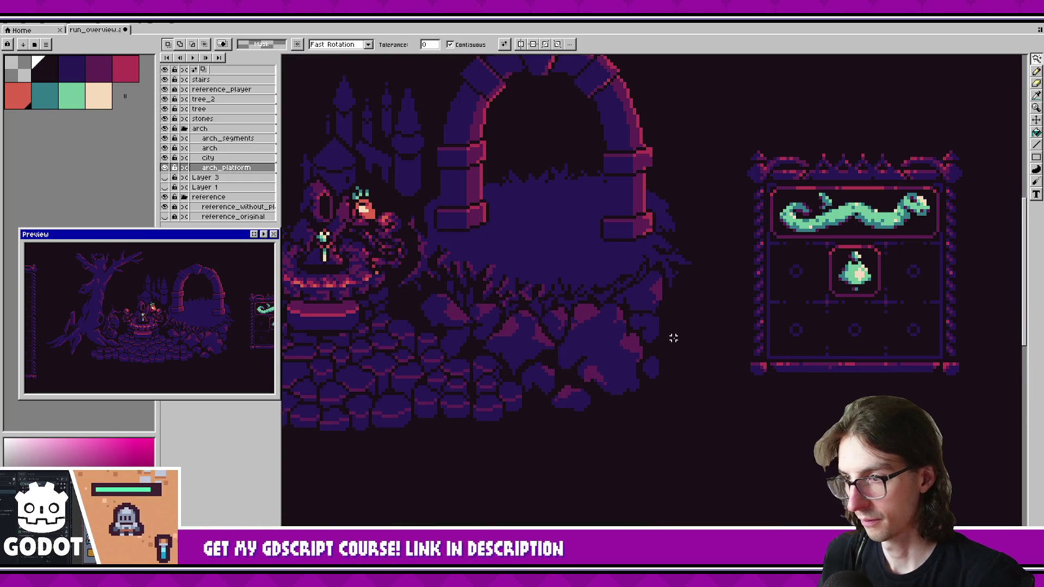
pyautogui.doubleClick(226, 168)
pyautogui.press('Return')
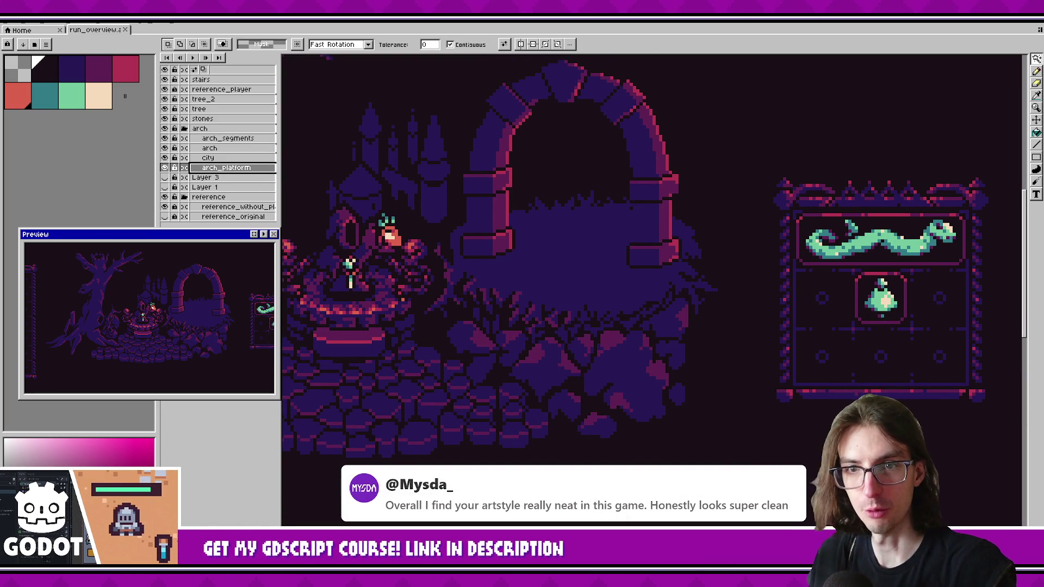
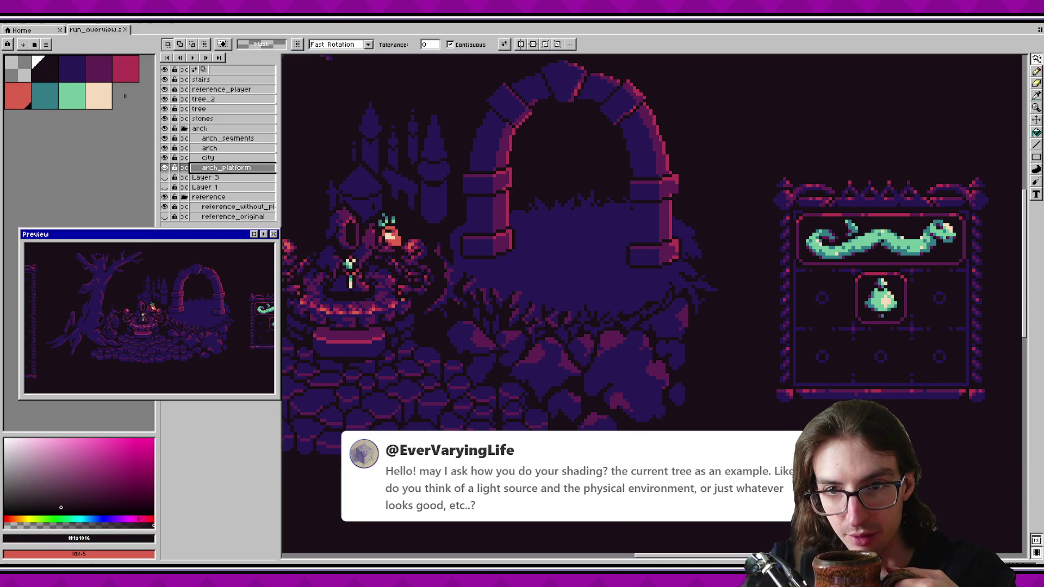
# Step: Magic-wand the bushy platform under the arch, nudge it slightly and apply the move
pyautogui.moveTo(472, 131); pyautogui.dragTo(673, 229)
pyautogui.scroll(-1, 461, 205)
pyautogui.moveTo(462, 205); pyautogui.dragTo(574, 235)
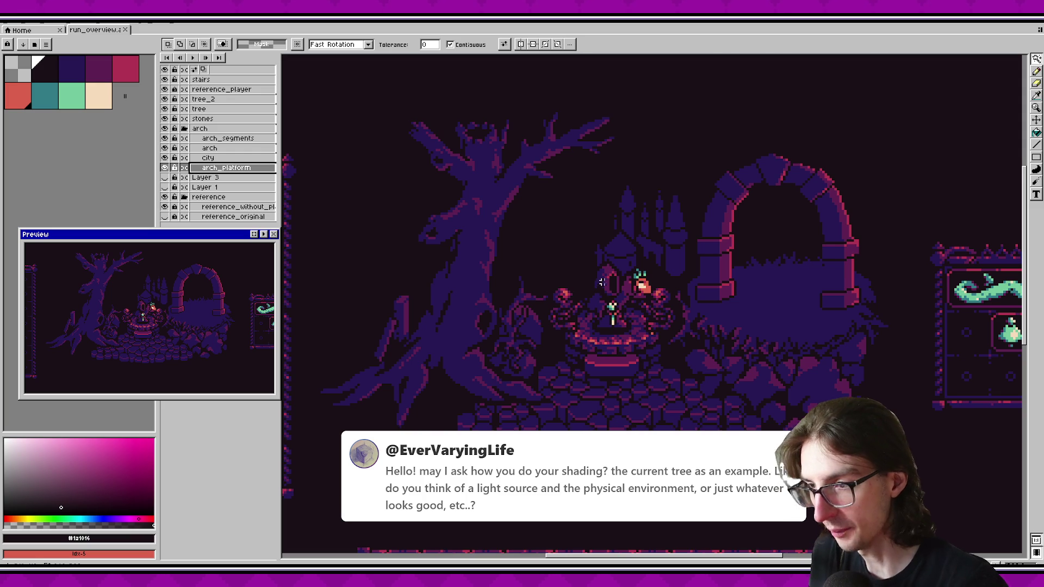
pyautogui.moveTo(596, 276); pyautogui.dragTo(590, 303)
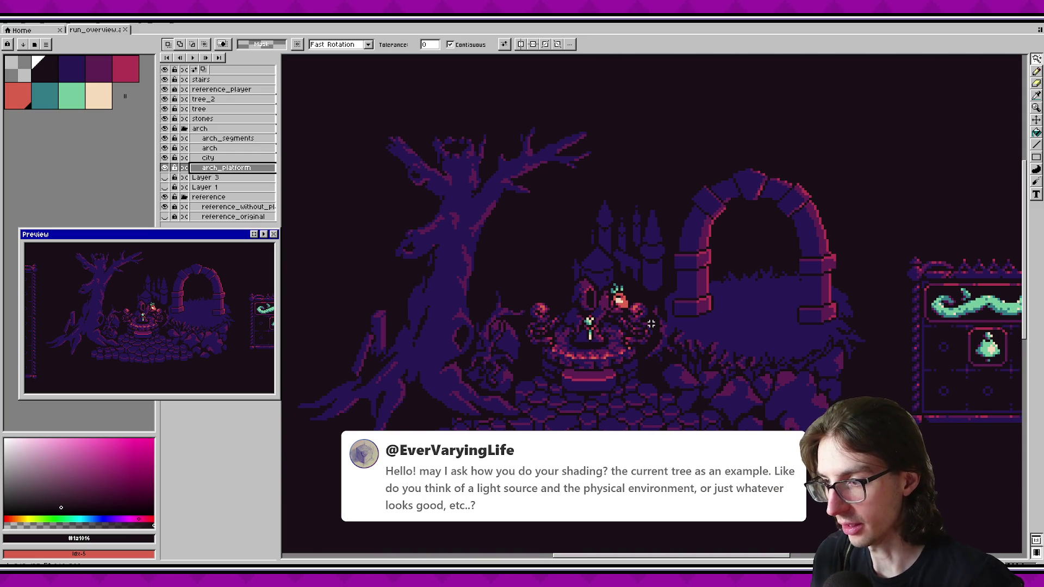
pyautogui.scroll(1, 699, 365)
pyautogui.scroll(3, 680, 367)
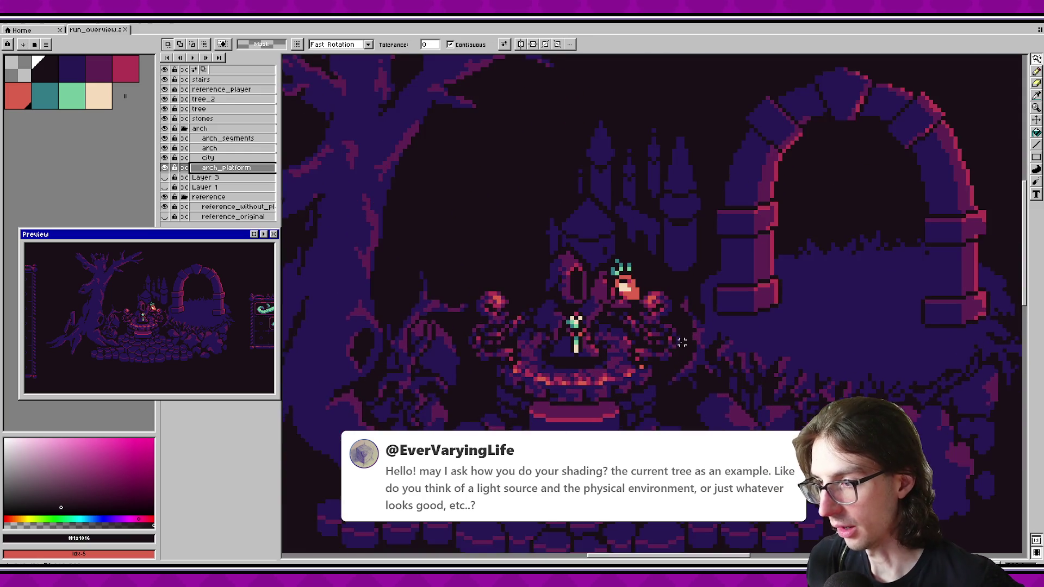
pyautogui.click(586, 282)
pyautogui.press('m')
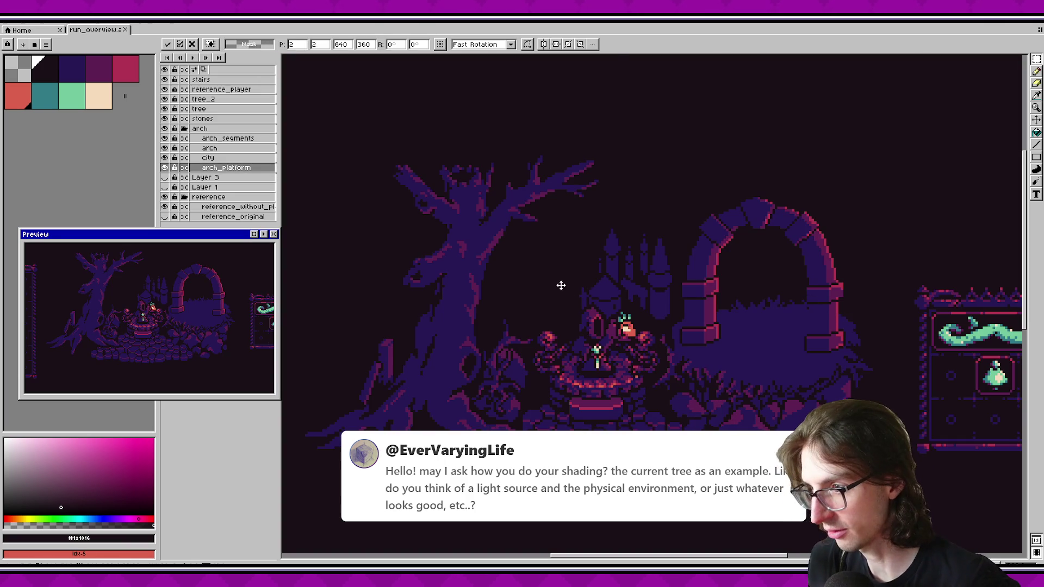
pyautogui.press('Return')
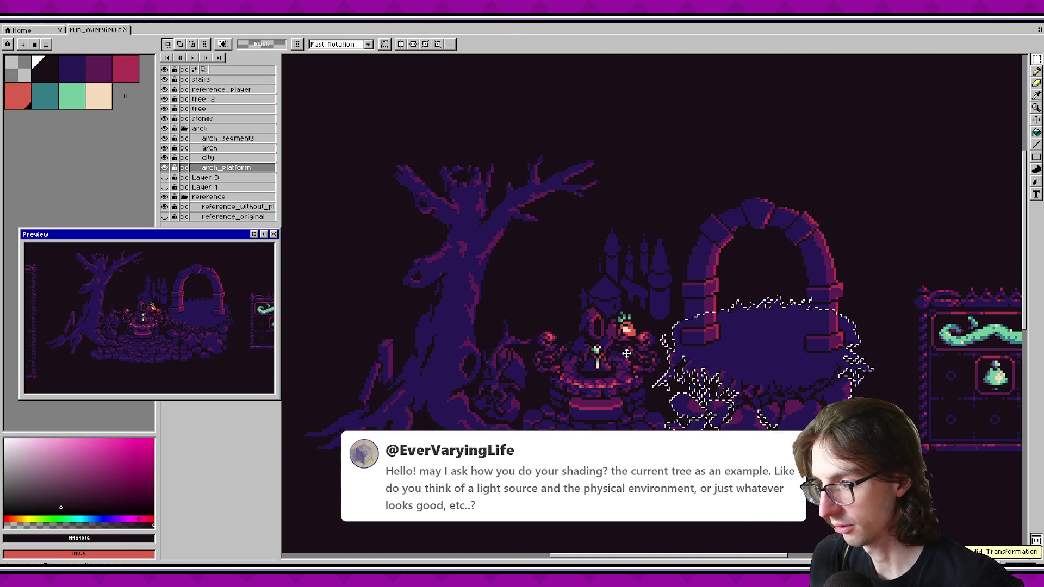
# Step: Try rectangular selections around the fountain and cobblestone floor, then clear them
pyautogui.scroll(-4, 626, 352)
pyautogui.scroll(6, 625, 352)
pyautogui.moveTo(499, 240)
pyautogui.mouseDown()
pyautogui.moveTo(630, 382)
pyautogui.moveTo(757, 408)
pyautogui.moveTo(841, 365)
pyautogui.moveTo(822, 354)
pyautogui.moveTo(732, 382)
pyautogui.mouseUp()
pyautogui.moveTo(480, 323); pyautogui.dragTo(832, 435)
pyautogui.moveTo(329, 369); pyautogui.dragTo(568, 473)
pyautogui.moveTo(455, 297); pyautogui.dragTo(801, 486)
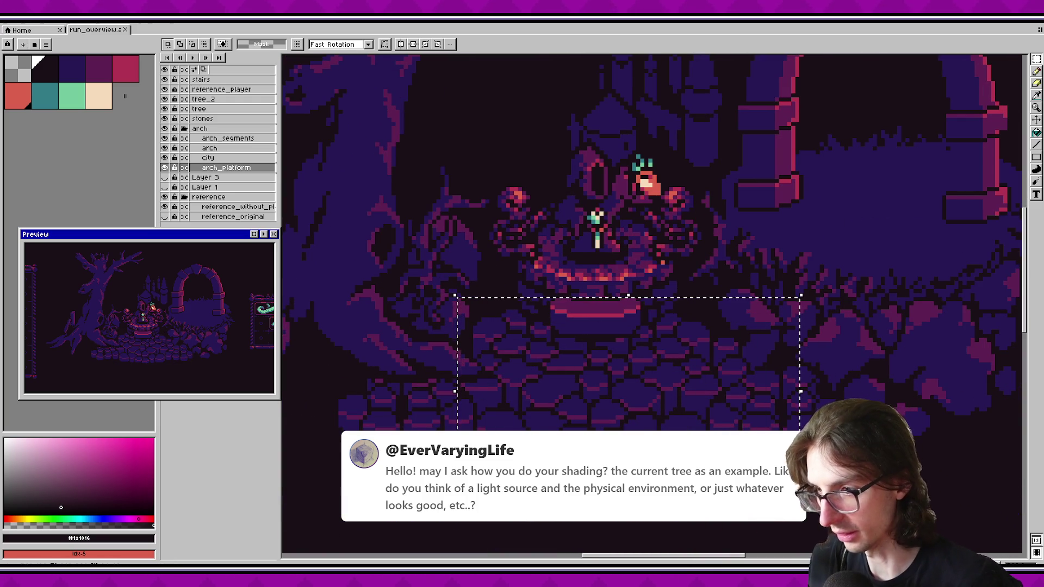
pyautogui.moveTo(484, 300); pyautogui.dragTo(813, 484)
pyautogui.click(571, 409)
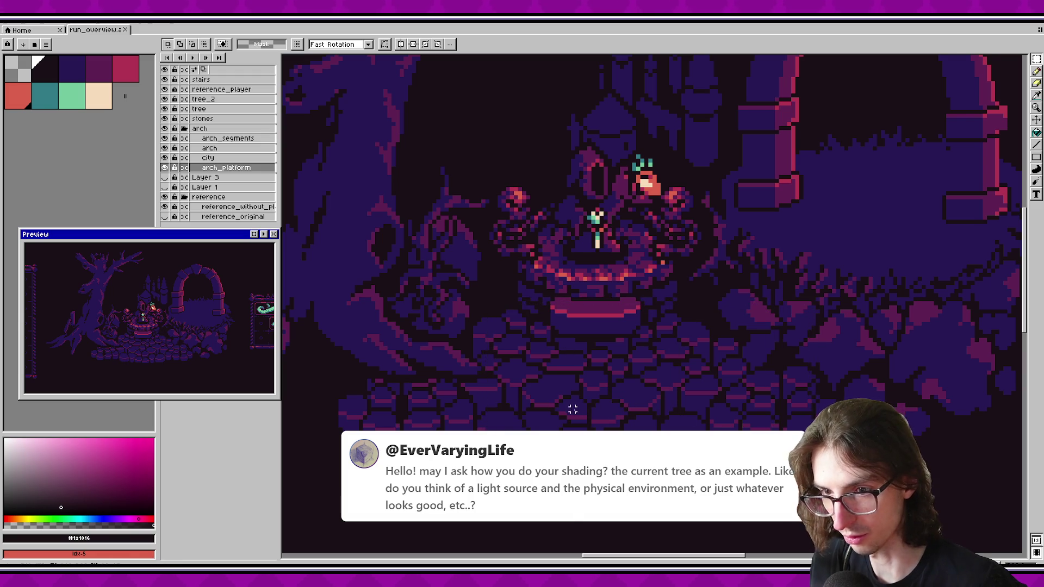
# Step: Try rectangle selections below the fountain, around the tree and the arch, then deselect with Ctrl+D
pyautogui.moveTo(571, 410); pyautogui.dragTo(613, 475)
pyautogui.moveTo(514, 373); pyautogui.dragTo(858, 451)
pyautogui.scroll(-2, 381, 231)
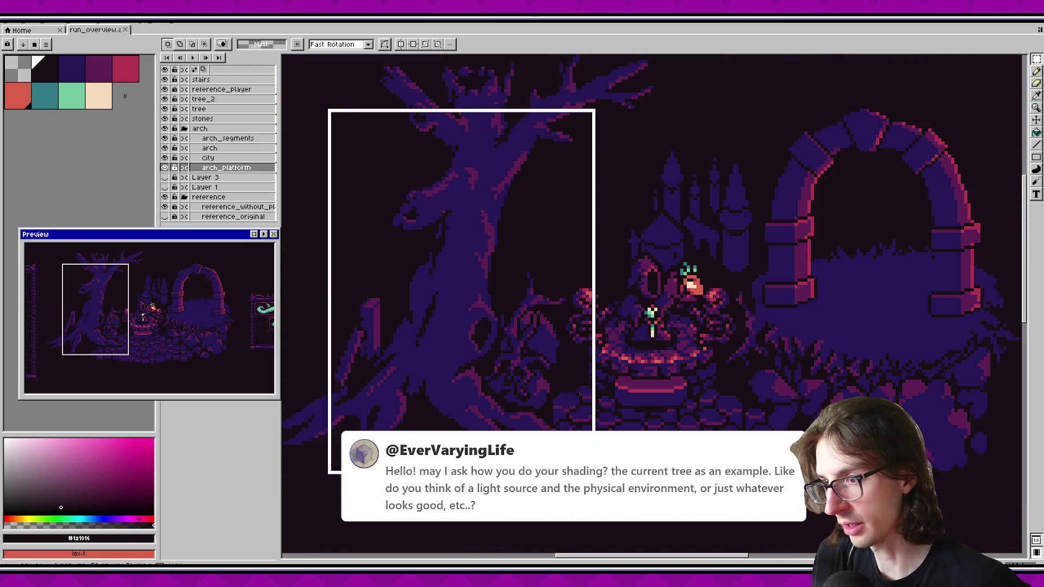
pyautogui.moveTo(666, 299); pyautogui.dragTo(688, 348)
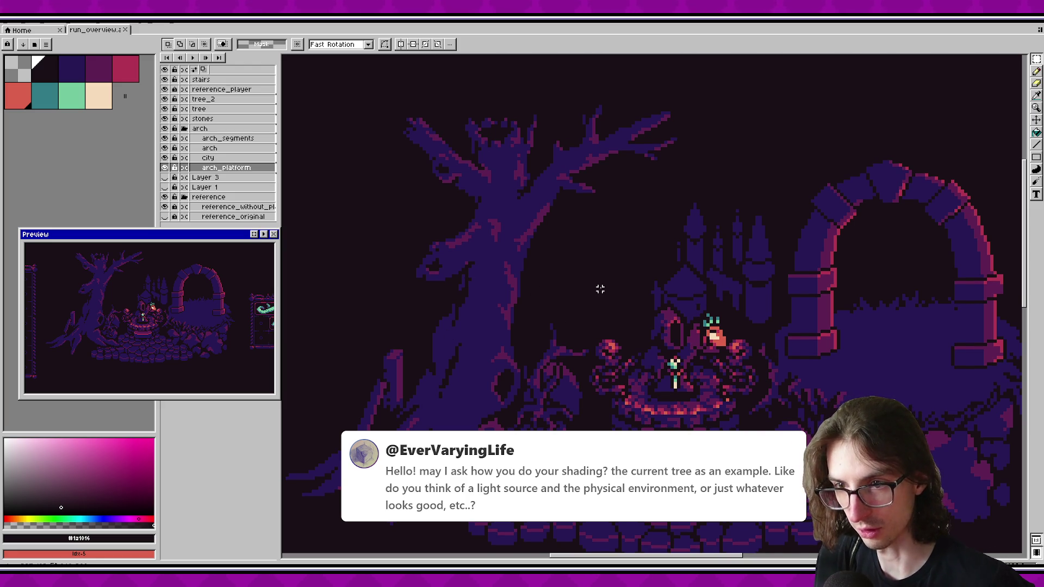
pyautogui.hscroll(5, 567, 289)
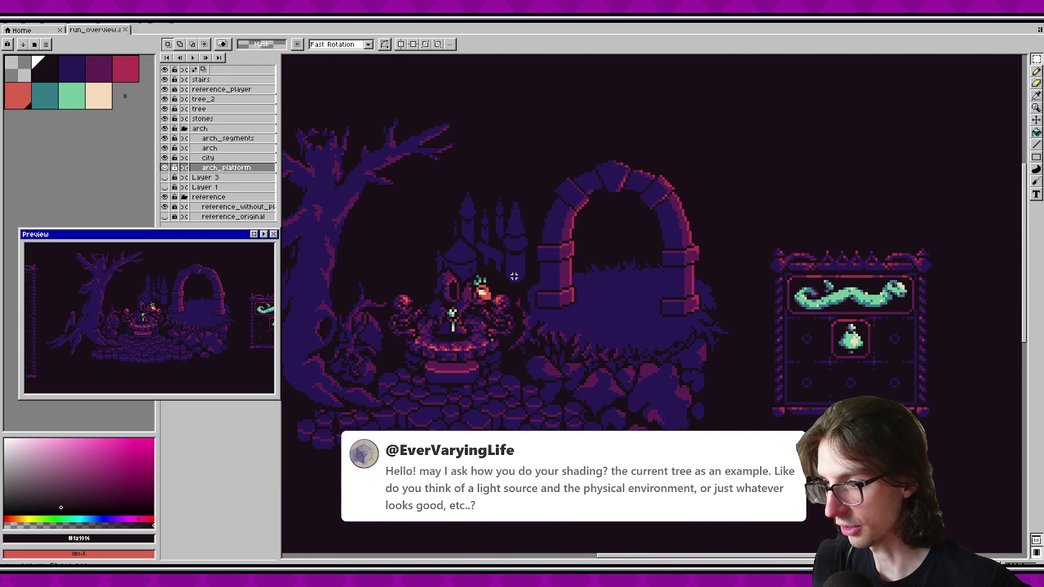
pyautogui.moveTo(517, 190)
pyautogui.mouseDown()
pyautogui.moveTo(761, 451)
pyautogui.moveTo(531, 231)
pyautogui.moveTo(742, 452)
pyautogui.mouseUp()
pyautogui.hotkey('ctrl', 'd')
pyautogui.scroll(1, 617, 385)
pyautogui.scroll(-2, 676, 408)
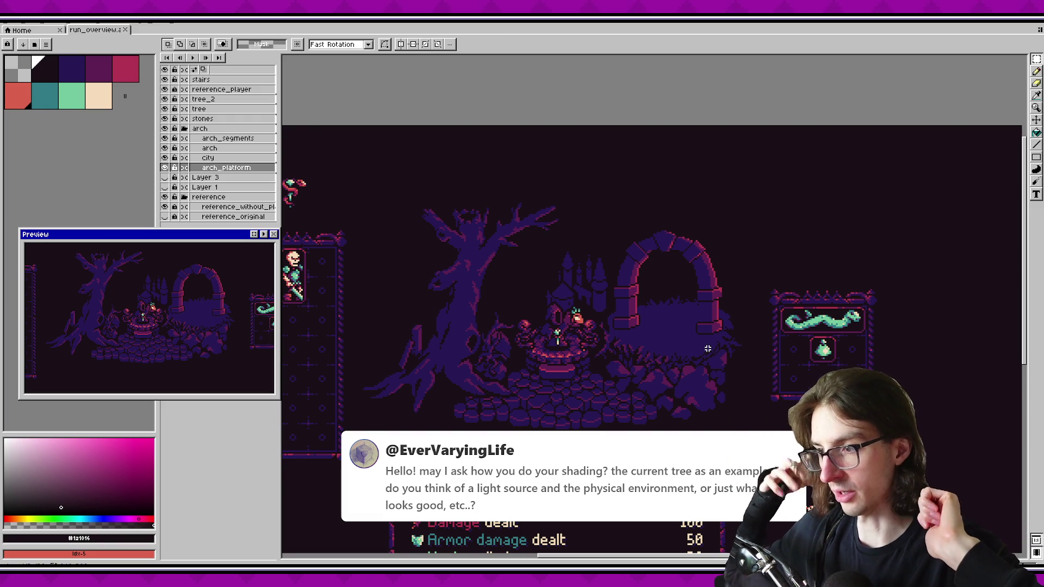
pyautogui.scroll(1, 650, 235)
pyautogui.moveTo(535, 202); pyautogui.dragTo(777, 485)
pyautogui.scroll(-3, 761, 321)
pyautogui.hotkey('ctrl', 'd')
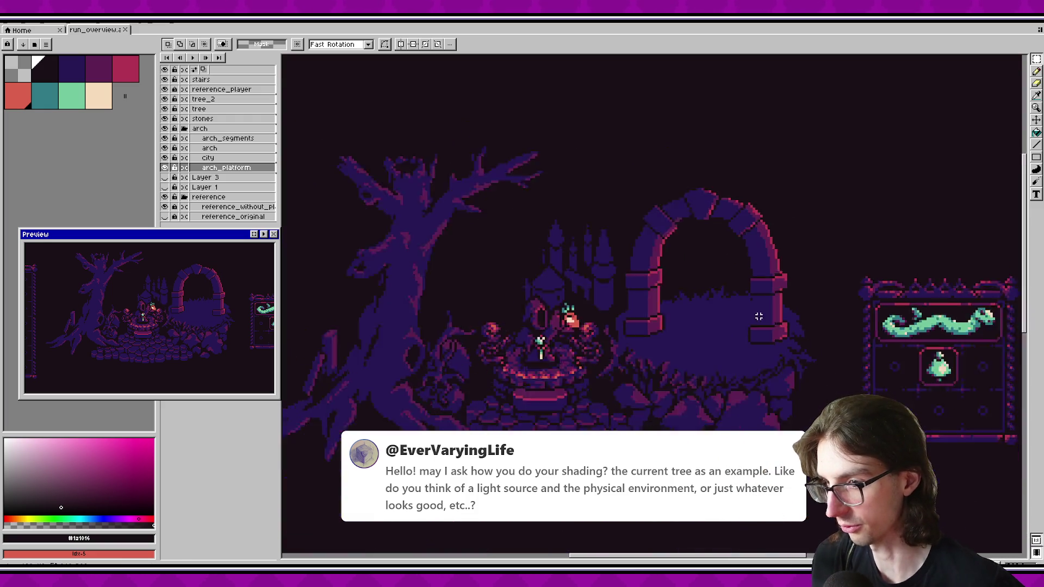
pyautogui.moveTo(758, 316); pyautogui.dragTo(726, 306)
pyautogui.moveTo(625, 203); pyautogui.dragTo(797, 368)
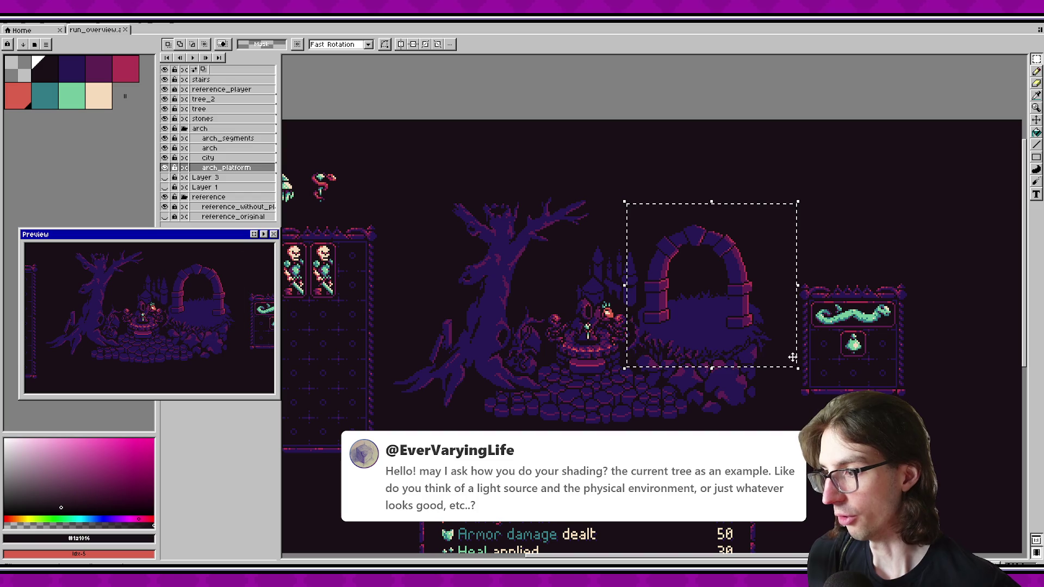
pyautogui.hotkey('ctrl', 'd')
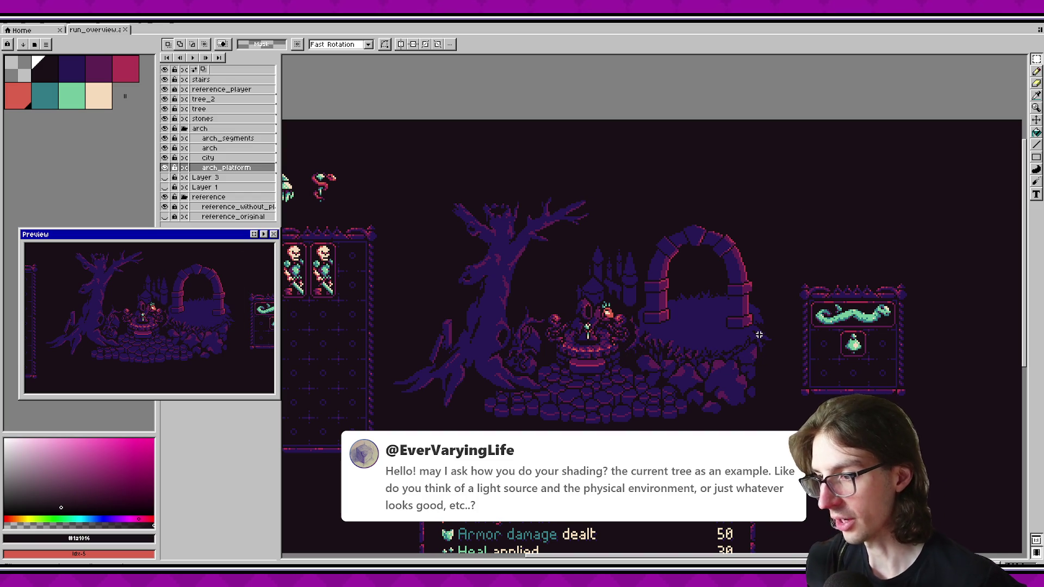
pyautogui.scroll(1, 759, 326)
pyautogui.moveTo(539, 184); pyautogui.dragTo(771, 389)
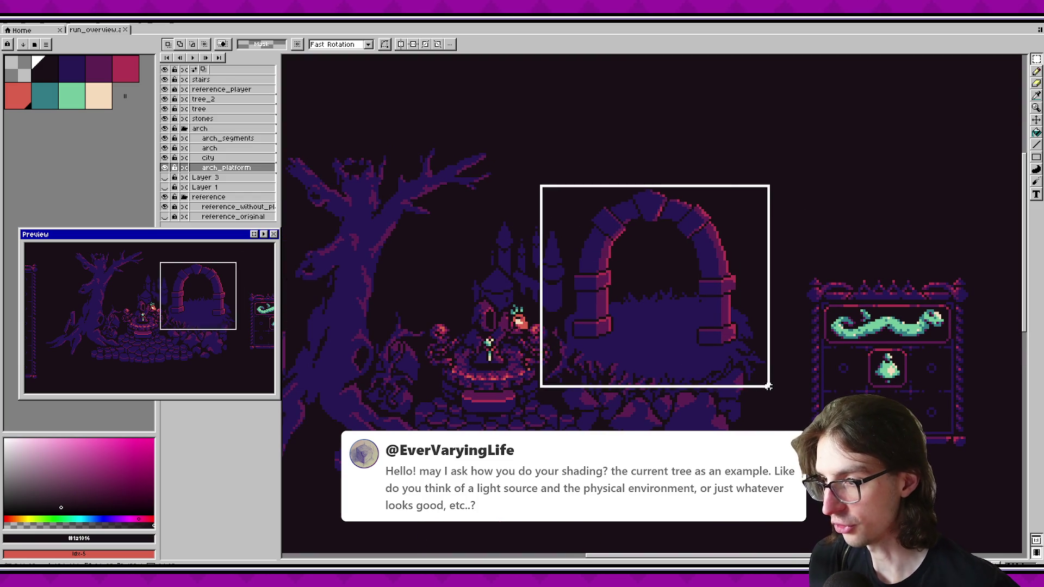
pyautogui.hotkey('ctrl', 'd')
pyautogui.moveTo(568, 202); pyautogui.dragTo(792, 478)
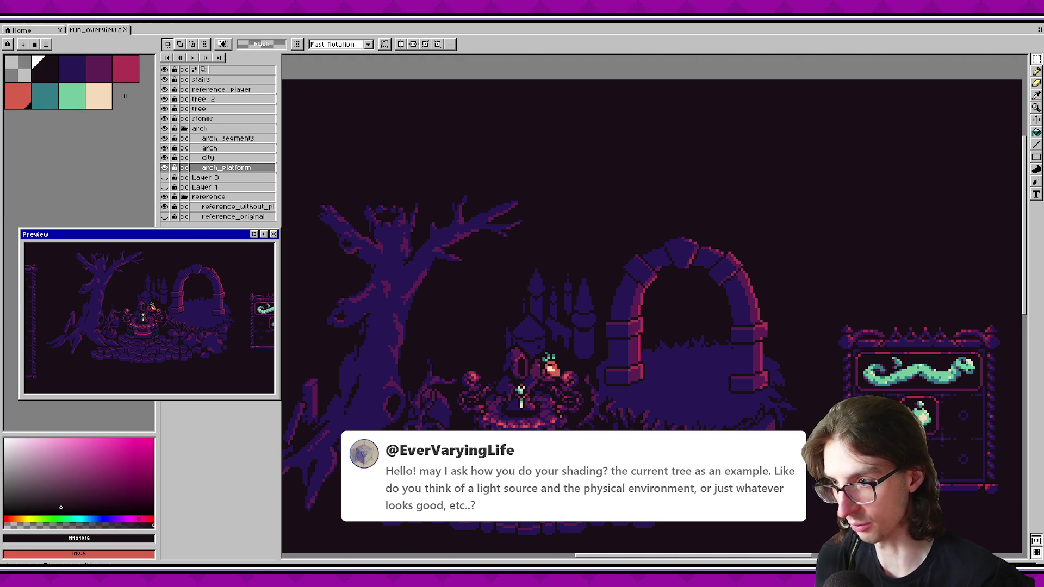
pyautogui.moveTo(753, 414); pyautogui.dragTo(728, 398)
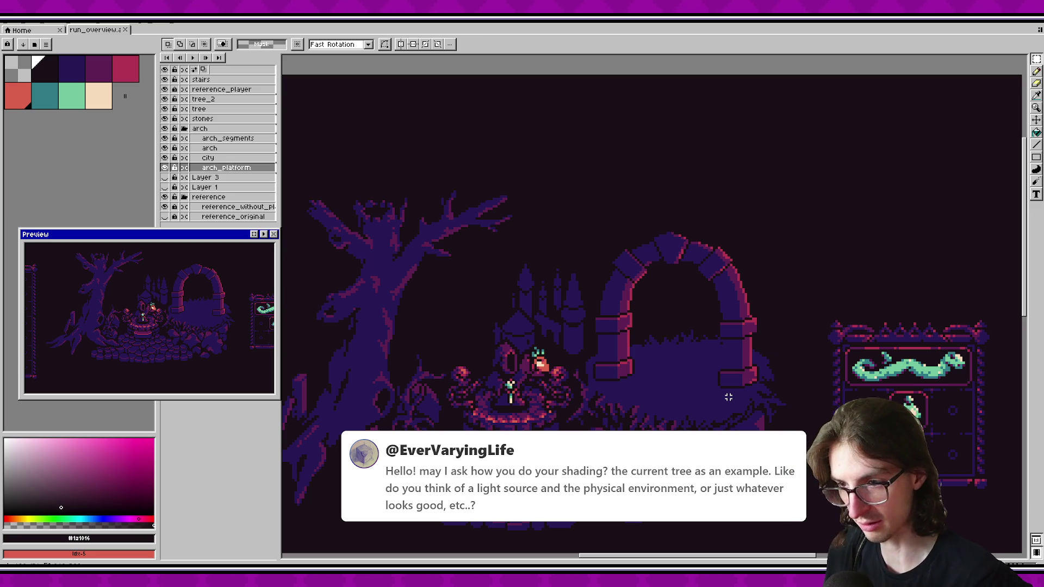
pyautogui.moveTo(625, 253); pyautogui.dragTo(618, 240)
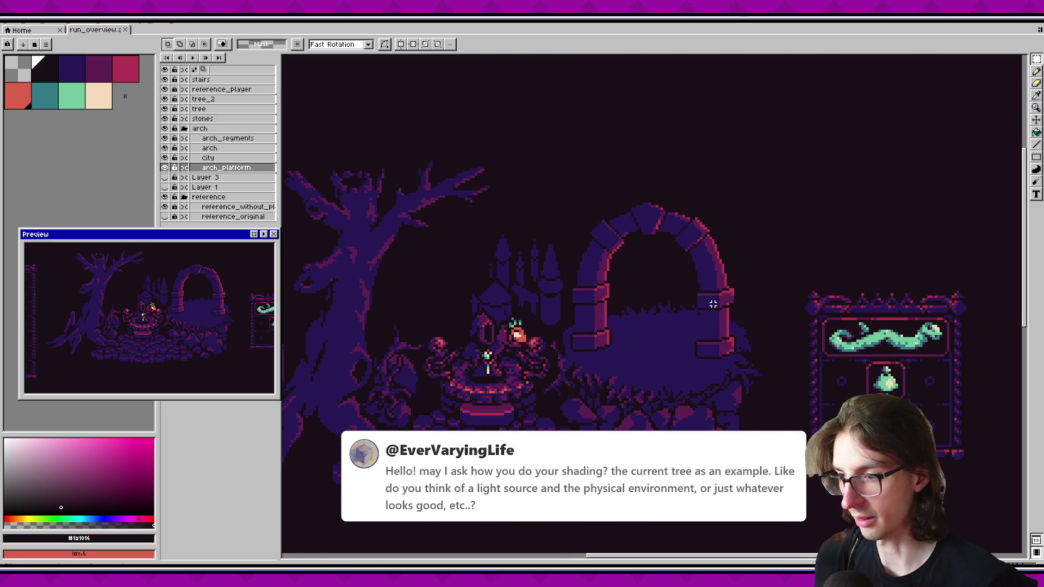
pyautogui.moveTo(544, 178); pyautogui.dragTo(791, 409)
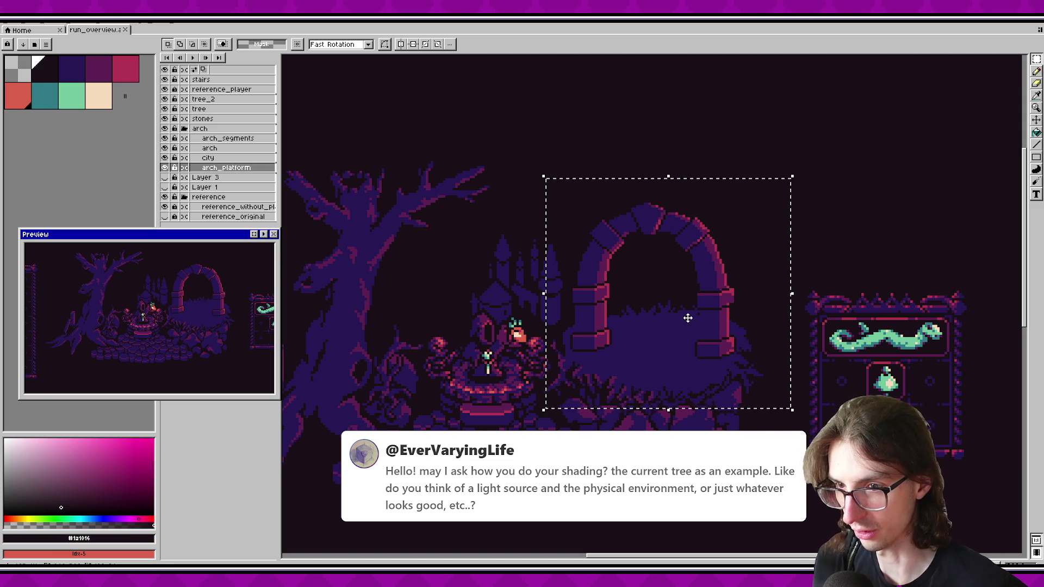
pyautogui.click(803, 250)
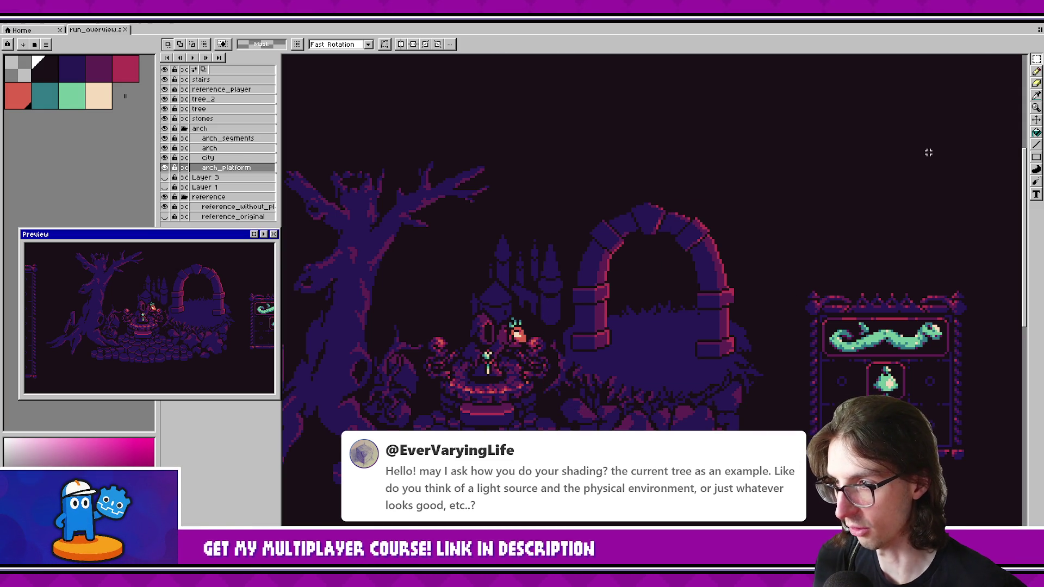
pyautogui.moveTo(701, 288); pyautogui.dragTo(752, 277)
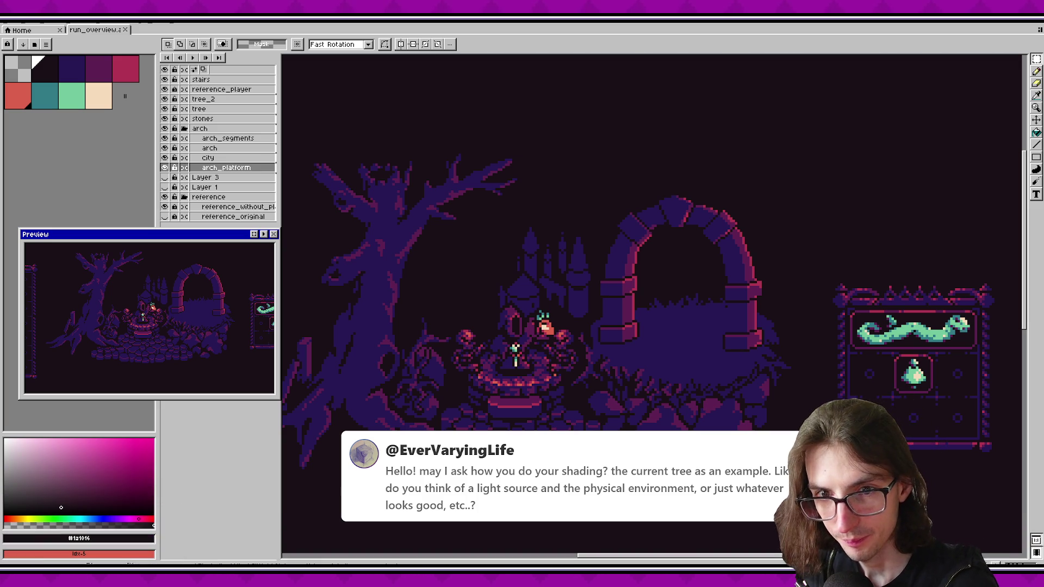
pyautogui.scroll(-1, 652, 299)
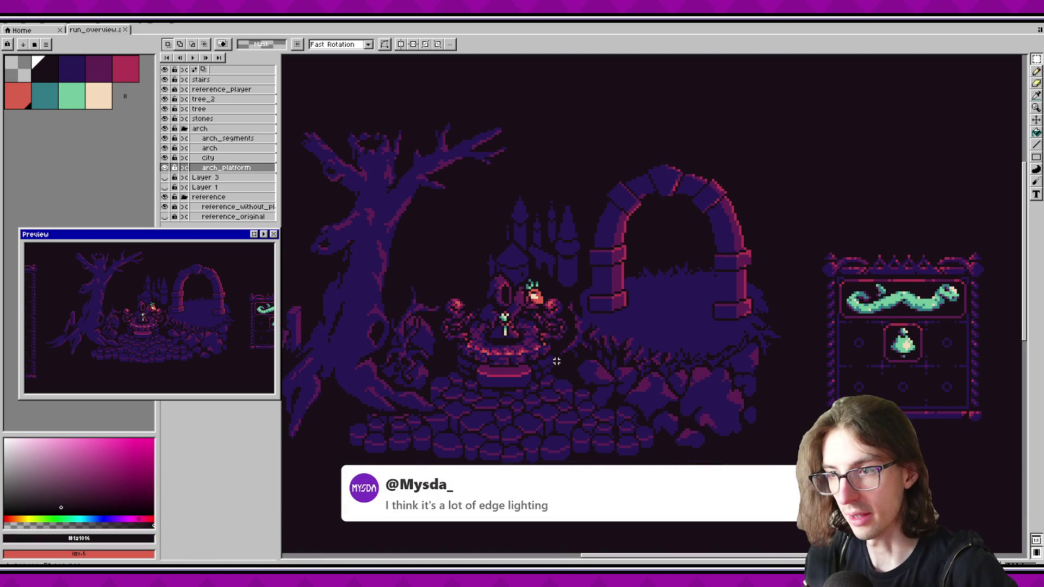
# Step: Pan and zoom around the canvas and marquee a large area of the scene
pyautogui.moveTo(539, 363); pyautogui.dragTo(635, 393)
pyautogui.moveTo(569, 398); pyautogui.dragTo(544, 395)
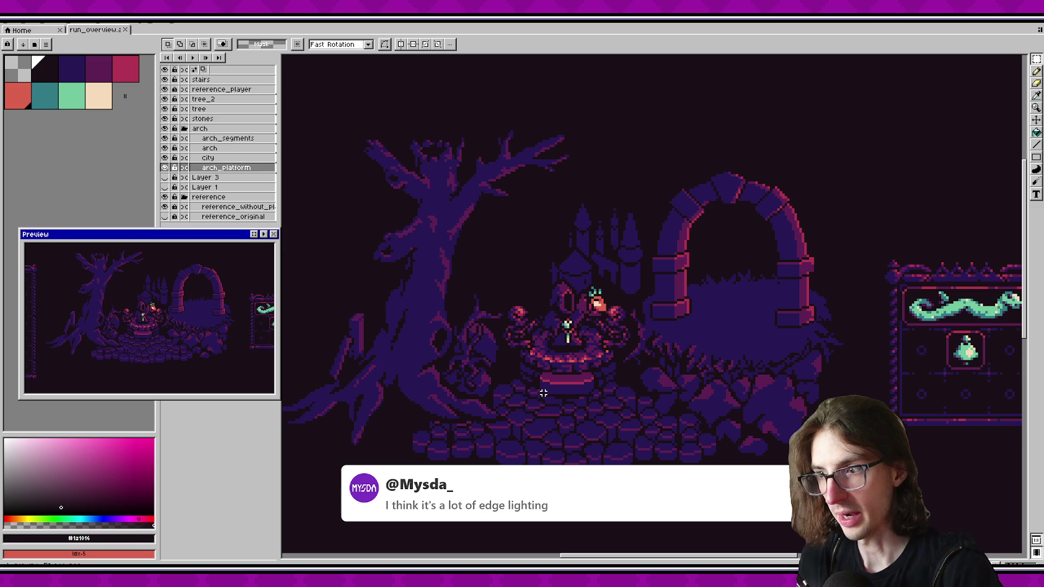
pyautogui.scroll(-1, 546, 397)
pyautogui.scroll(1, 547, 396)
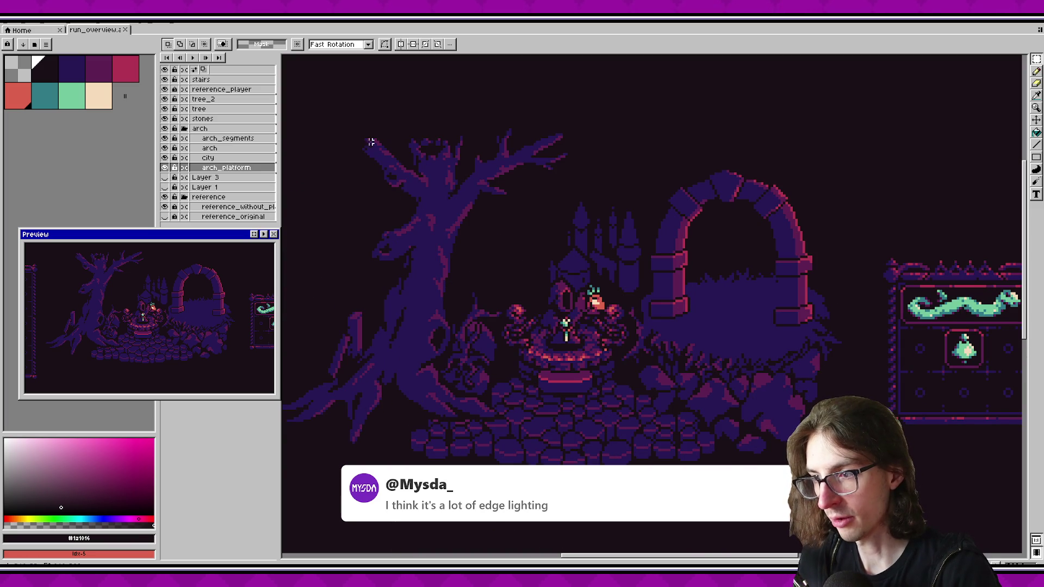
pyautogui.moveTo(326, 112)
pyautogui.mouseDown()
pyautogui.moveTo(858, 451)
pyautogui.moveTo(902, 507)
pyautogui.mouseUp()
# Step: Try the dark blue and crimson palette swatches, settling on near-black
pyautogui.click(75, 77)
pyautogui.click(138, 77)
pyautogui.click(98, 73)
pyautogui.click(66, 77)
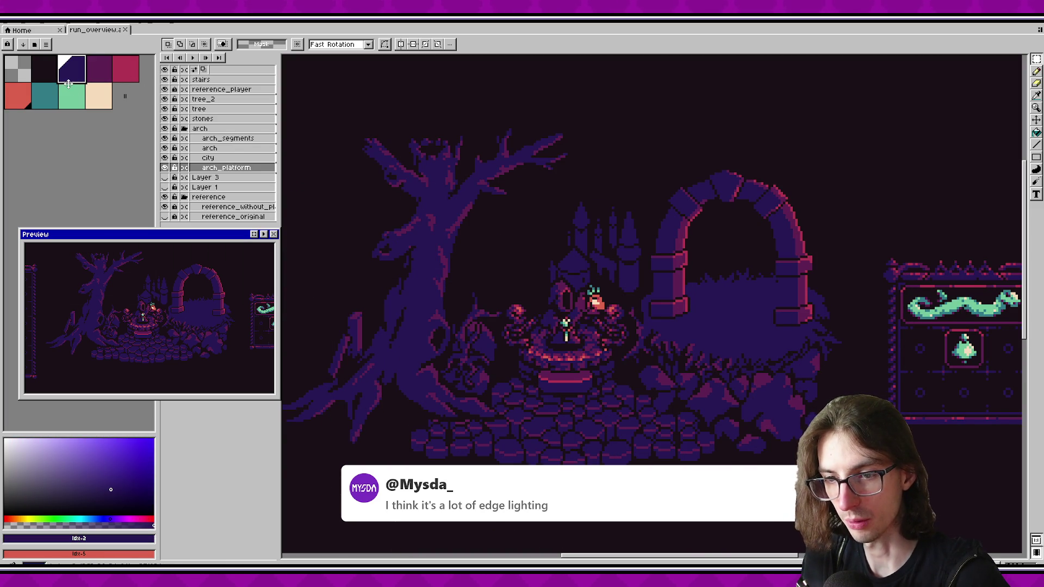
pyautogui.click(52, 76)
# Step: Marquee the tree, fountain and arch, zoom into the tree's crown and switch to the pencil
pyautogui.scroll(-1, 570, 418)
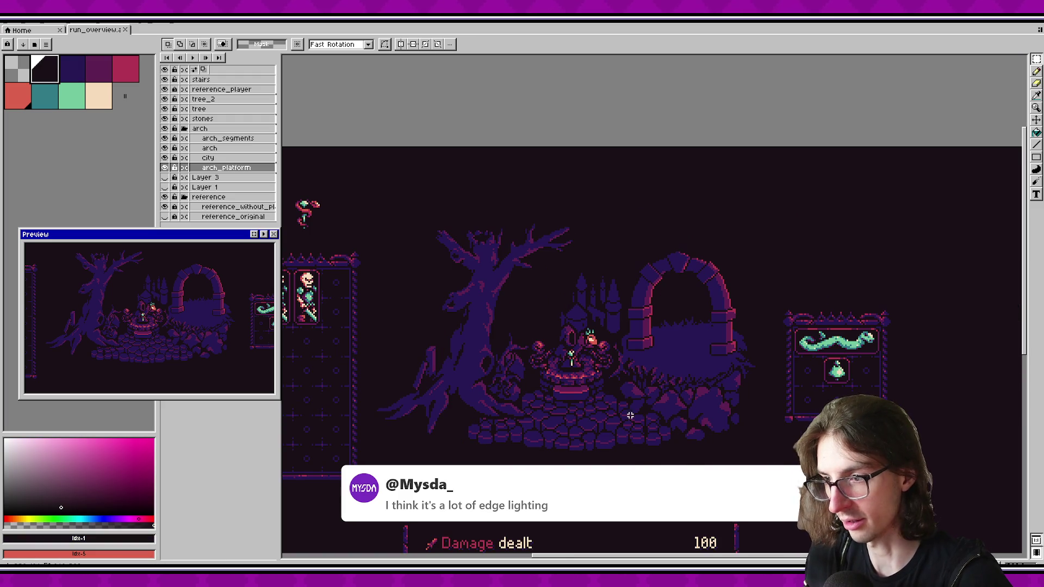
pyautogui.moveTo(349, 153); pyautogui.dragTo(781, 462)
pyautogui.moveTo(391, 163)
pyautogui.mouseDown()
pyautogui.moveTo(722, 452)
pyautogui.moveTo(773, 461)
pyautogui.mouseUp()
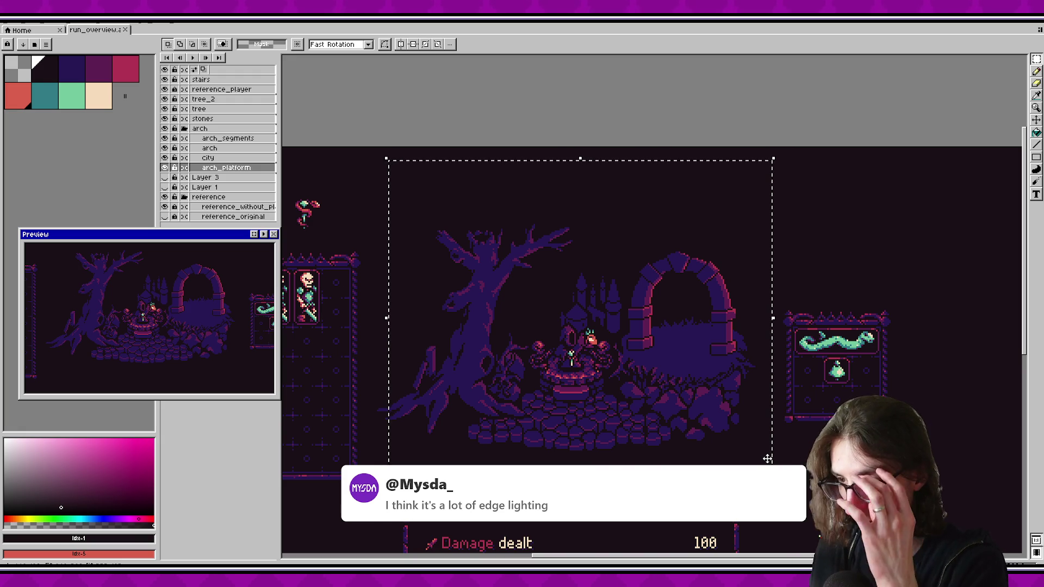
pyautogui.scroll(5, 576, 330)
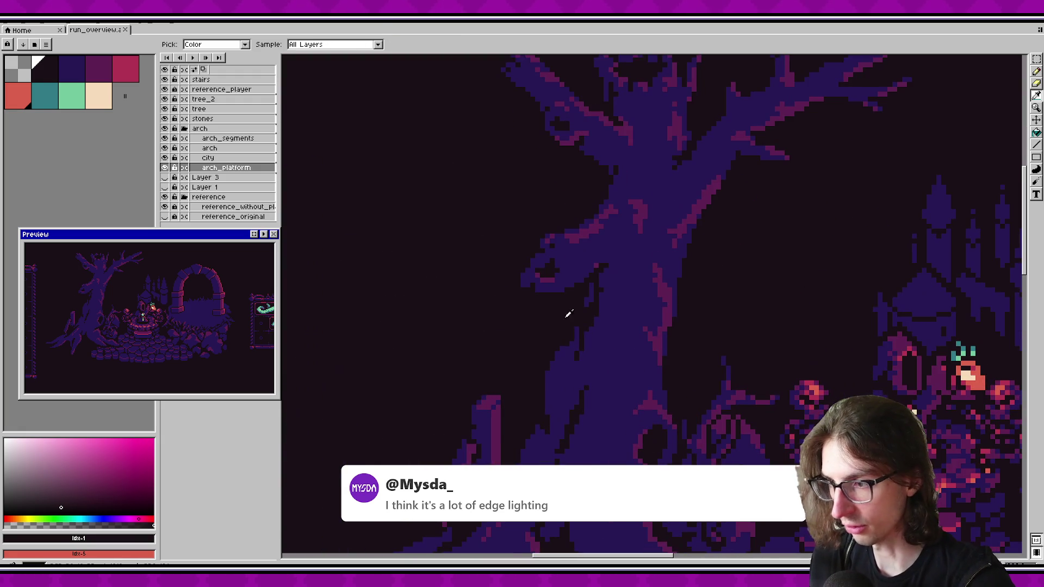
pyautogui.scroll(-2, 576, 370)
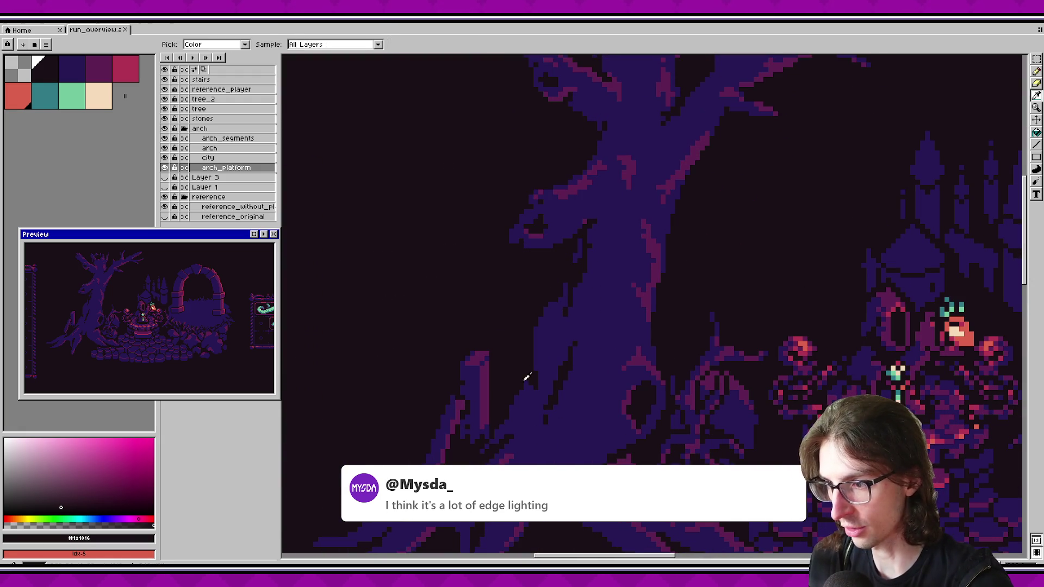
pyautogui.scroll(2, 561, 382)
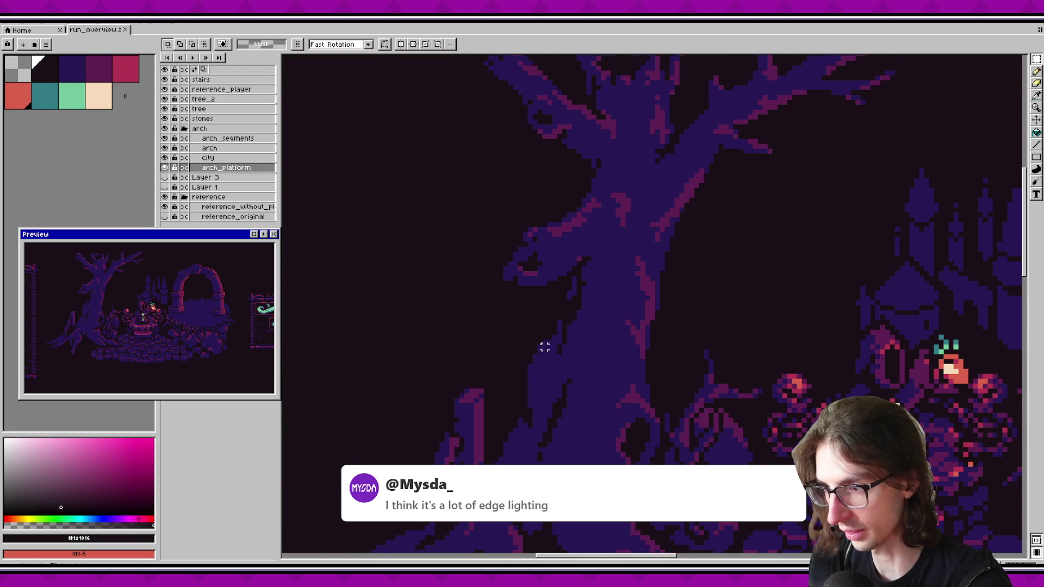
pyautogui.scroll(2, 575, 327)
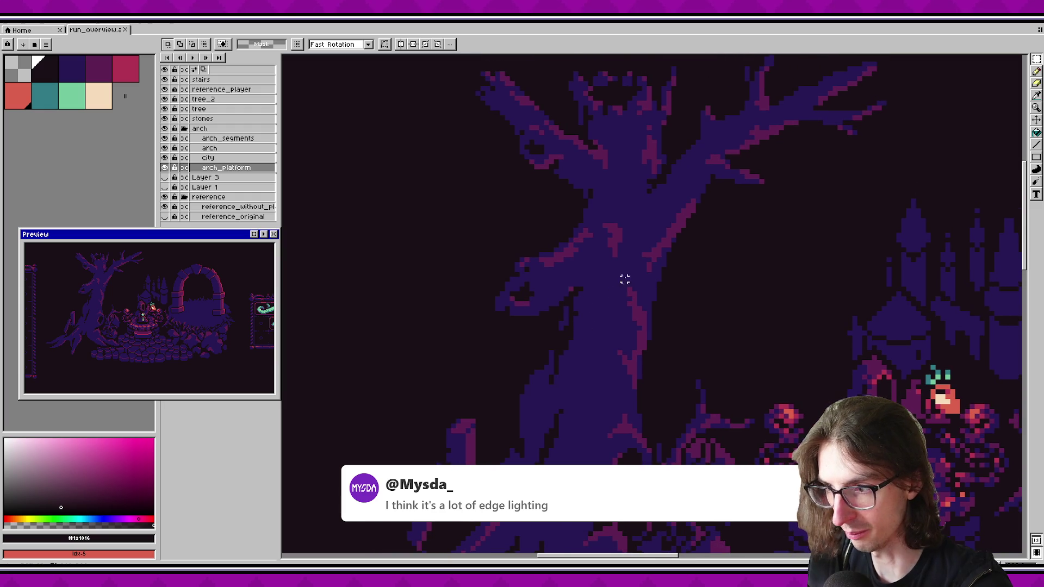
pyautogui.scroll(-5, 555, 397)
pyautogui.scroll(-2, 606, 297)
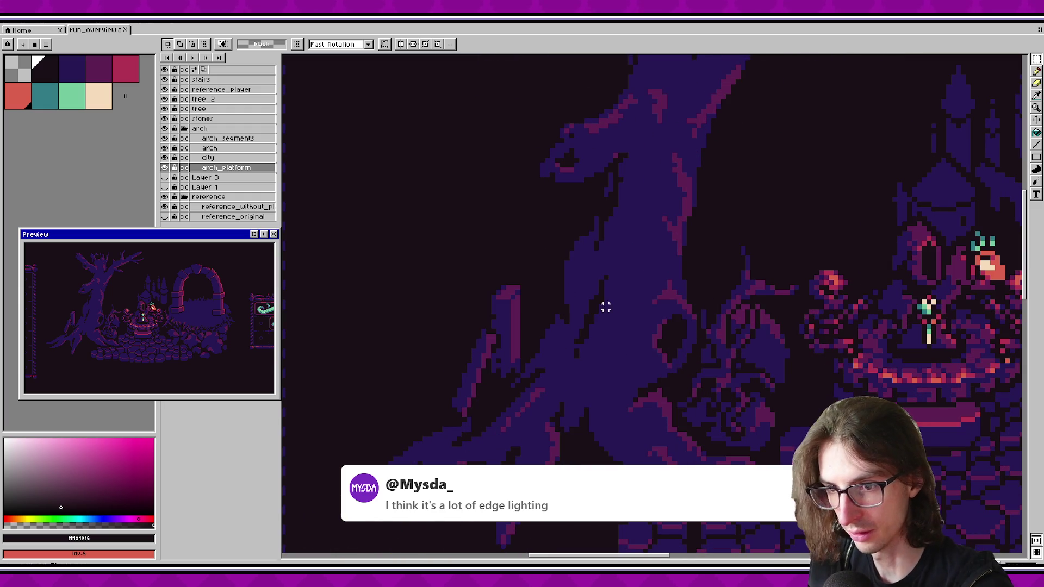
pyautogui.scroll(1, 508, 412)
pyautogui.scroll(-2, 533, 440)
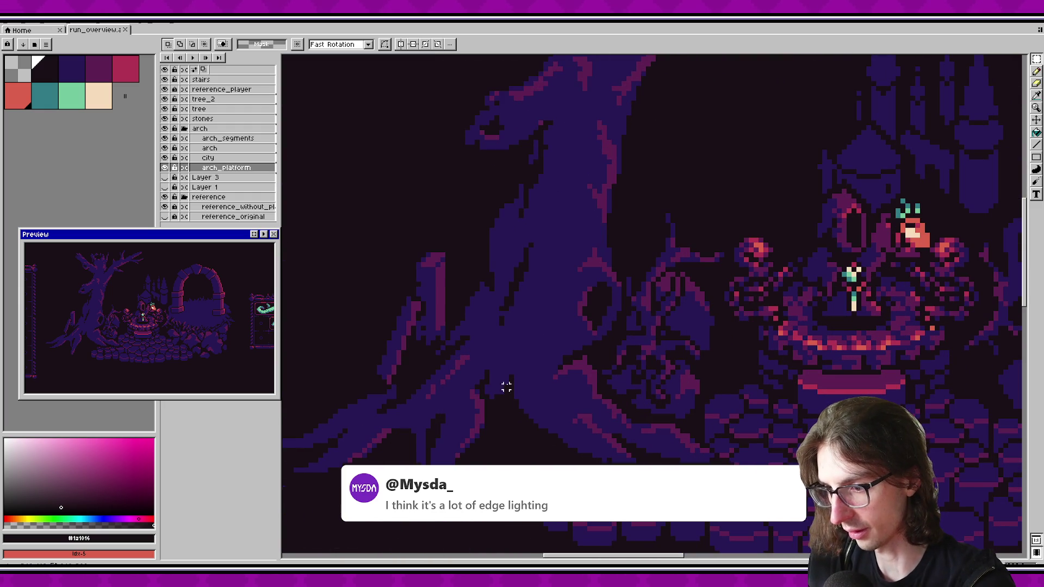
pyautogui.scroll(-3, 514, 381)
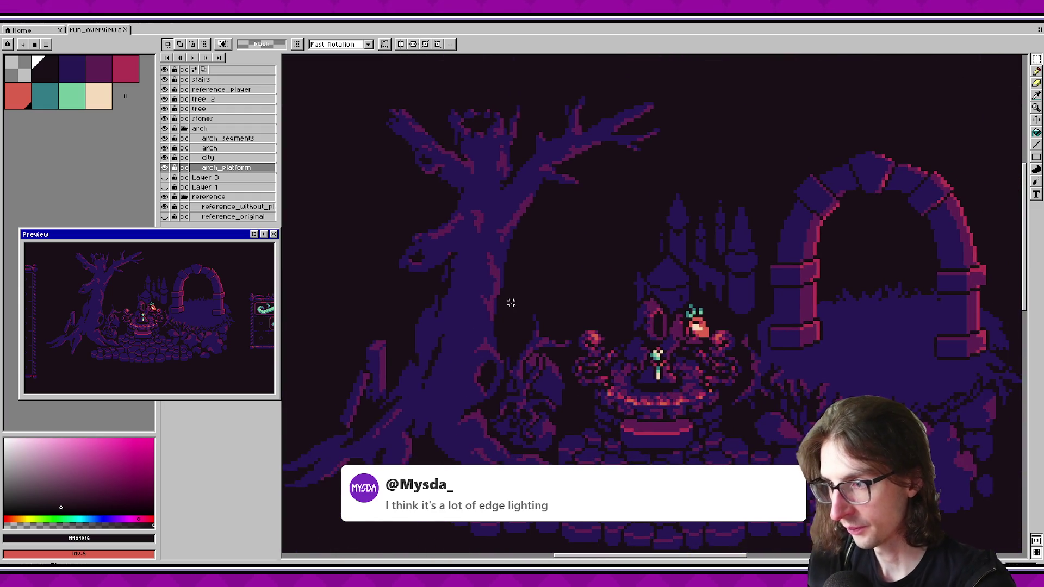
pyautogui.scroll(2, 511, 337)
pyautogui.scroll(2, 504, 287)
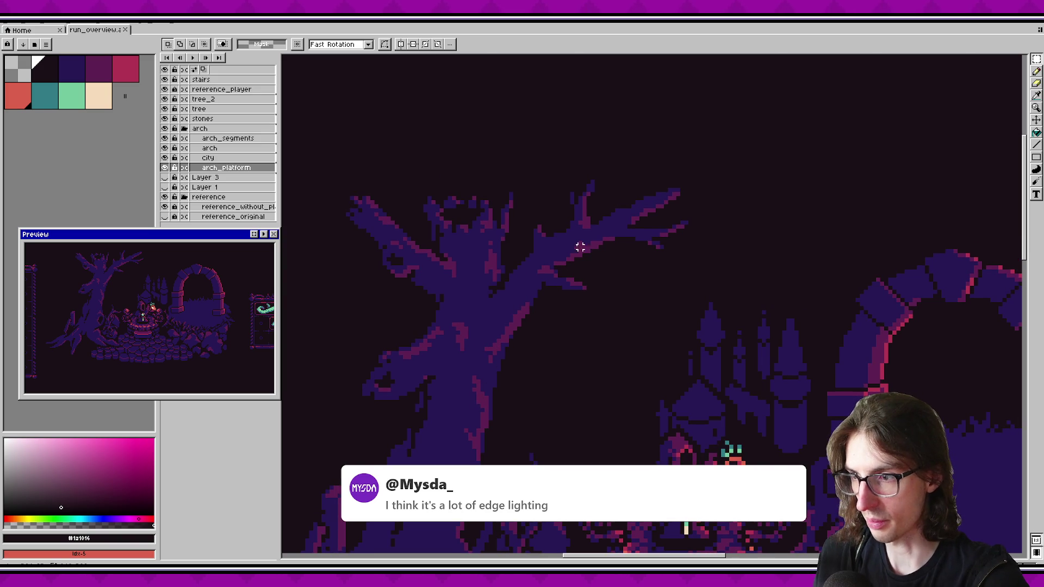
pyautogui.press('b')
pyautogui.scroll(3, 523, 199)
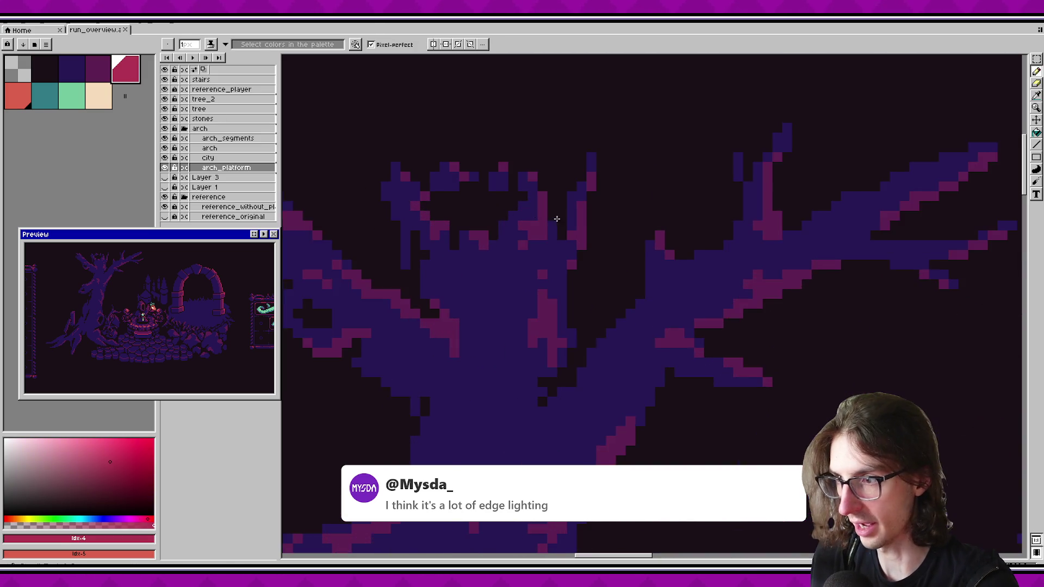
# Step: Make the tree layer active and paint pink highlight pixels along the upper branch edges
pyautogui.hotkey('alt', 'Up')
pyautogui.hotkey('alt', 'Up')
pyautogui.hotkey('alt', 'Up')
pyautogui.click(540, 182)
pyautogui.hscroll(5, 762, 217)
pyautogui.moveTo(588, 181); pyautogui.dragTo(587, 194)
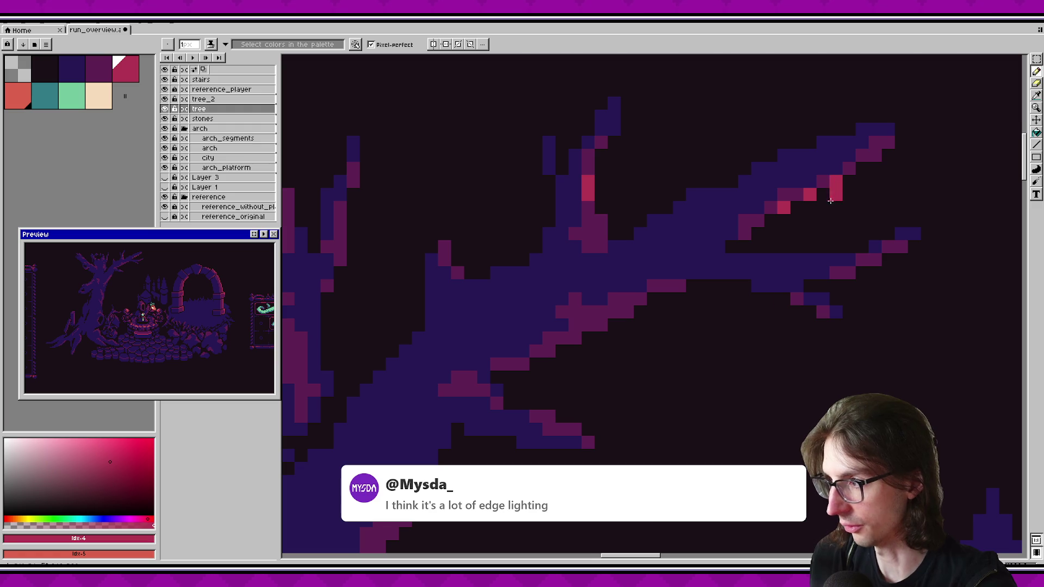
pyautogui.scroll(-2, 501, 353)
pyautogui.hscroll(-2, 294, 285)
pyautogui.click(578, 388)
pyautogui.click(606, 309)
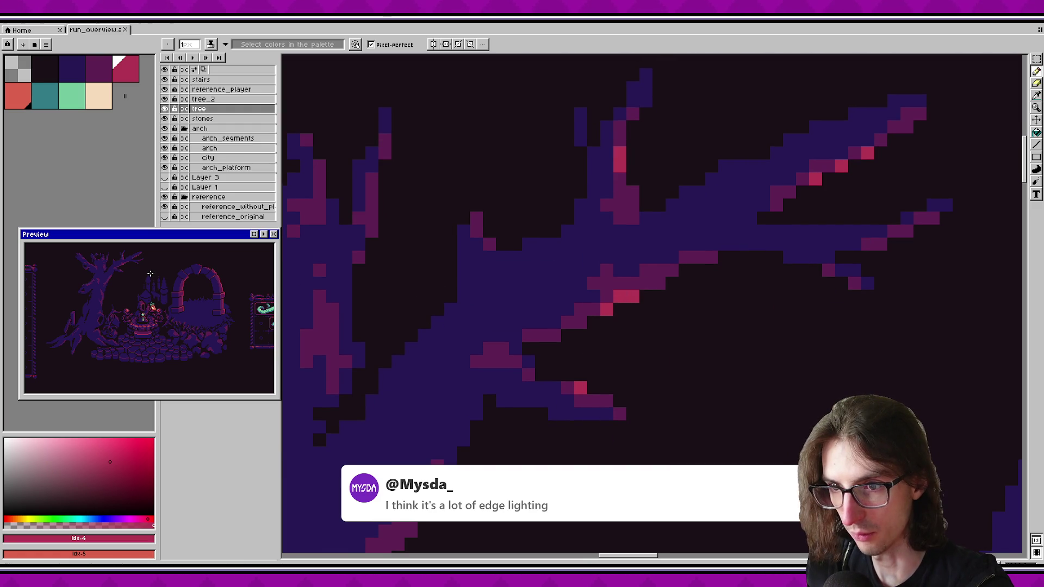
# Step: Undo the last highlight pixels and save the run overview file
pyautogui.moveTo(136, 249); pyautogui.dragTo(158, 257)
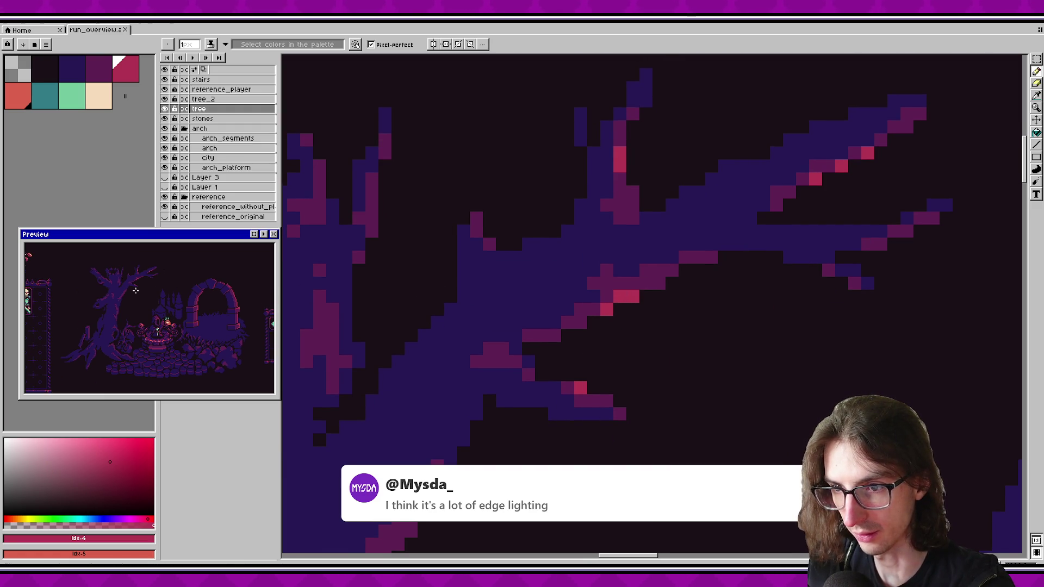
pyautogui.scroll(-1, 678, 302)
pyautogui.scroll(1, 804, 344)
pyautogui.scroll(-2, 805, 344)
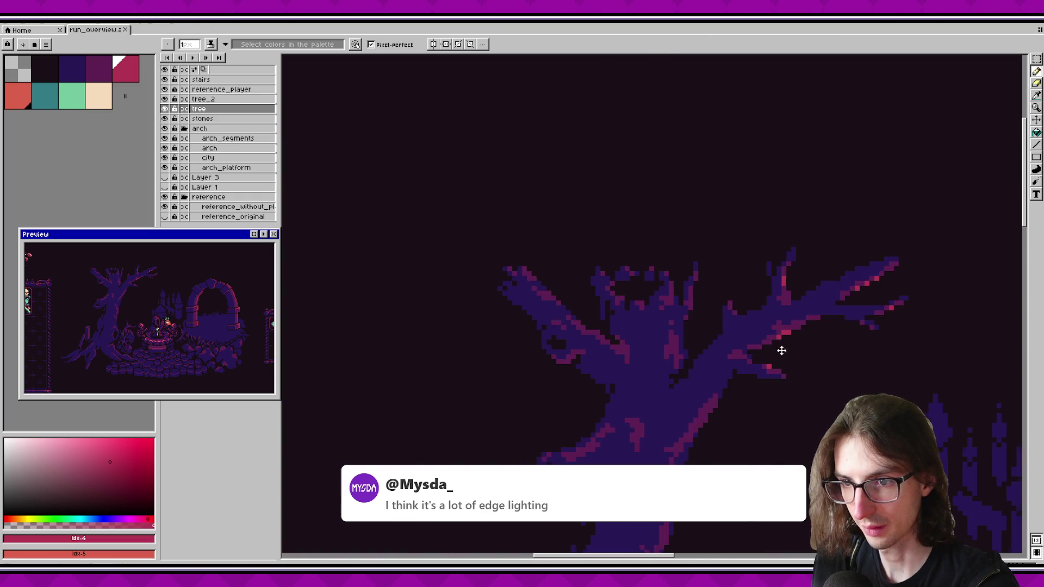
pyautogui.scroll(2, 689, 310)
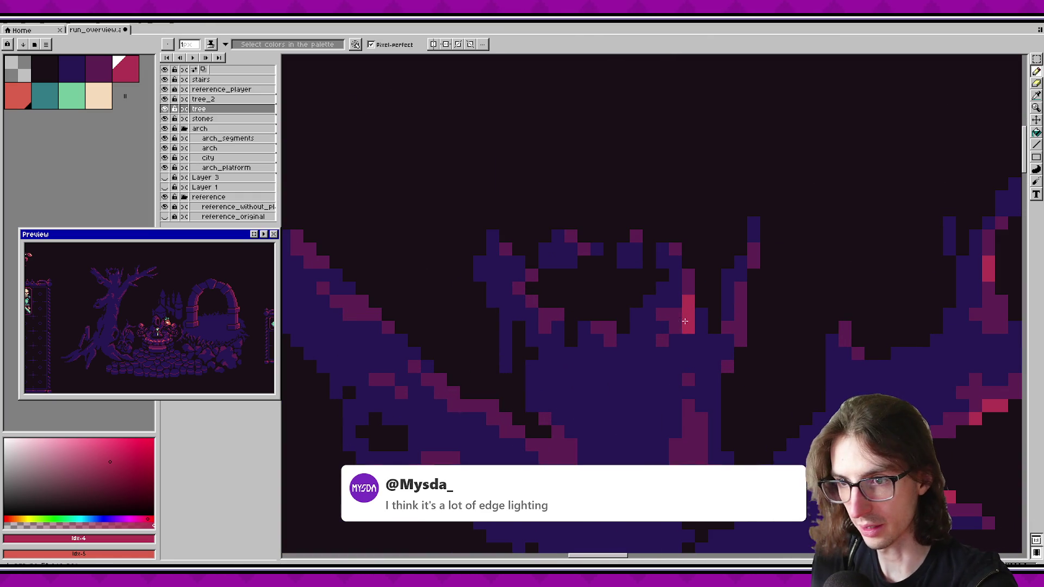
pyautogui.hotkey('ctrl', 'z')
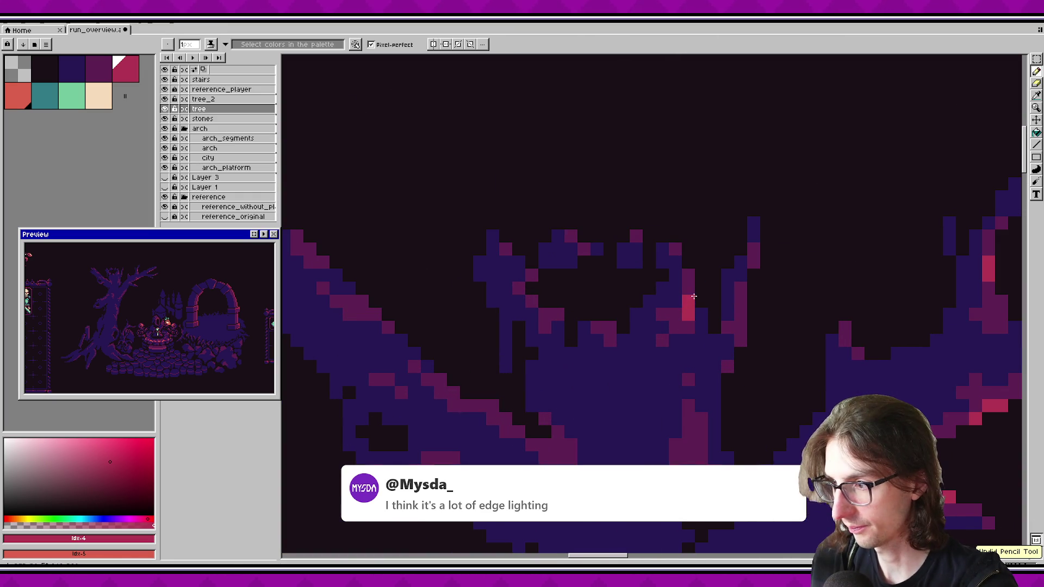
pyautogui.hotkey('ctrl', 's')
pyautogui.scroll(-1, 689, 330)
pyautogui.scroll(1, 718, 339)
pyautogui.hotkey('ctrl', 's')
pyautogui.moveTo(612, 394)
pyautogui.mouseDown()
pyautogui.moveTo(642, 329)
pyautogui.moveTo(587, 293)
pyautogui.mouseUp()
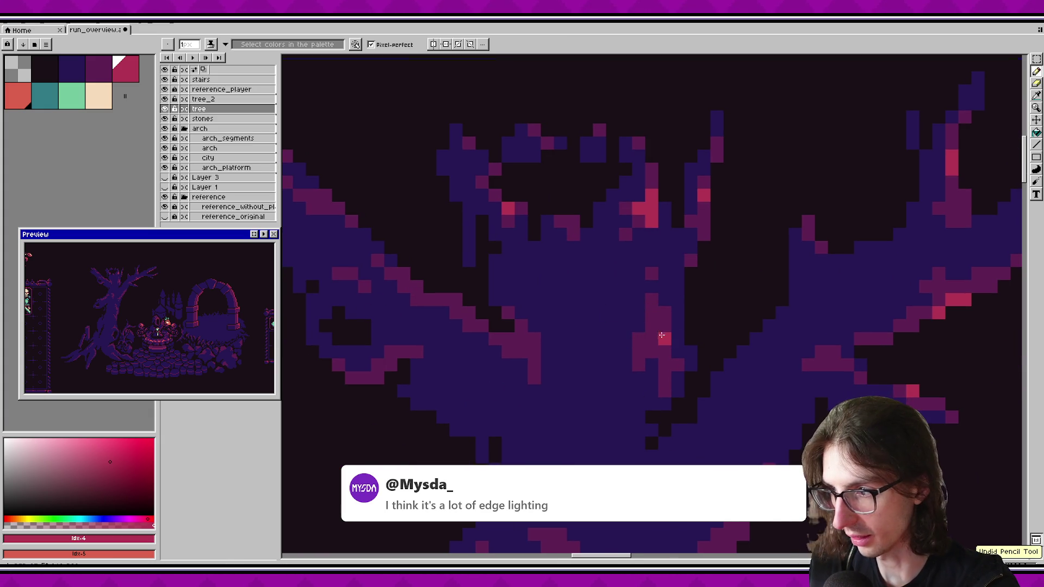
pyautogui.hotkey('ctrl', 's')
# Step: Add pink highlight pixels along several branch edges, saving as you go
pyautogui.moveTo(505, 344)
pyautogui.mouseDown()
pyautogui.moveTo(802, 391)
pyautogui.moveTo(629, 361)
pyautogui.mouseUp()
pyautogui.click(643, 352)
pyautogui.click(577, 312)
pyautogui.moveTo(652, 324); pyautogui.dragTo(677, 341)
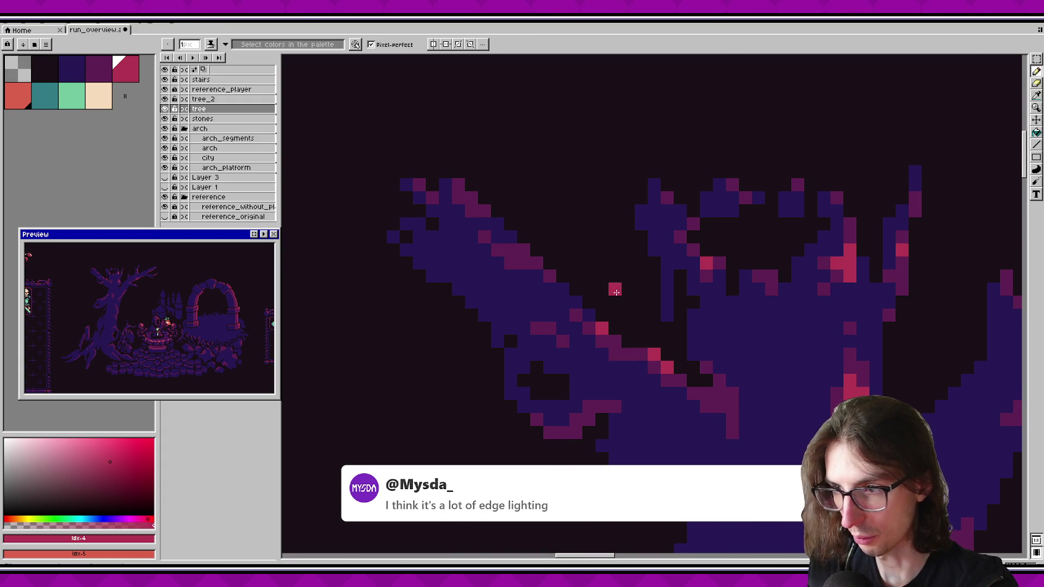
pyautogui.click(539, 263)
pyautogui.hotkey('ctrl', 's')
pyautogui.click(471, 197)
pyautogui.hotkey('ctrl', 's')
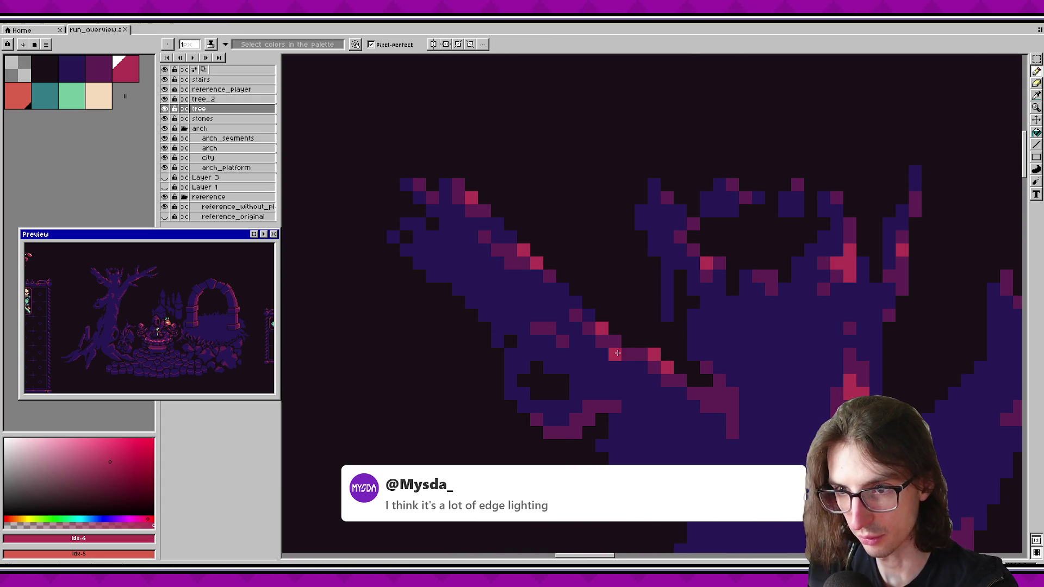
pyautogui.moveTo(601, 335); pyautogui.dragTo(590, 319)
pyautogui.click(554, 378)
pyautogui.click(567, 364)
pyautogui.hotkey('ctrl', 's')
# Step: Draw a pink edge line down the trunk, fixing a stray pixel in dark maroon, and save
pyautogui.scroll(-5, 597, 375)
pyautogui.hscroll(5, 596, 375)
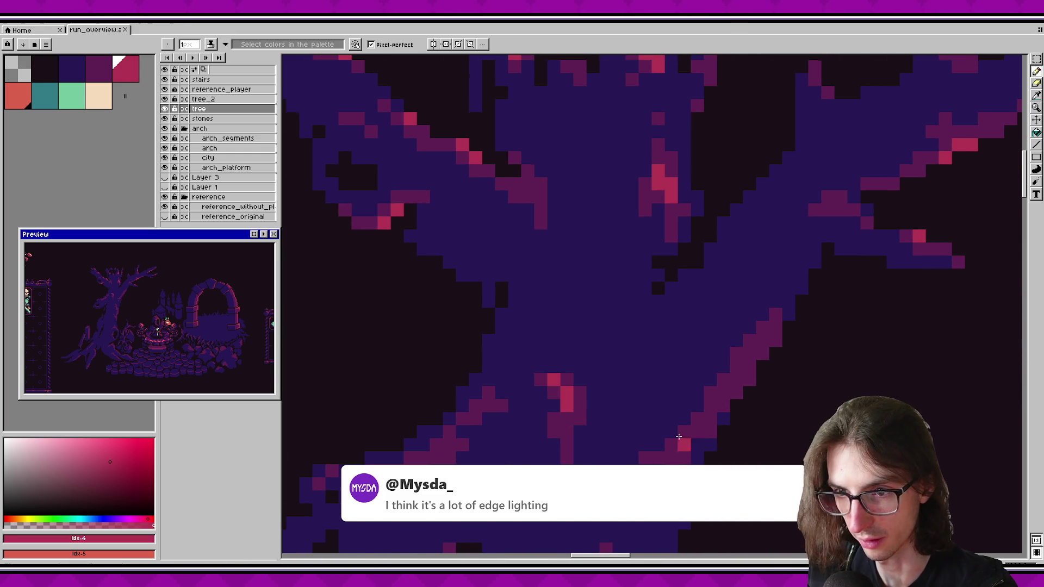
pyautogui.scroll(-2, 598, 402)
pyautogui.hscroll(4, 598, 402)
pyautogui.hotkey('ctrl', 's')
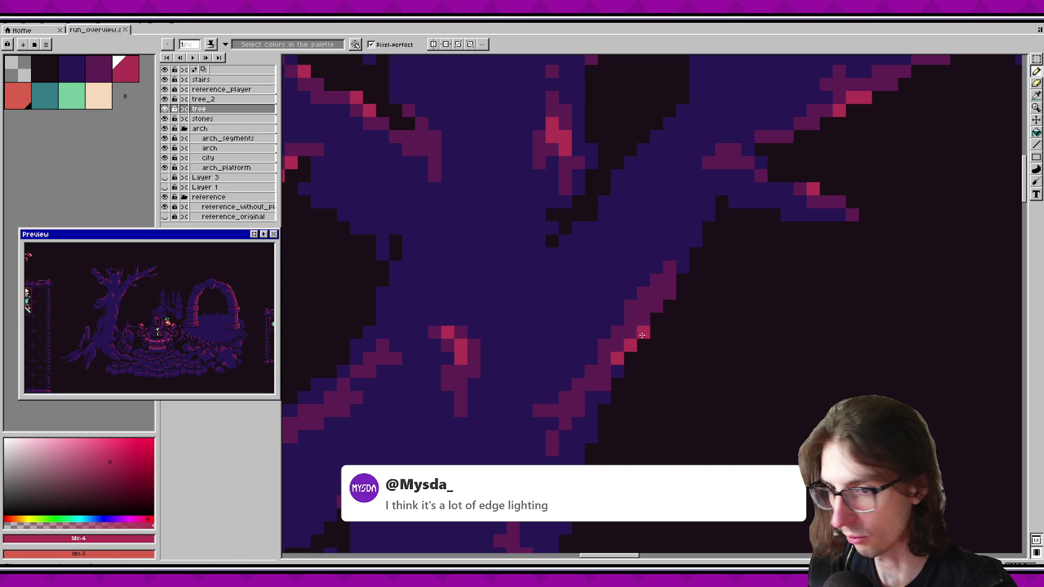
pyautogui.moveTo(645, 310)
pyautogui.mouseDown()
pyautogui.moveTo(632, 343)
pyautogui.moveTo(634, 322)
pyautogui.mouseUp()
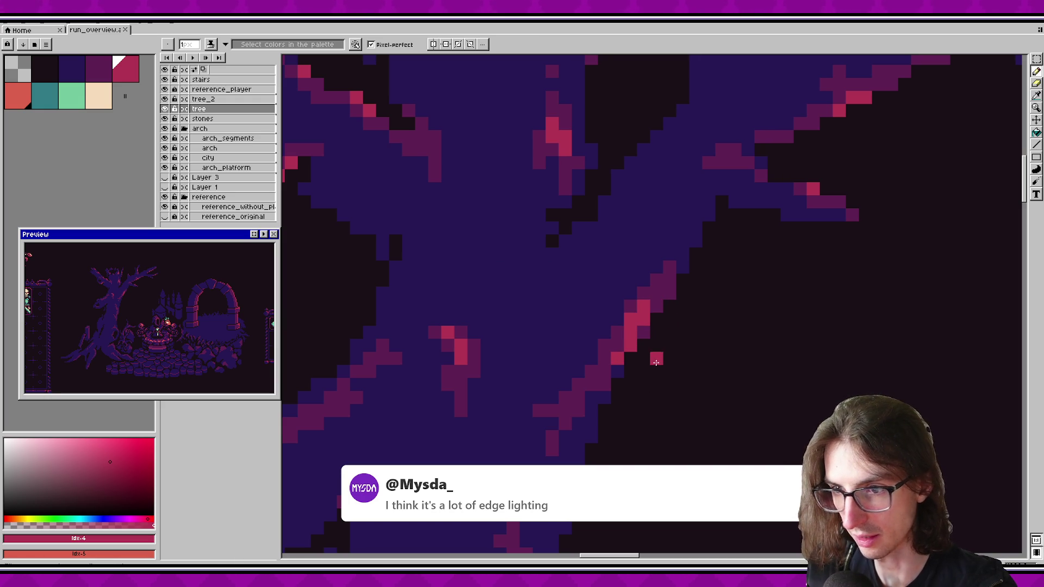
pyautogui.keyDown('alt'); pyautogui.click(629, 303); pyautogui.keyUp('alt')
pyautogui.click(645, 307)
pyautogui.keyDown('alt'); pyautogui.click(637, 320); pyautogui.keyUp('alt')
pyautogui.moveTo(643, 308); pyautogui.dragTo(656, 294)
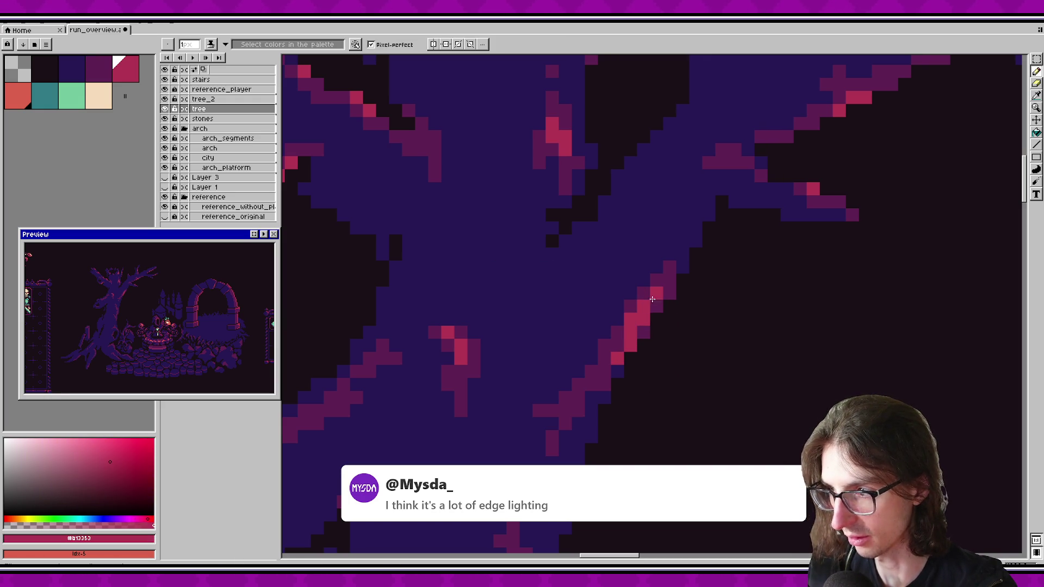
pyautogui.scroll(-1, 580, 405)
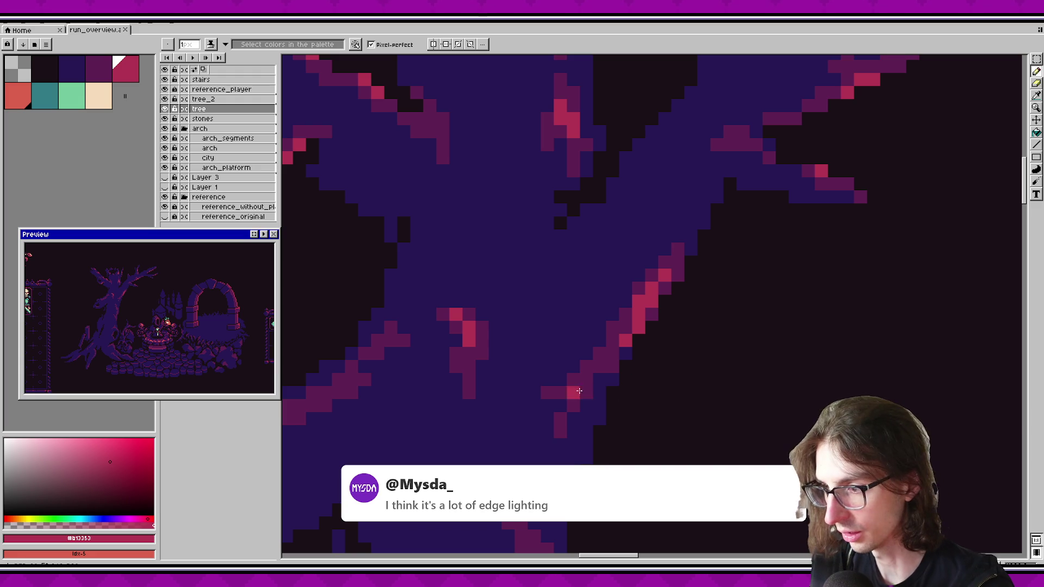
pyautogui.hotkey('ctrl', 's')
# Step: Extend the pink highlight along the lower trunk edge and save
pyautogui.scroll(-2, 660, 421)
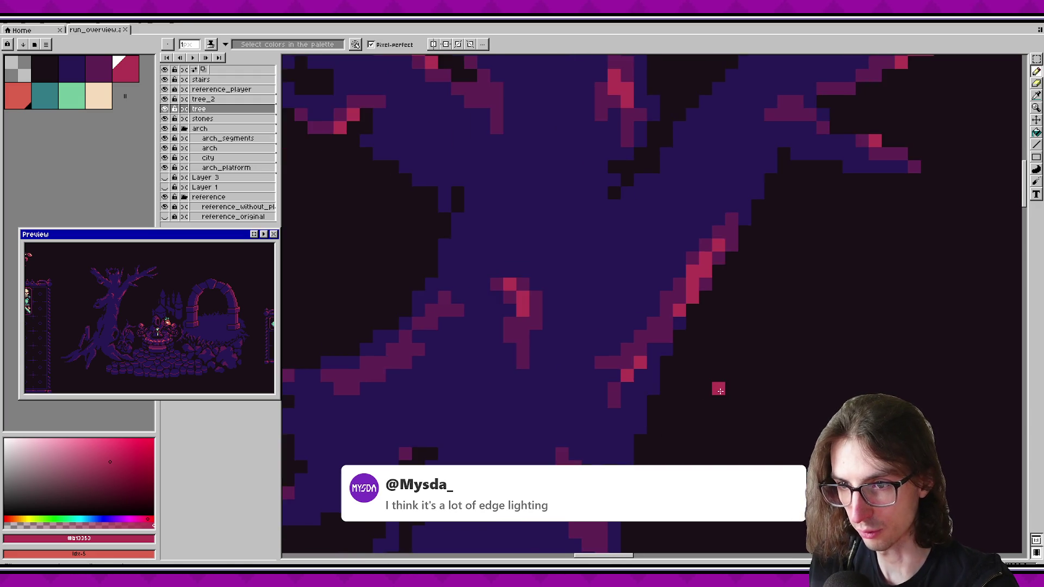
pyautogui.scroll(1, 614, 403)
pyautogui.moveTo(650, 443)
pyautogui.mouseDown()
pyautogui.moveTo(662, 368)
pyautogui.moveTo(645, 340)
pyautogui.mouseUp()
pyautogui.hotkey('ctrl', 's')
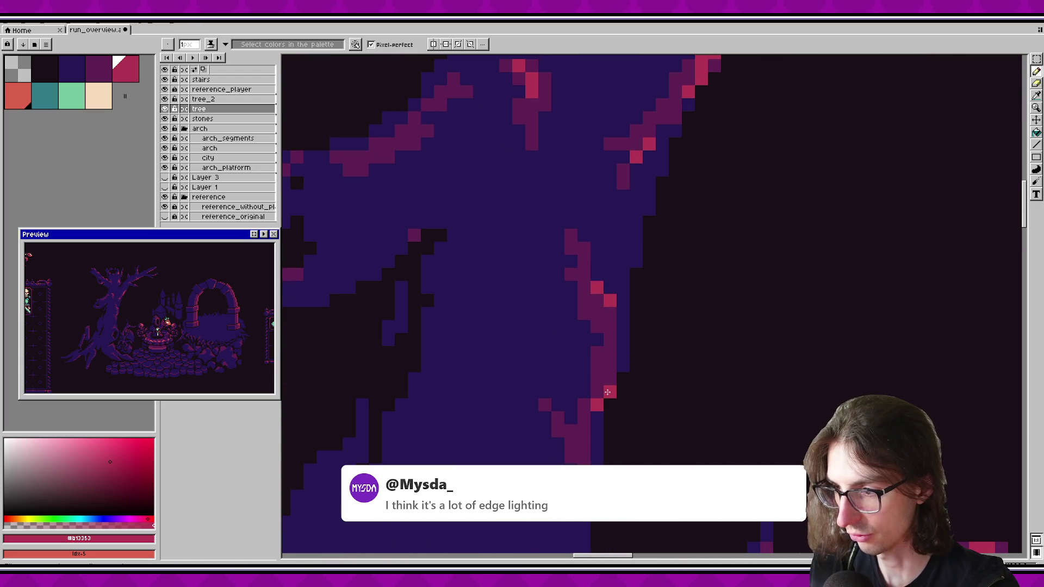
pyautogui.hotkey('ctrl', 's')
pyautogui.moveTo(611, 400); pyautogui.dragTo(608, 376)
pyautogui.click(571, 416)
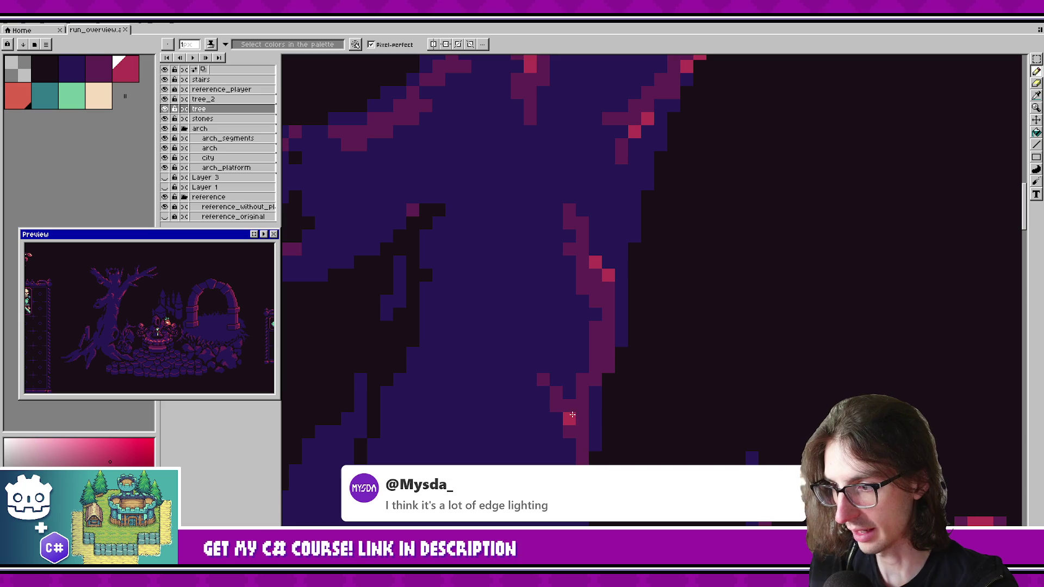
pyautogui.click(580, 403)
pyautogui.hotkey('ctrl', 's')
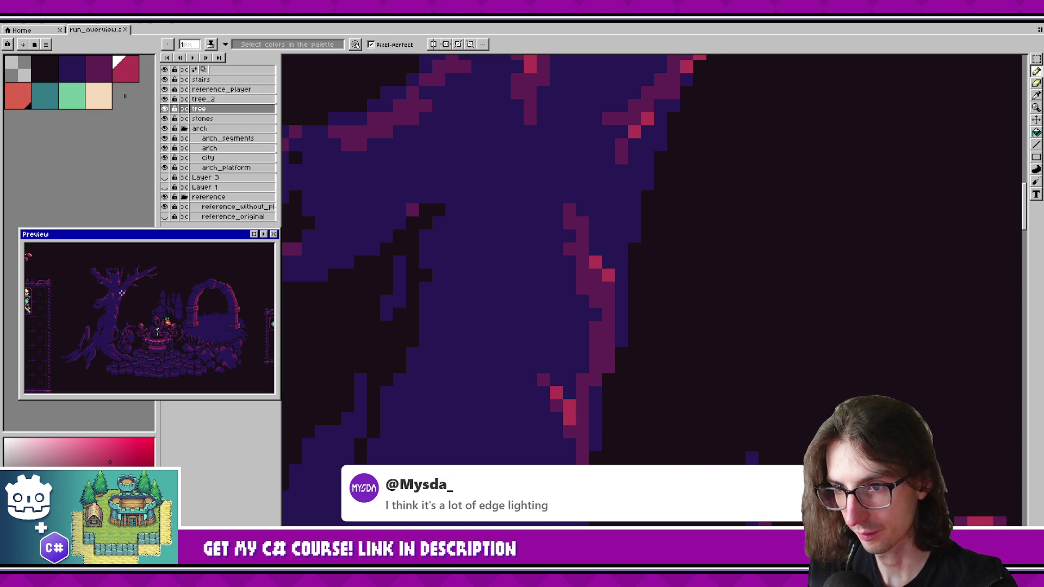
# Step: Add pink highlight pixels along and under the left branch, saving the file
pyautogui.scroll(-5, 590, 333)
pyautogui.scroll(5, 599, 316)
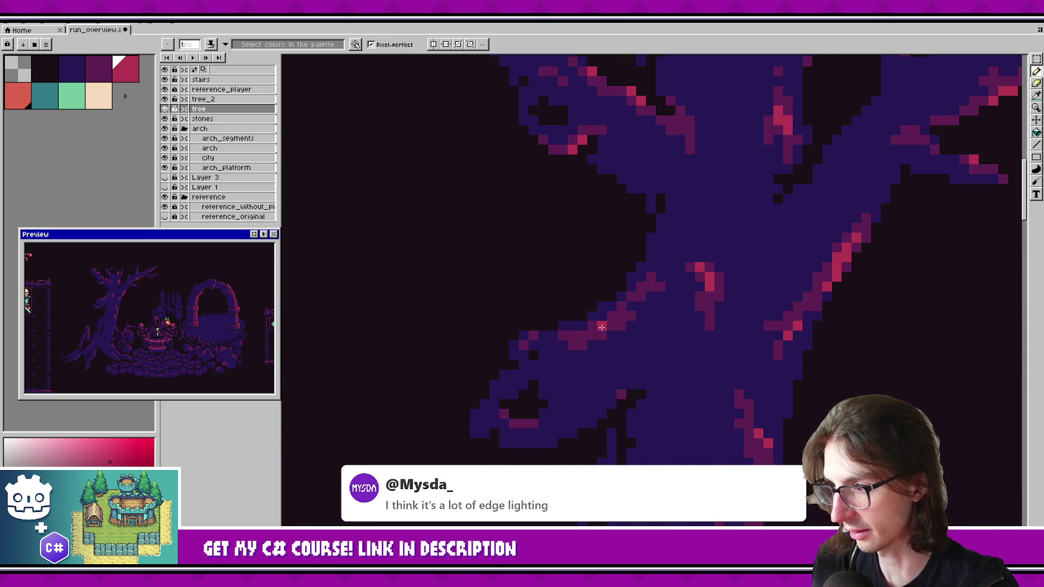
pyautogui.moveTo(620, 364); pyautogui.dragTo(617, 337)
pyautogui.click(592, 348)
pyautogui.hotkey('ctrl', 's')
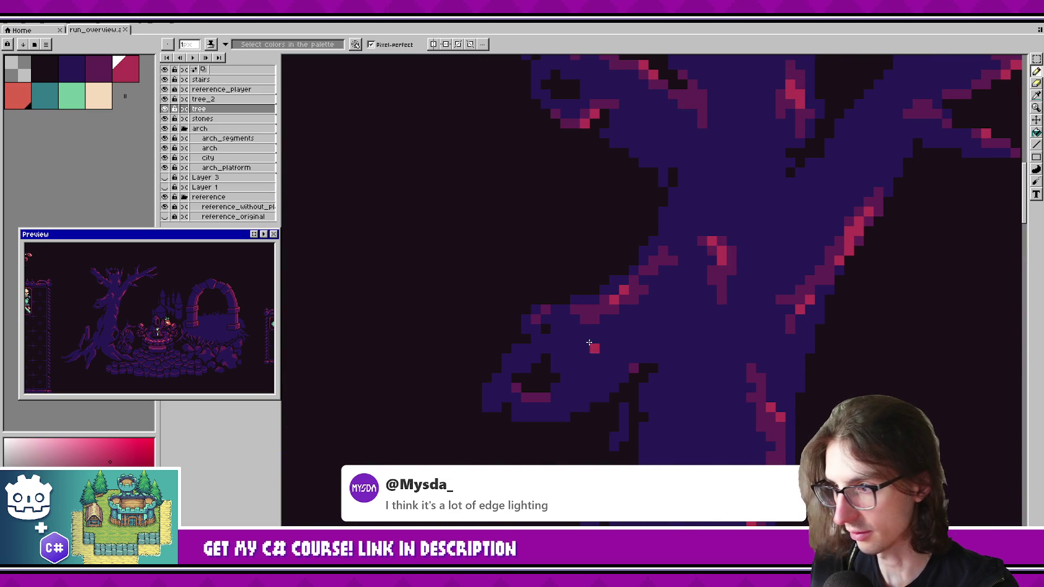
pyautogui.scroll(-3, 610, 331)
pyautogui.click(563, 341)
pyautogui.hotkey('ctrl', 's')
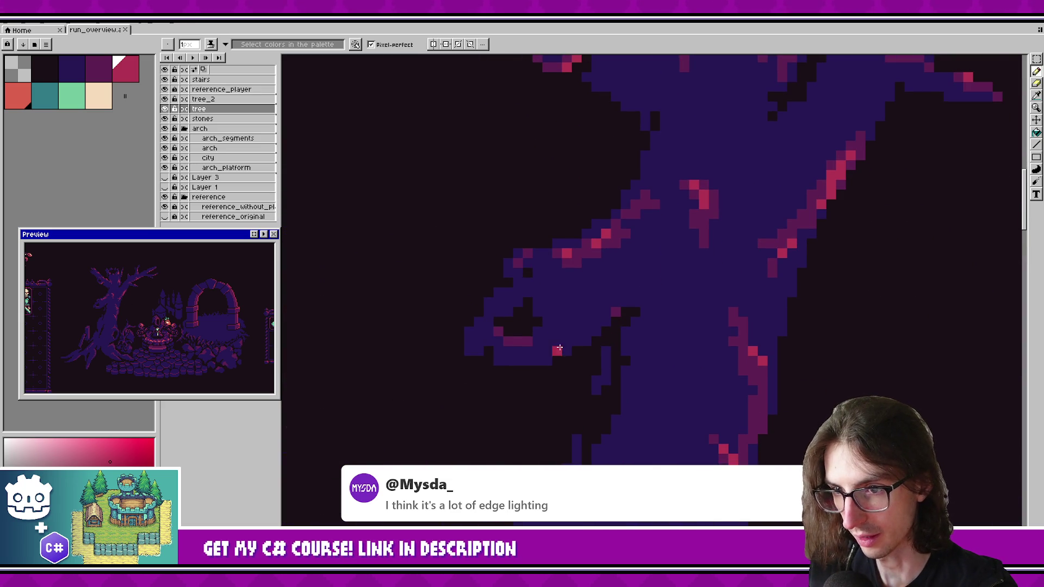
pyautogui.scroll(-2, 571, 398)
pyautogui.hscroll(3, 571, 399)
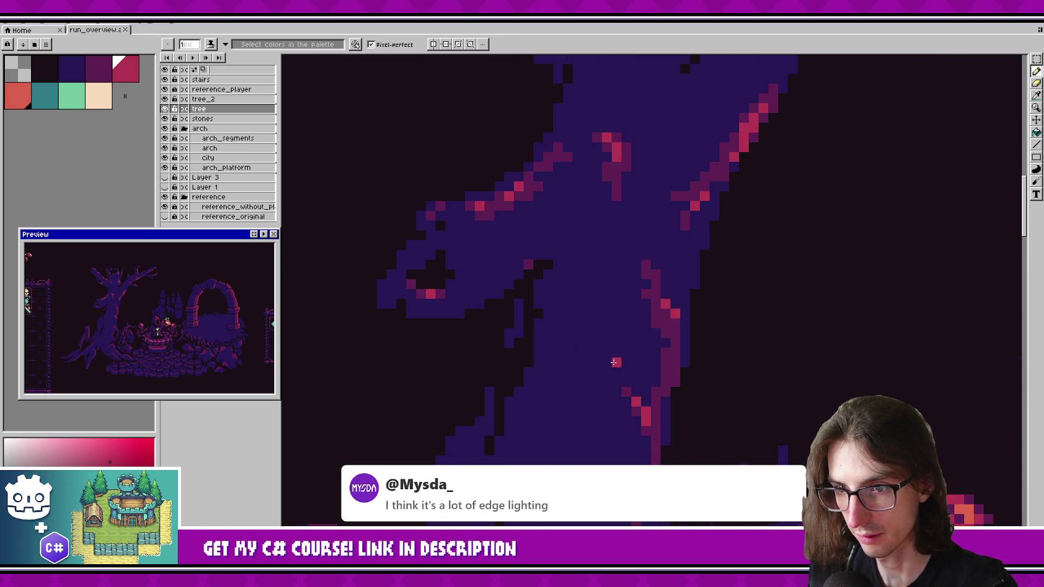
pyautogui.scroll(-5, 614, 362)
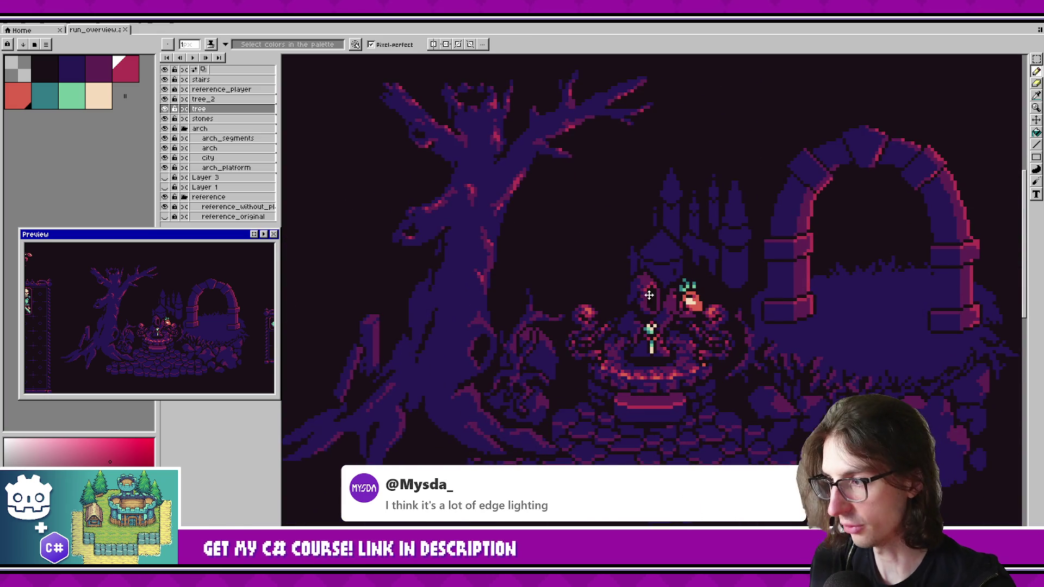
# Step: Frame the tree trunk's edges, undo the last pencil stroke, and save the artwork
pyautogui.hscroll(3, 679, 245)
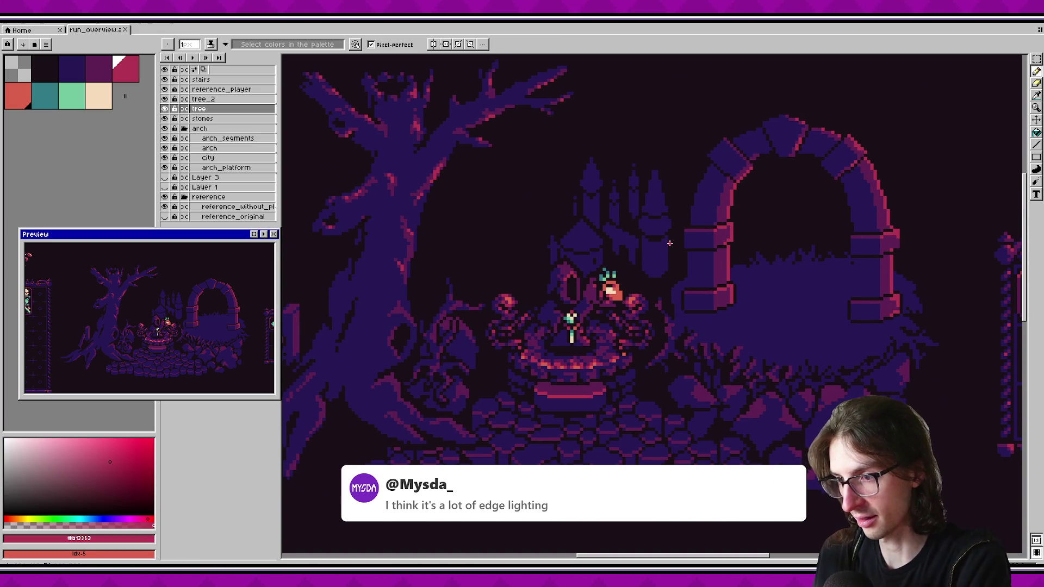
pyautogui.scroll(2, 523, 283)
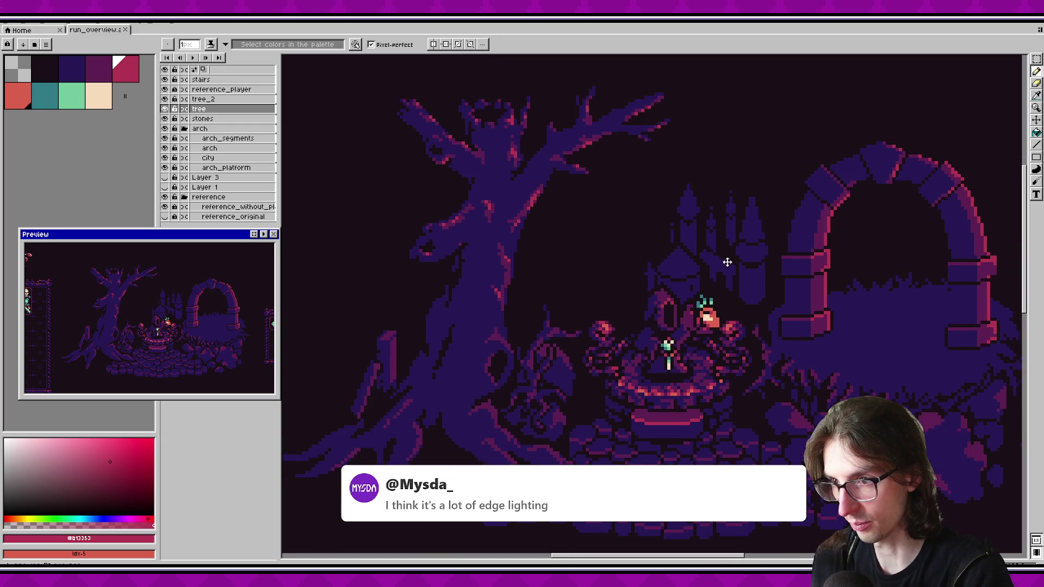
pyautogui.scroll(2, 523, 283)
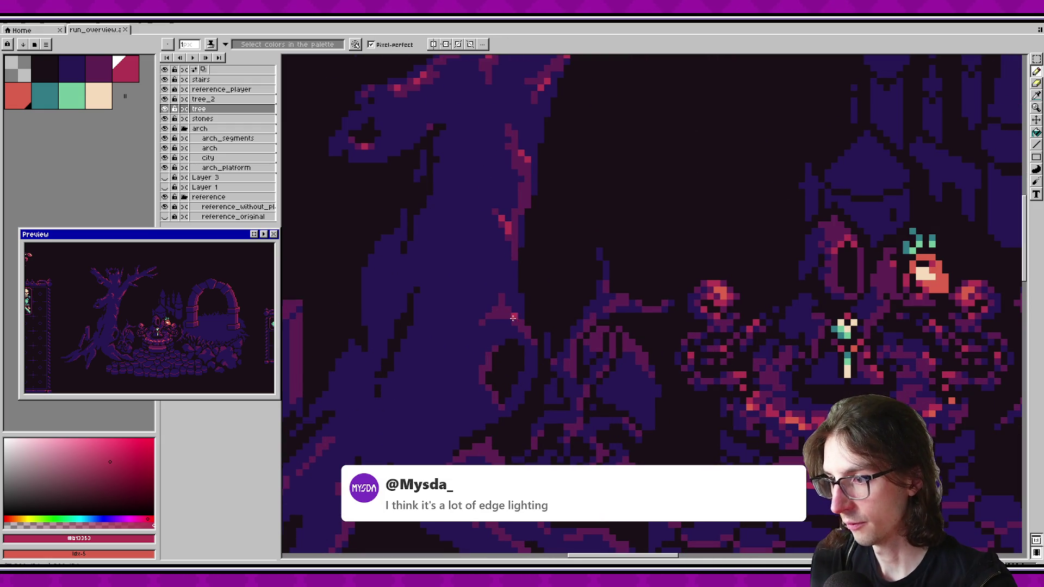
pyautogui.hotkey('ctrl', 's')
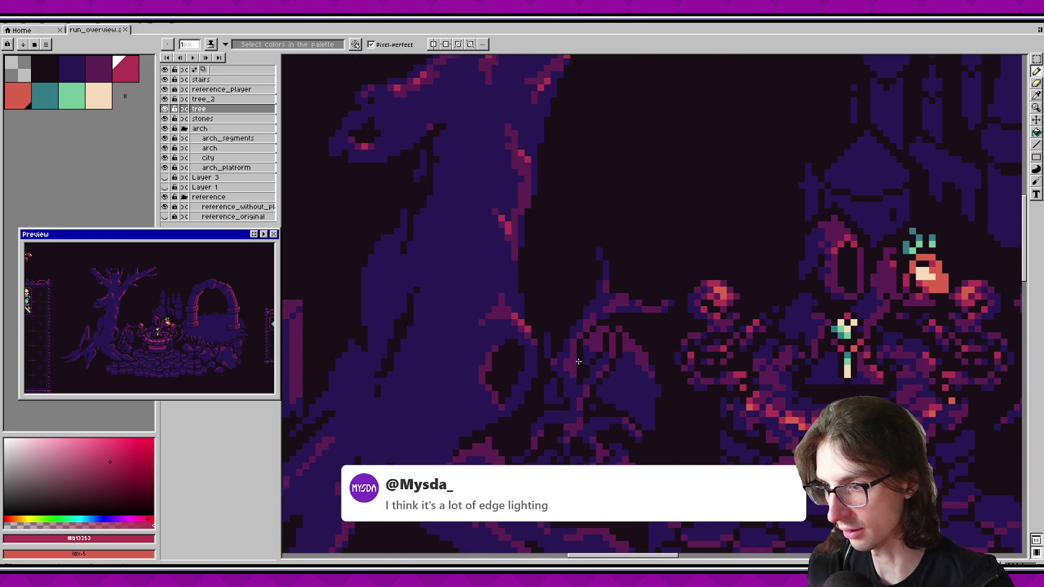
pyautogui.moveTo(583, 373); pyautogui.dragTo(556, 348)
pyautogui.hotkey('ctrl', 's')
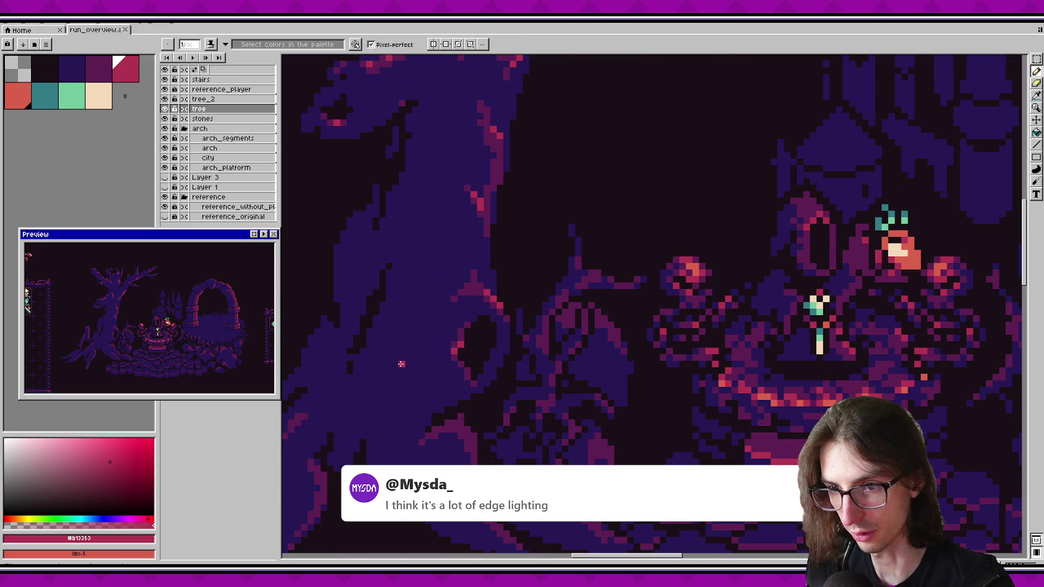
pyautogui.hotkey('ctrl', 'z')
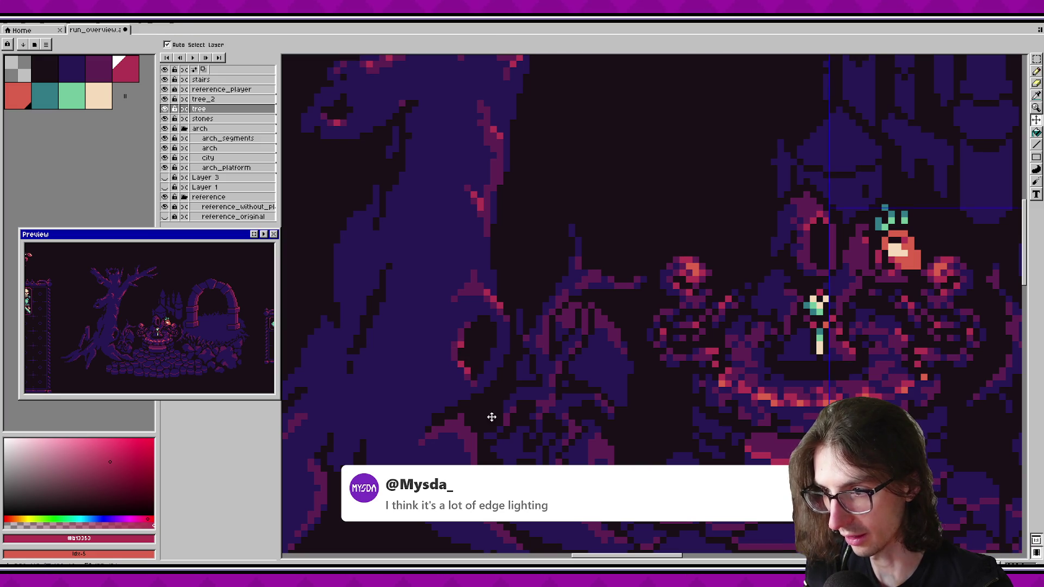
pyautogui.moveTo(495, 372); pyautogui.dragTo(562, 365)
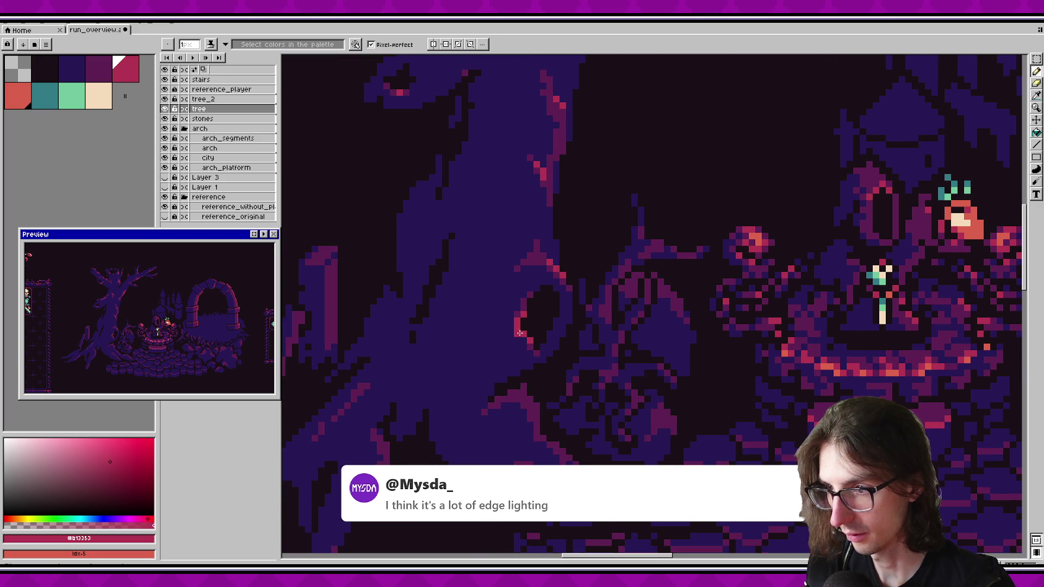
pyautogui.hotkey('ctrl', 's')
pyautogui.scroll(4, 532, 400)
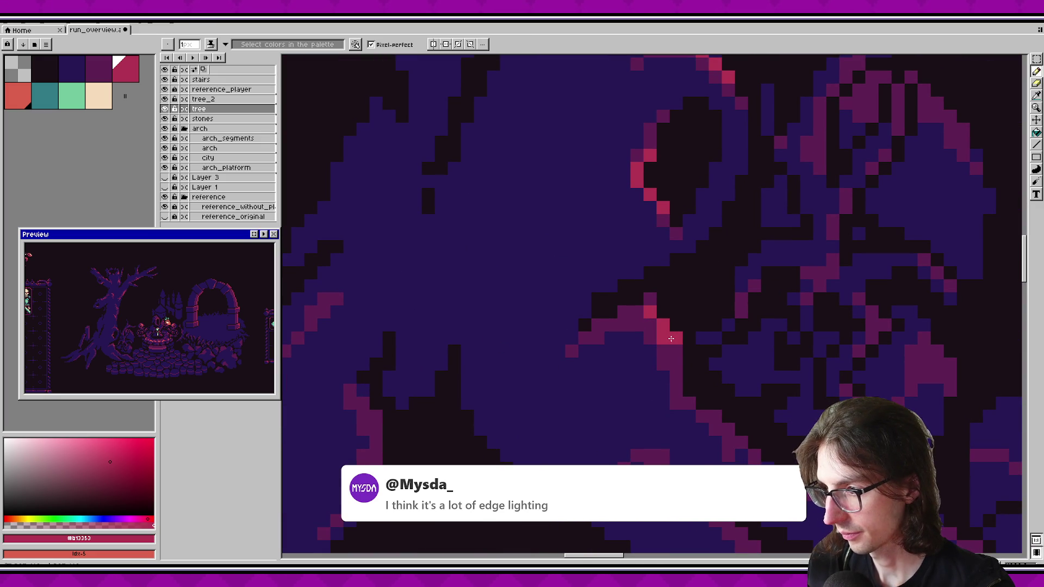
pyautogui.hotkey('ctrl', 's')
pyautogui.moveTo(635, 323); pyautogui.dragTo(508, 340)
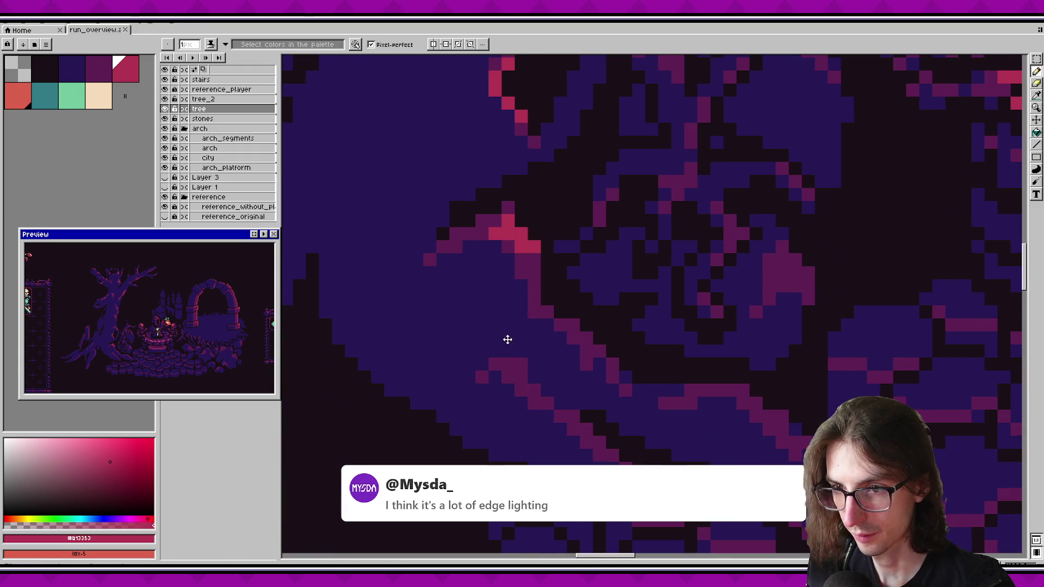
pyautogui.moveTo(559, 401); pyautogui.dragTo(517, 331)
# Step: Paint bright pink edge-light pixels down the trunk's edges, saving along the way
pyautogui.moveTo(504, 246); pyautogui.dragTo(516, 259)
pyautogui.click(713, 337)
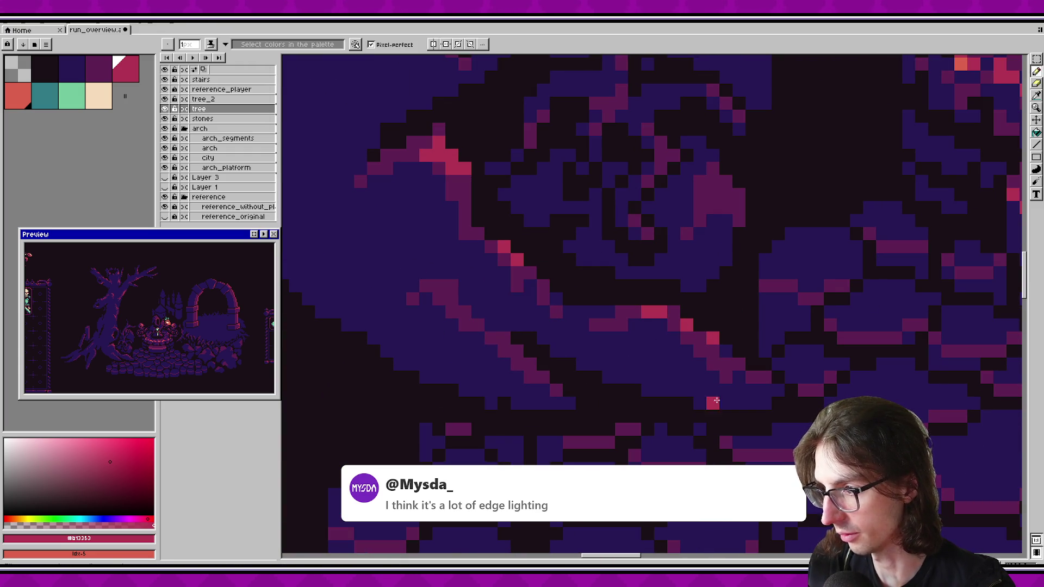
pyautogui.click(596, 377)
pyautogui.hotkey('ctrl', 's')
pyautogui.moveTo(588, 370); pyautogui.dragTo(631, 357)
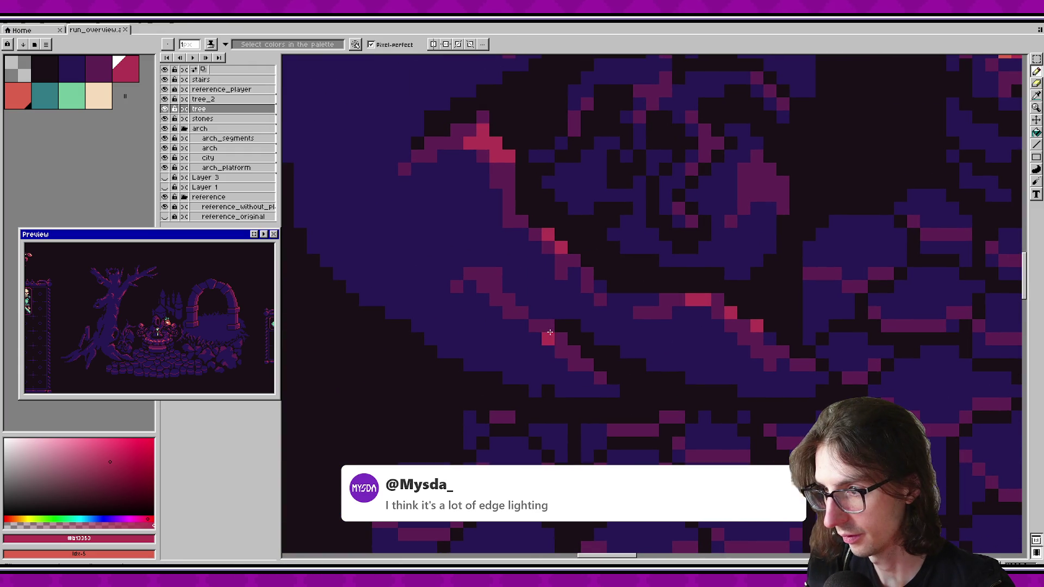
pyautogui.click(505, 296)
pyautogui.hotkey('ctrl', 's')
pyautogui.hotkey('ctrl', 's')
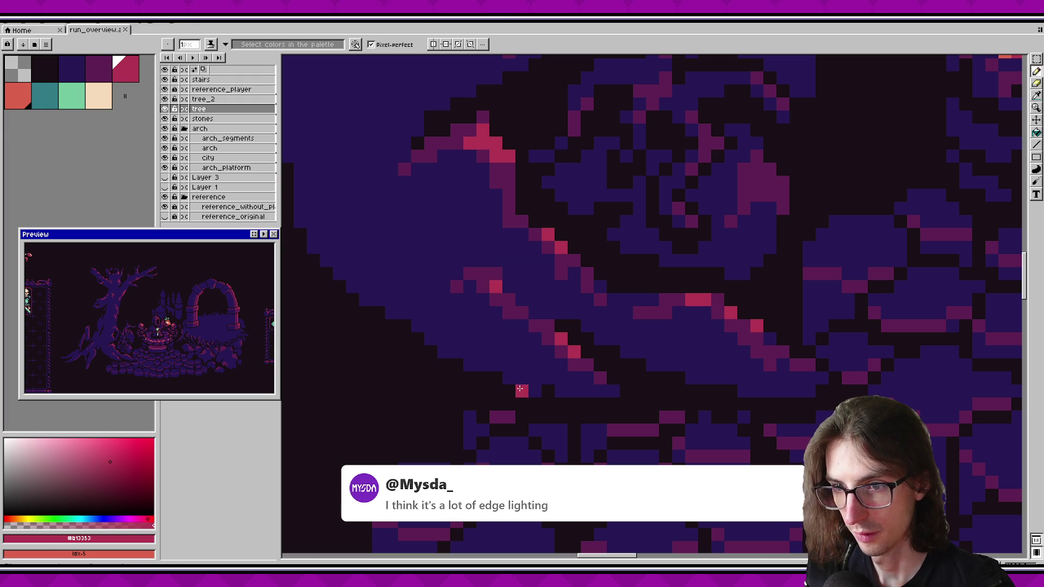
pyautogui.moveTo(521, 379); pyautogui.dragTo(655, 343)
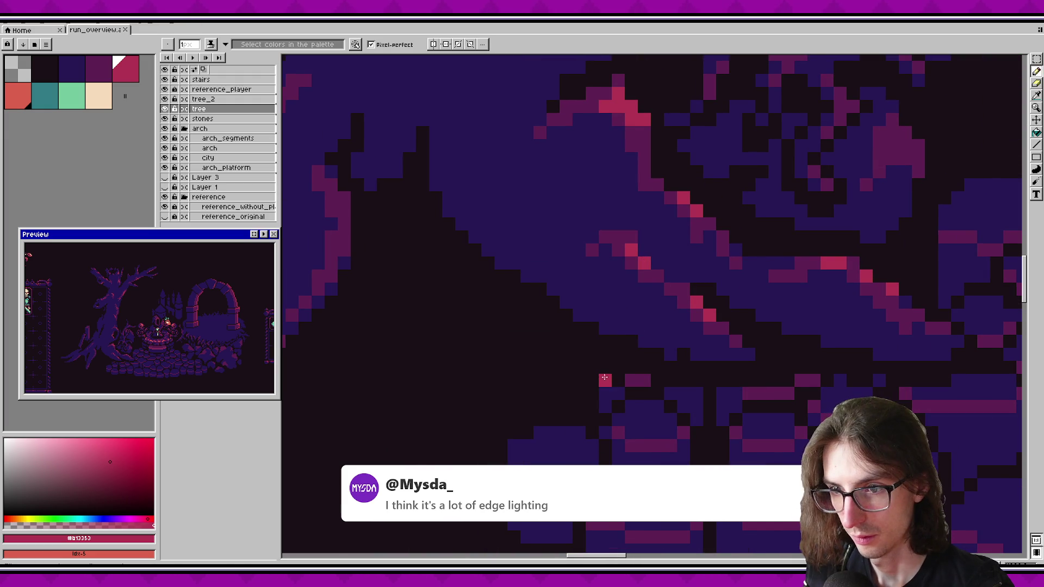
pyautogui.scroll(-1, 590, 309)
pyautogui.scroll(2, 517, 261)
pyautogui.scroll(3, 472, 315)
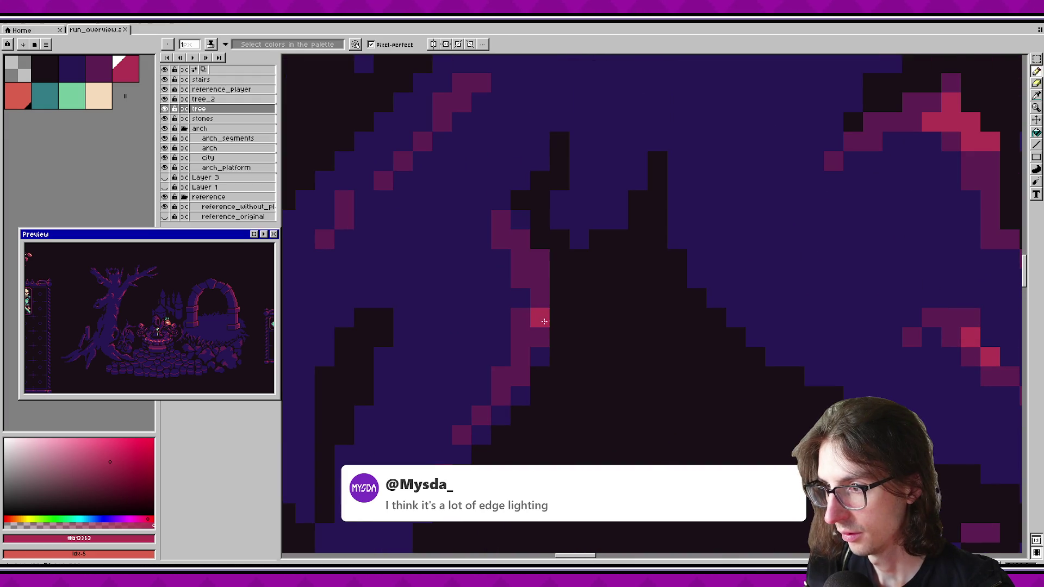
pyautogui.click(539, 259)
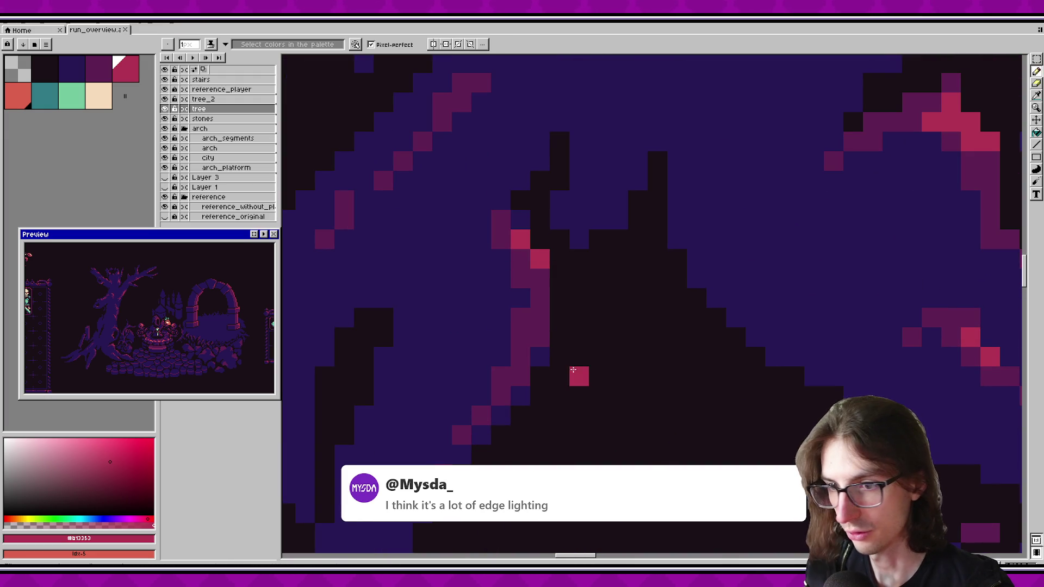
pyautogui.click(520, 375)
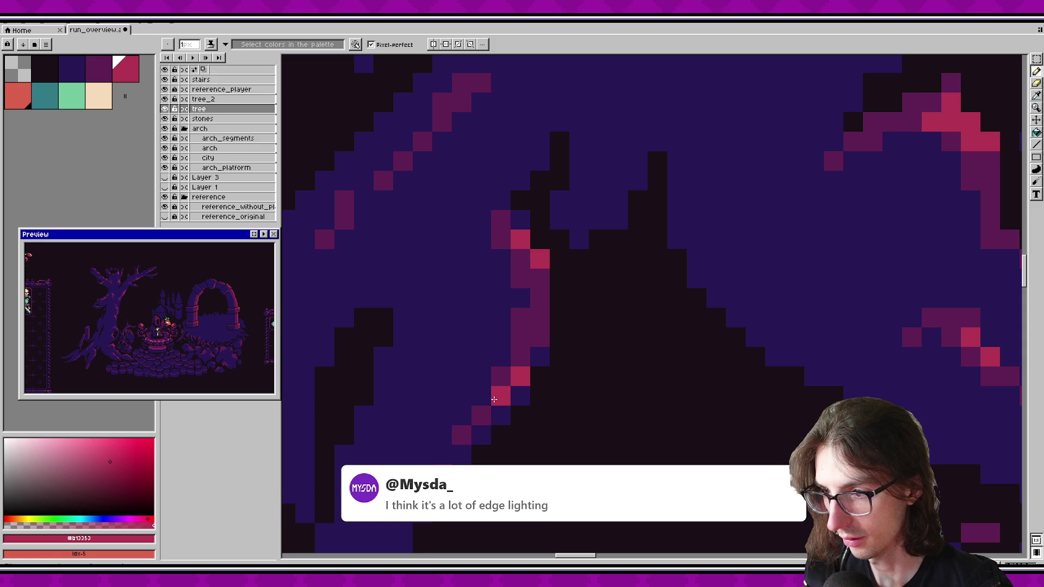
# Step: Select the area around the tree, then clear the selection
pyautogui.scroll(-2, 556, 426)
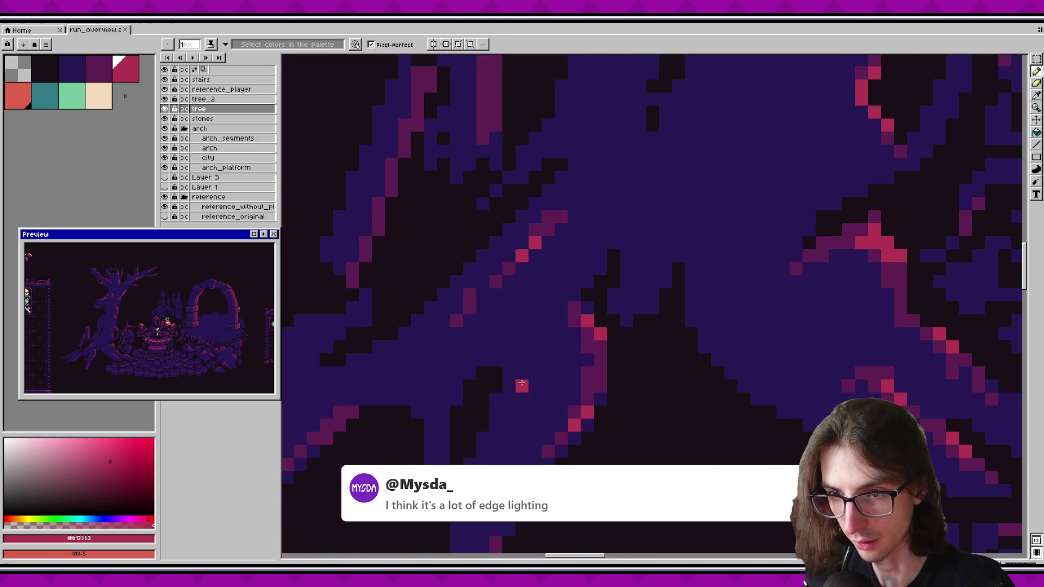
pyautogui.scroll(-1, 598, 326)
pyautogui.moveTo(598, 326); pyautogui.dragTo(643, 305)
pyautogui.scroll(-4, 643, 304)
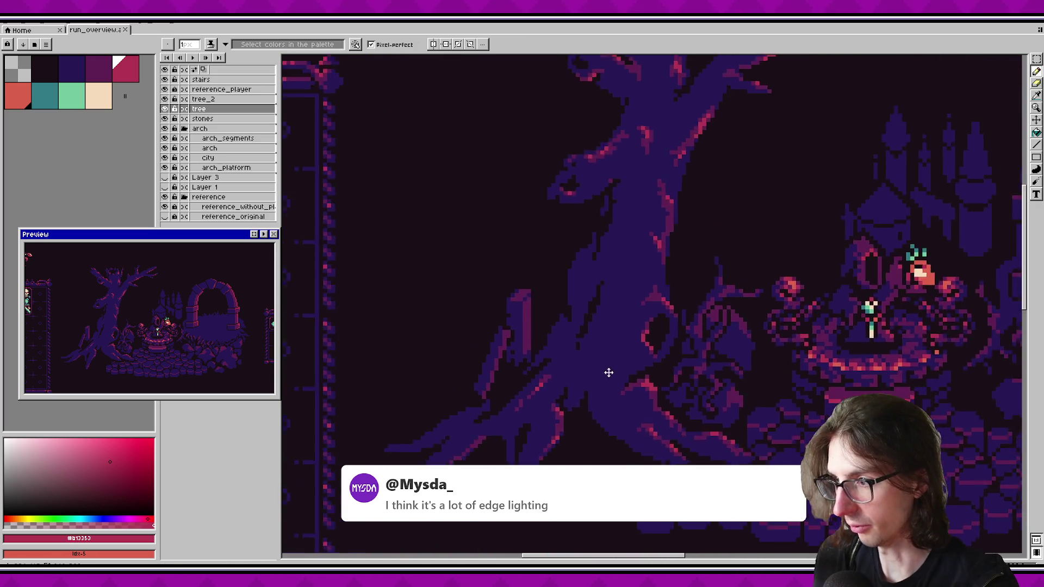
pyautogui.moveTo(413, 119)
pyautogui.mouseDown()
pyautogui.moveTo(625, 338)
pyautogui.moveTo(735, 535)
pyautogui.mouseUp()
pyautogui.click(621, 408)
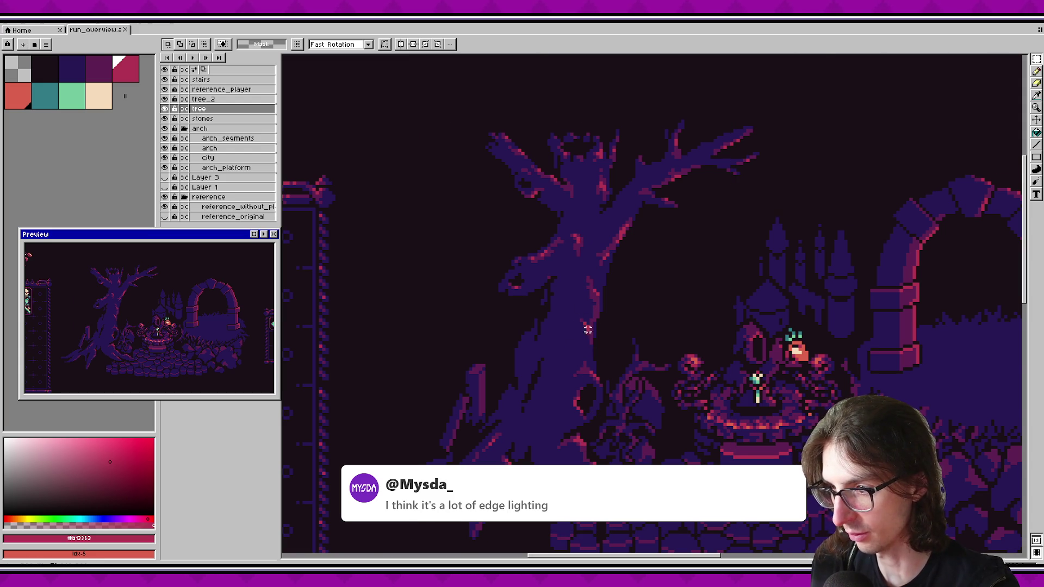
# Step: Zoom closely on the trunk, mark a rectangle there, and return to the Pencil
pyautogui.scroll(1, 544, 310)
pyautogui.moveTo(478, 256); pyautogui.dragTo(582, 450)
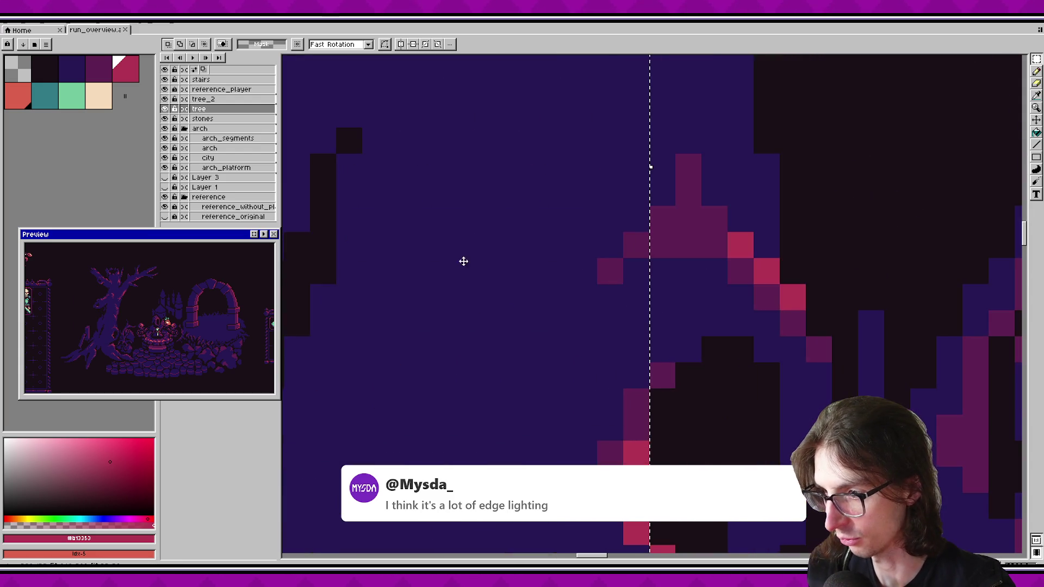
pyautogui.scroll(-2, 472, 275)
pyautogui.moveTo(382, 166); pyautogui.dragTo(580, 463)
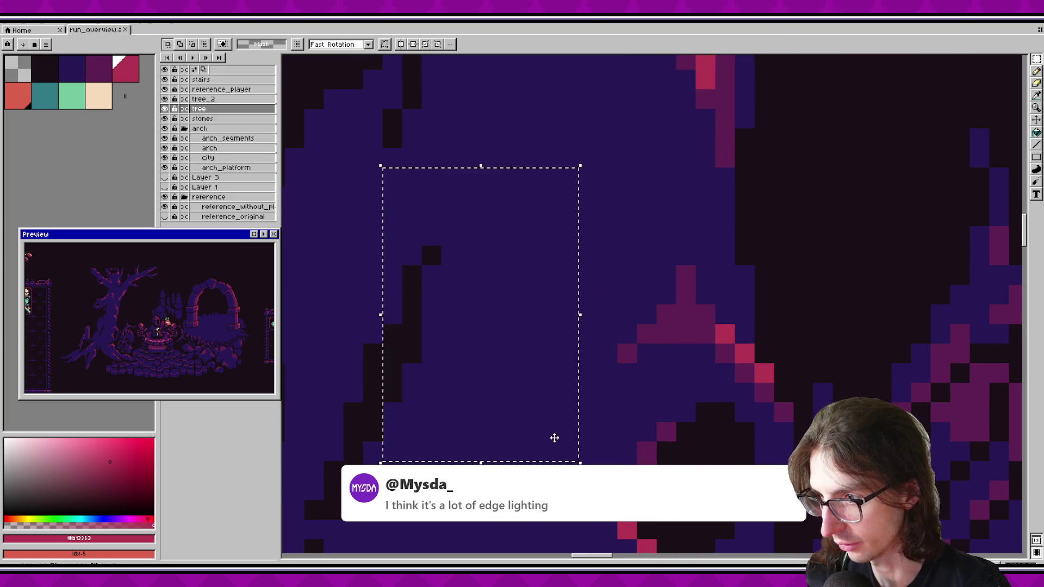
pyautogui.scroll(-3, 566, 319)
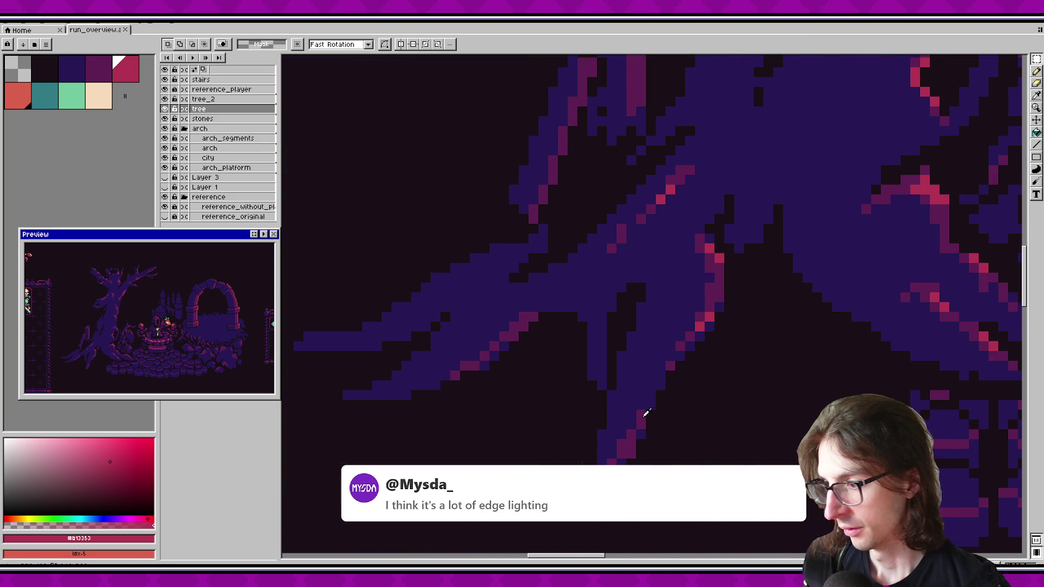
pyautogui.press('b')
pyautogui.hotkey('ctrl', 'z')
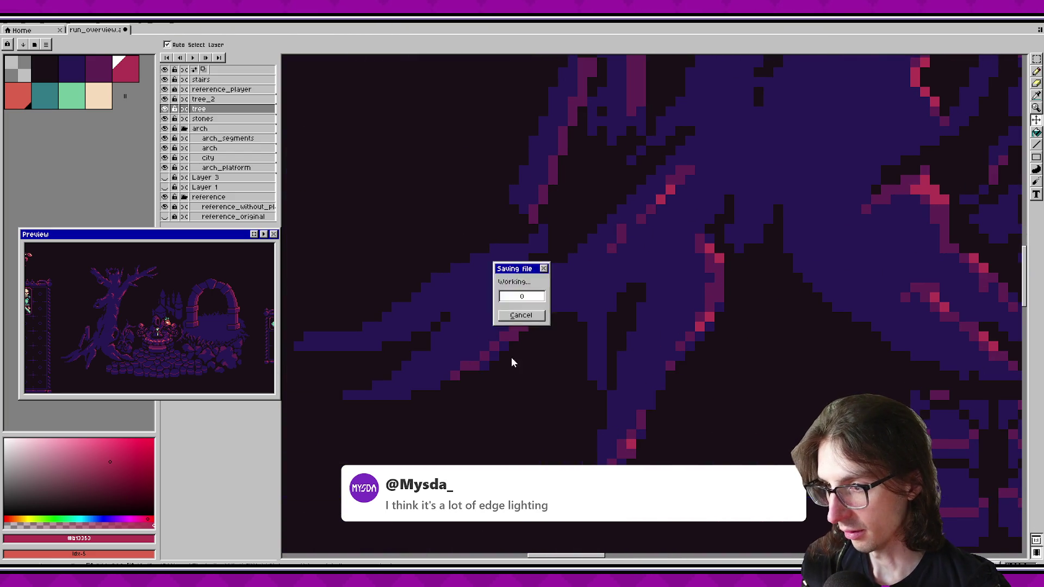
pyautogui.hotkey('ctrl', 'z')
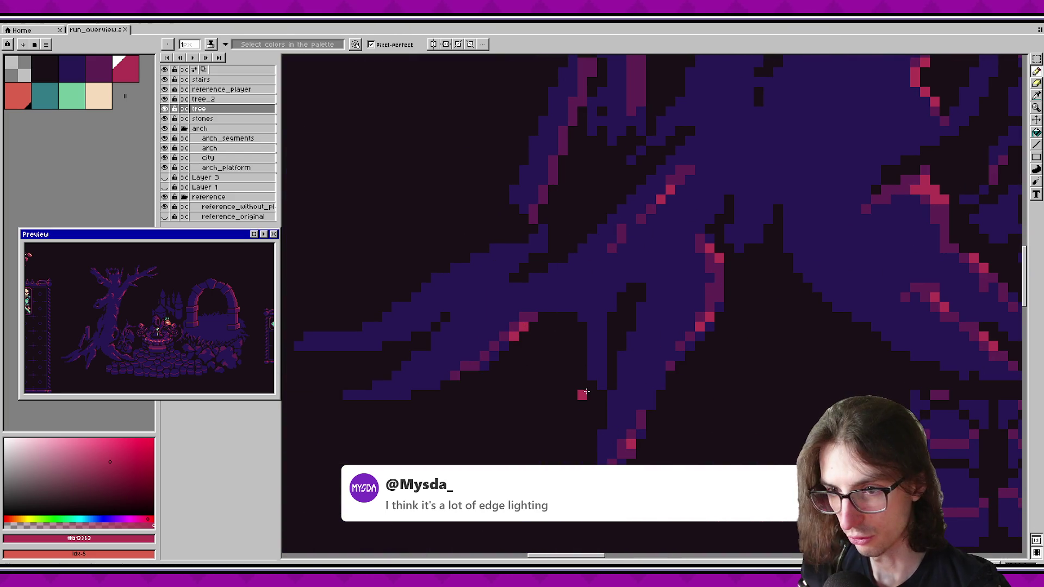
# Step: Zoom back out and pan to view the whole scene
pyautogui.scroll(-5, 584, 391)
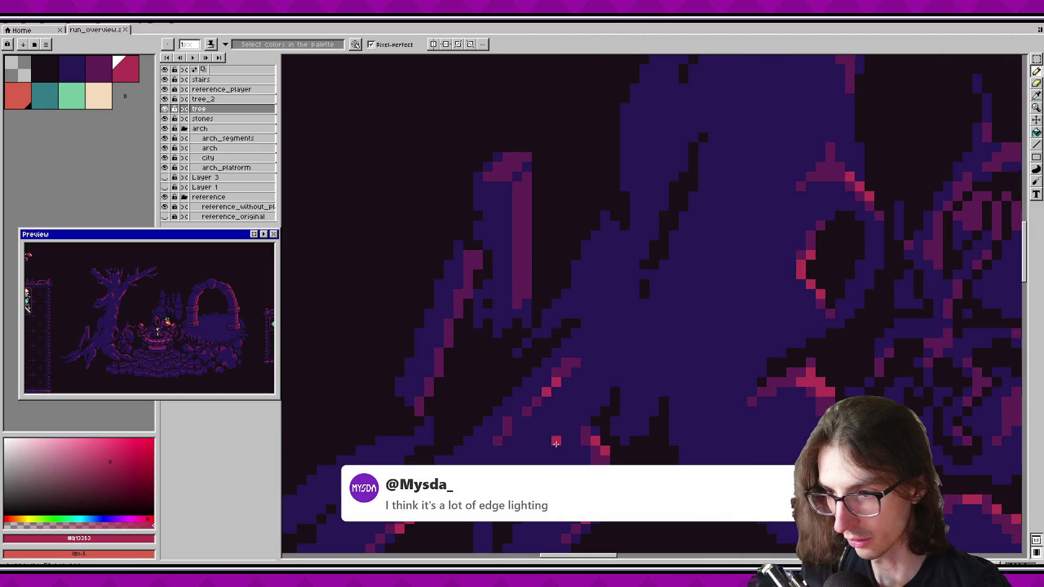
pyautogui.scroll(-4, 598, 391)
pyautogui.press('ctrl')
pyautogui.moveTo(557, 379); pyautogui.dragTo(620, 363)
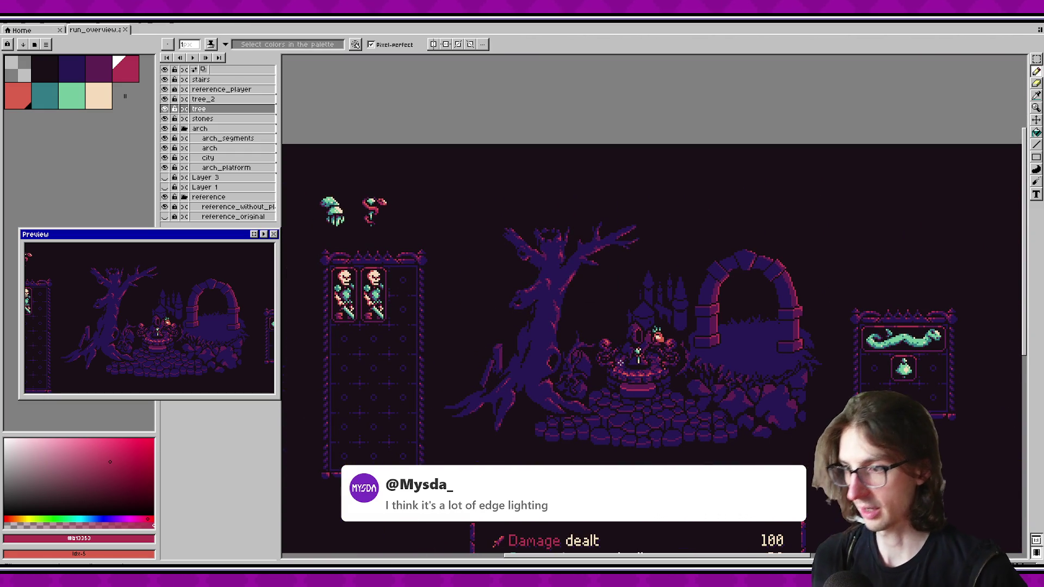
pyautogui.scroll(5, 619, 363)
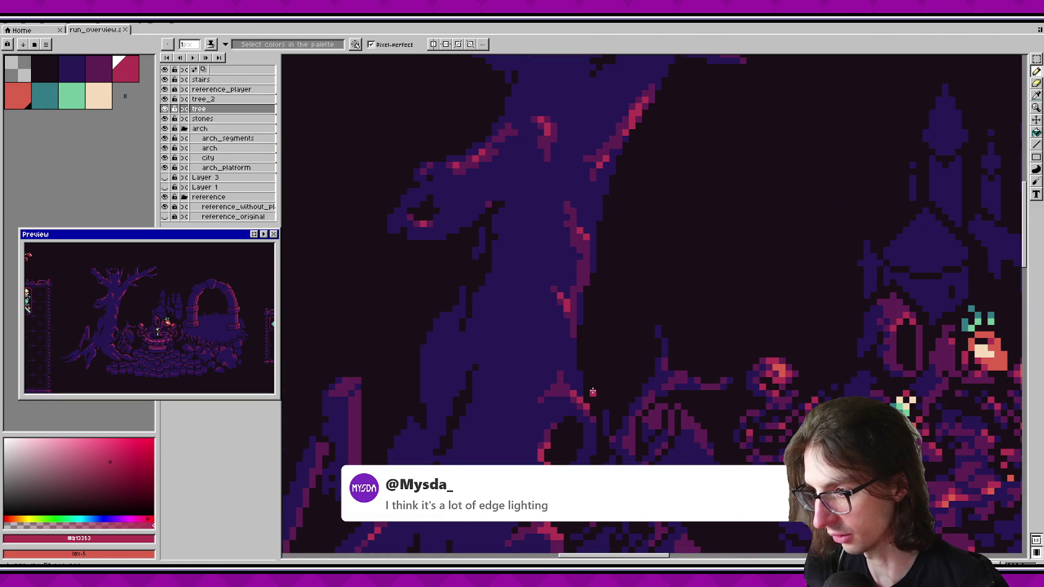
pyautogui.press('ctrl')
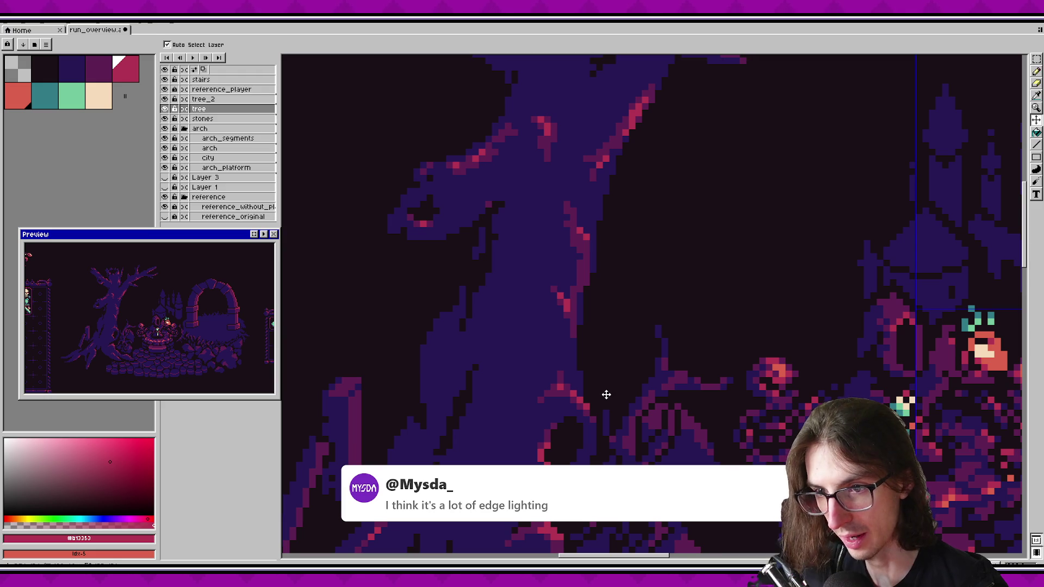
pyautogui.scroll(-3, 608, 394)
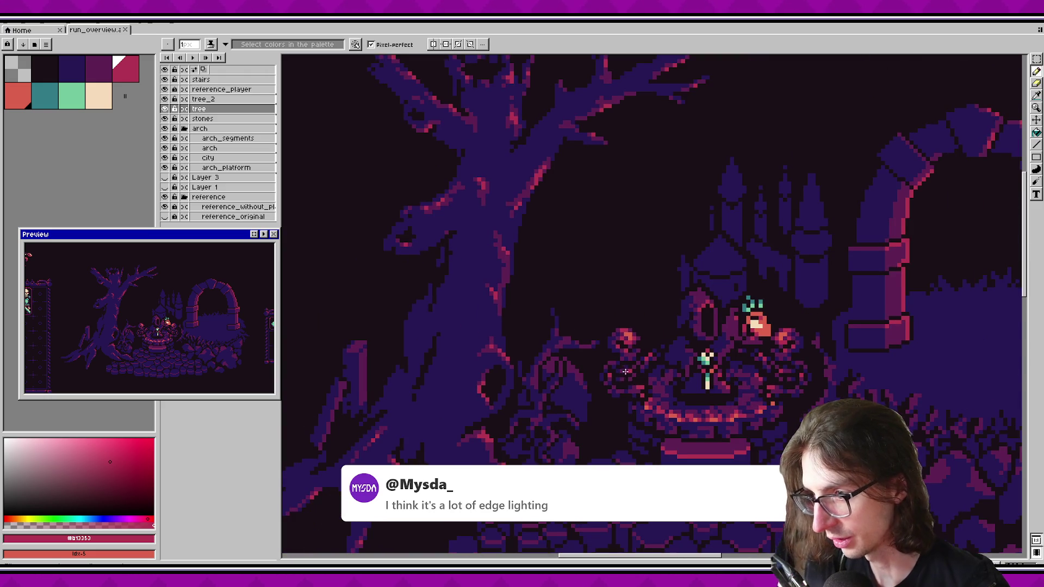
# Step: Zoom onto the bush under the arch and eyedrop its dark blue #271854
pyautogui.scroll(-3, 548, 358)
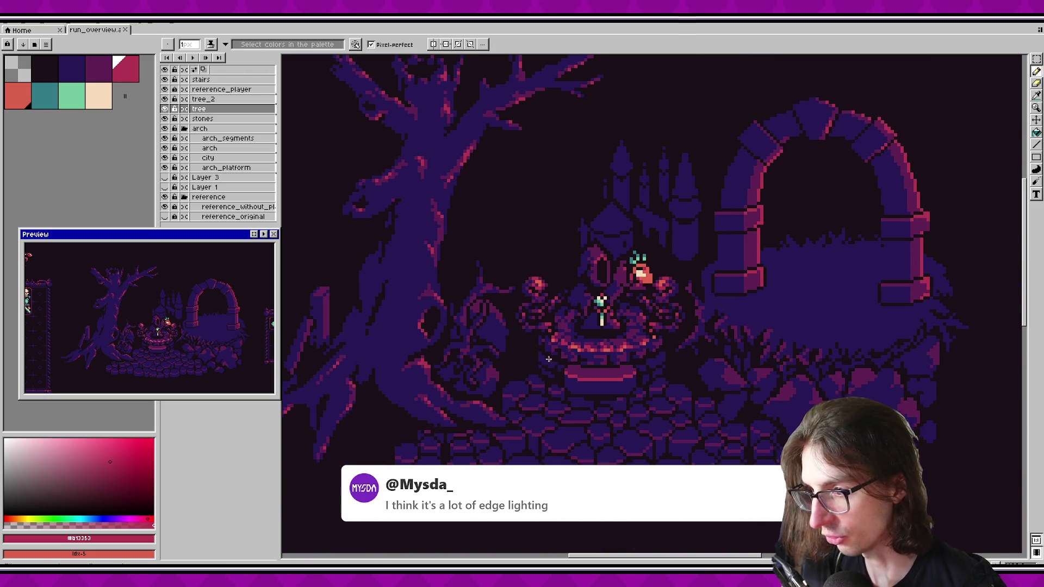
pyautogui.scroll(-2, 577, 377)
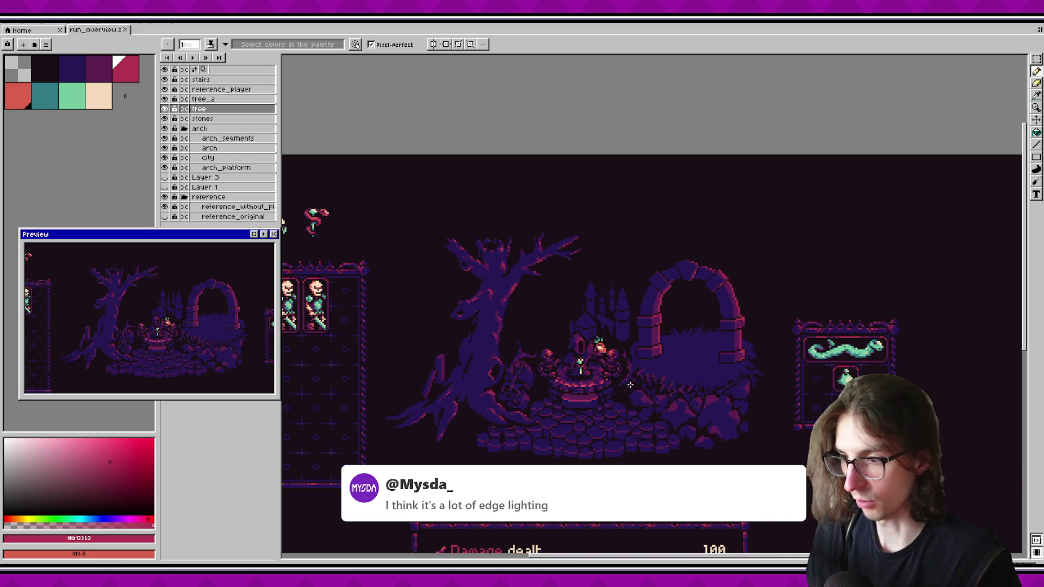
pyautogui.scroll(1, 670, 363)
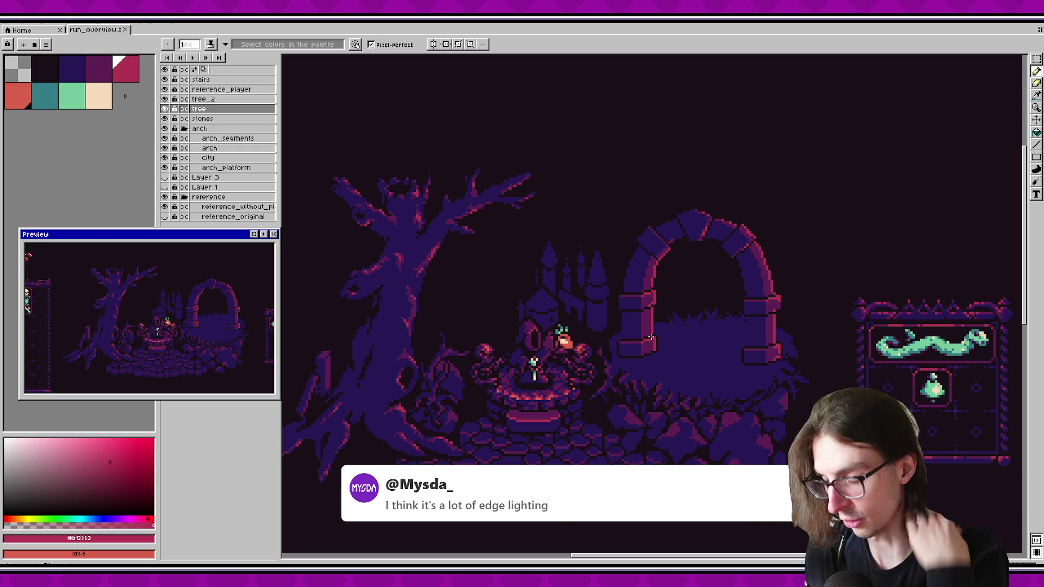
pyautogui.scroll(1, 517, 349)
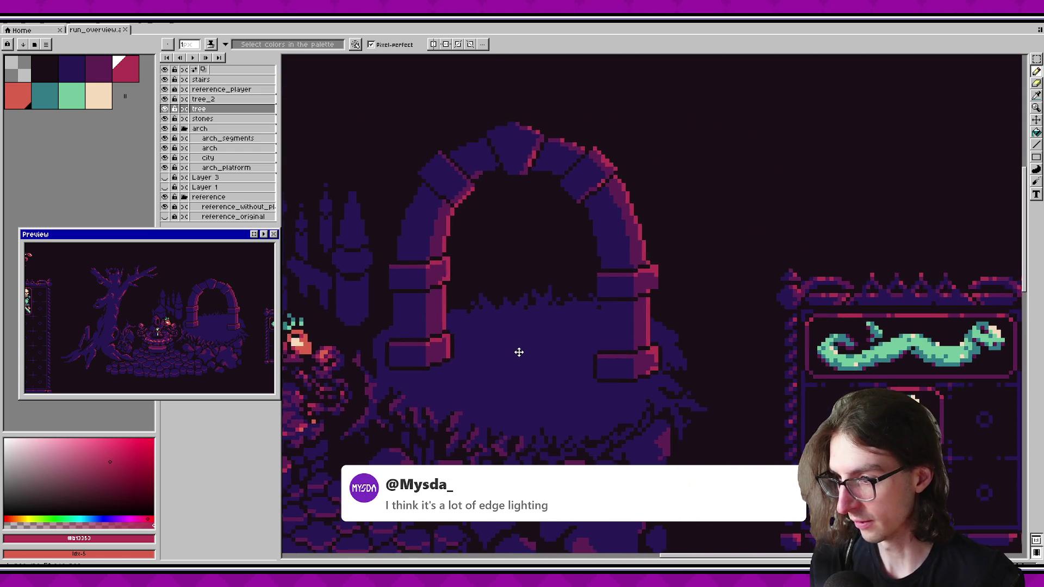
pyautogui.keyDown('alt'); pyautogui.click(517, 349); pyautogui.keyUp('alt')
pyautogui.scroll(1, 492, 344)
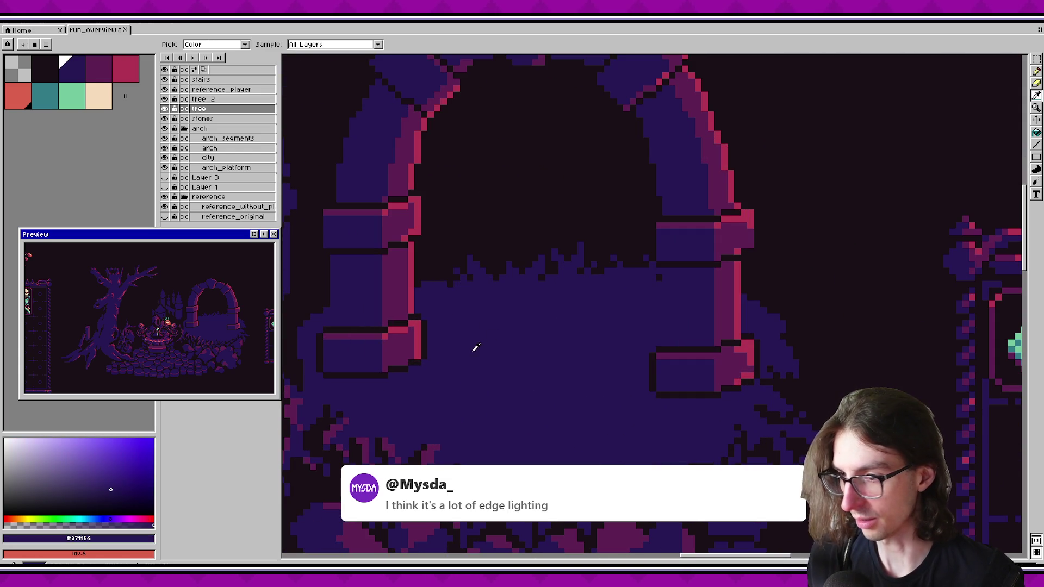
# Step: Draw a near-black hook mark in the bush, covering stray pixels with bush blue
pyautogui.press('b')
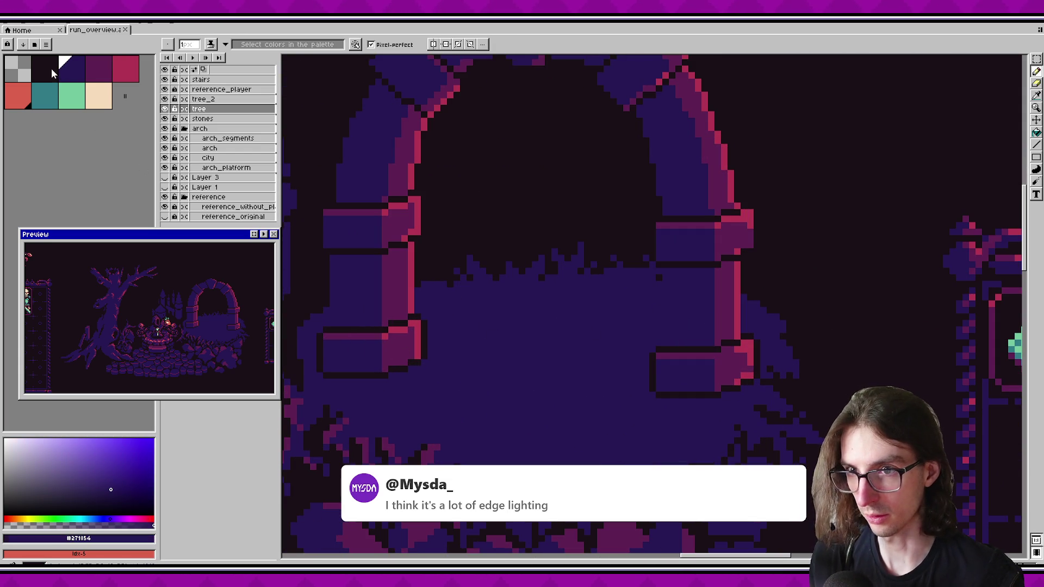
pyautogui.click(53, 73)
pyautogui.scroll(2, 422, 349)
pyautogui.click(479, 353)
pyautogui.moveTo(459, 334)
pyautogui.mouseDown()
pyautogui.moveTo(459, 316)
pyautogui.moveTo(477, 301)
pyautogui.mouseUp()
pyautogui.click(489, 294)
pyautogui.click(516, 333)
pyautogui.click(516, 316)
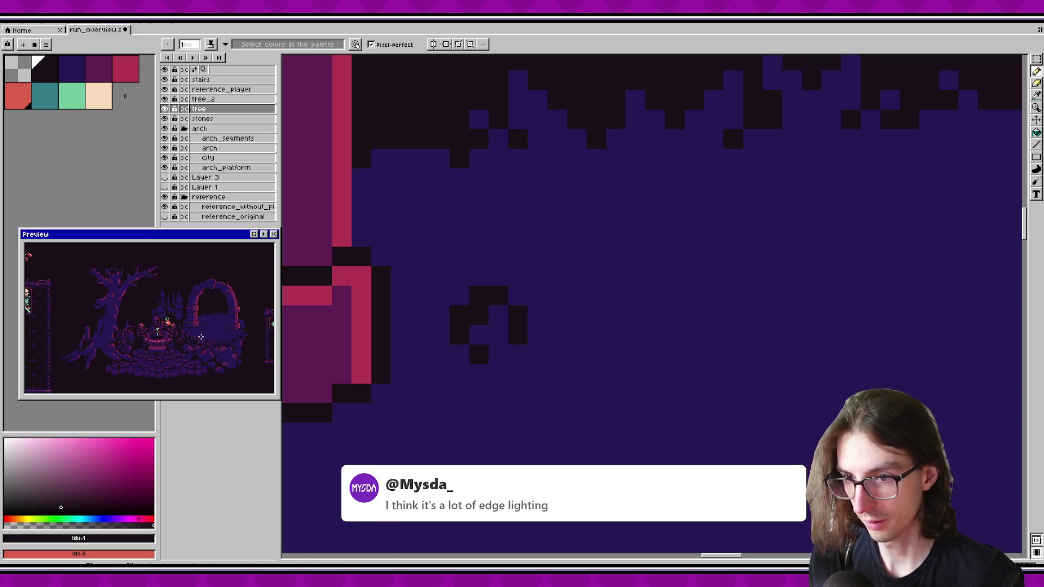
pyautogui.scroll(2, 230, 336)
pyautogui.keyDown('alt'); pyautogui.click(457, 312); pyautogui.keyUp('alt')
pyautogui.click(459, 315)
pyautogui.click(478, 296)
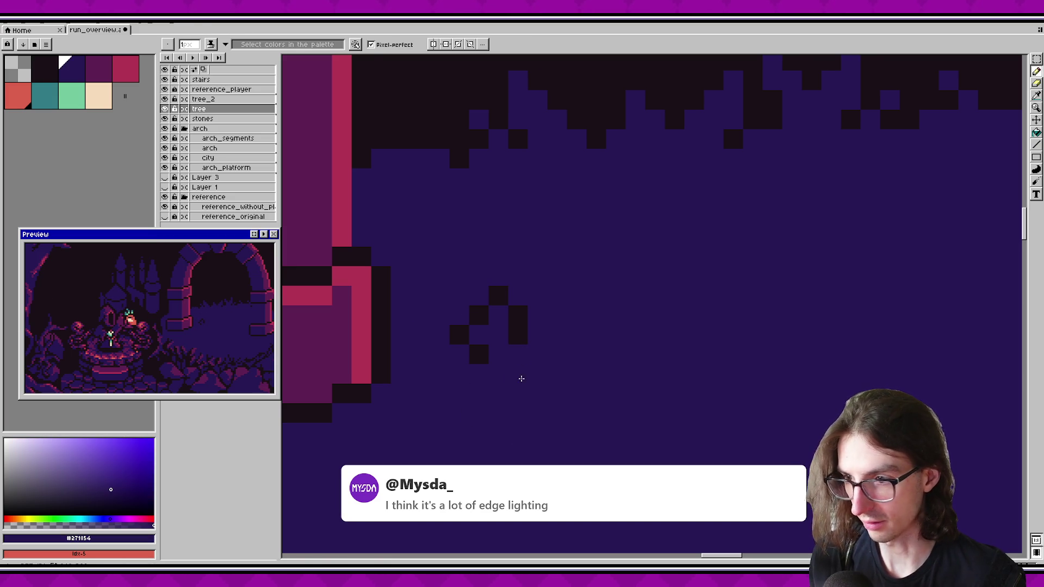
# Step: Add a second near-black pixel cluster beside the hook and save
pyautogui.press('[')
pyautogui.hscroll(5, 442, 333)
pyautogui.click(537, 330)
pyautogui.moveTo(537, 313); pyautogui.dragTo(557, 296)
pyautogui.click(577, 312)
pyautogui.click(578, 332)
pyautogui.hotkey('ctrl', 's')
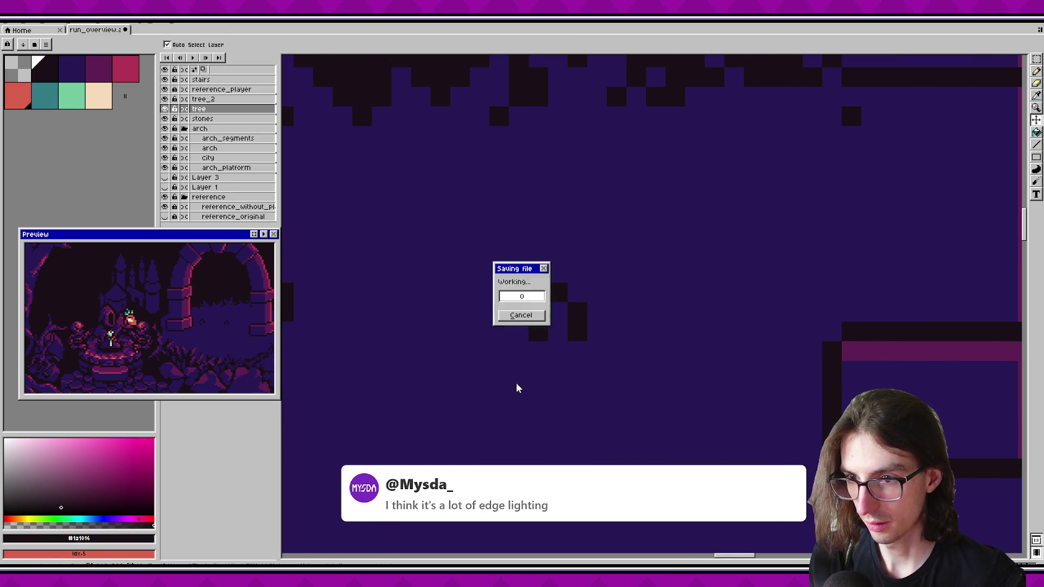
# Step: Move the dark hook lower in the bush using a rectangular selection
pyautogui.scroll(-3, 548, 347)
pyautogui.press('m')
pyautogui.moveTo(518, 318); pyautogui.dragTo(561, 361)
pyautogui.moveTo(544, 337); pyautogui.dragTo(555, 393)
pyautogui.press('i')
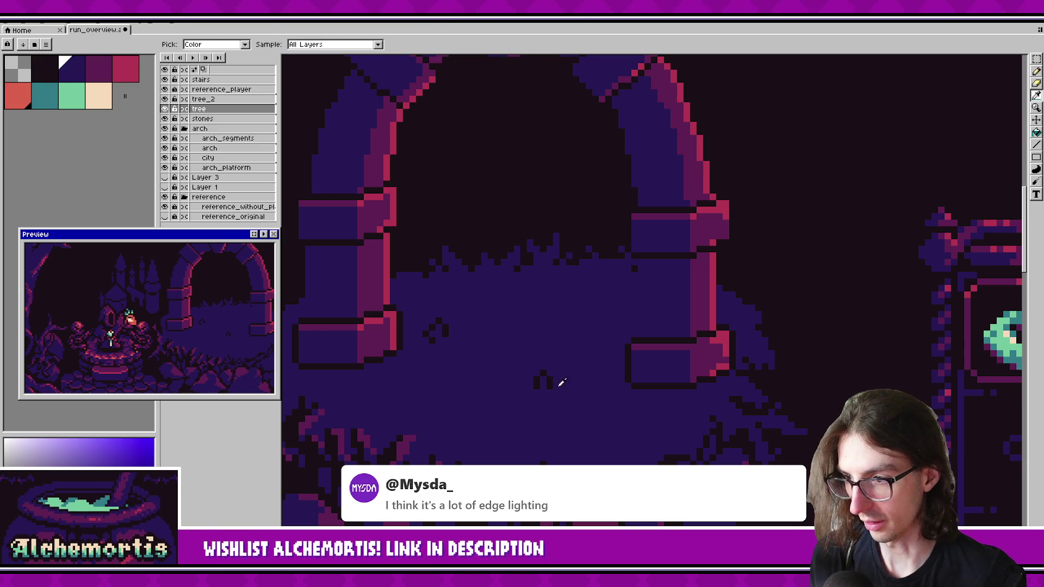
pyautogui.click(554, 382)
pyautogui.press('b')
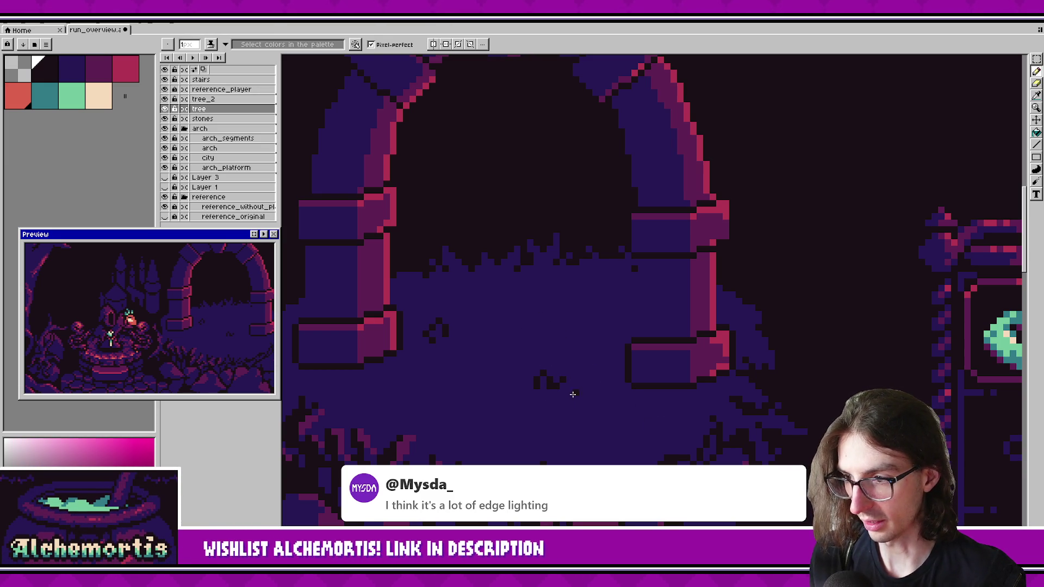
# Step: Pick the bush's dark blue, reframe the arch, and select then deselect the dark clusters
pyautogui.scroll(-1, 255, 314)
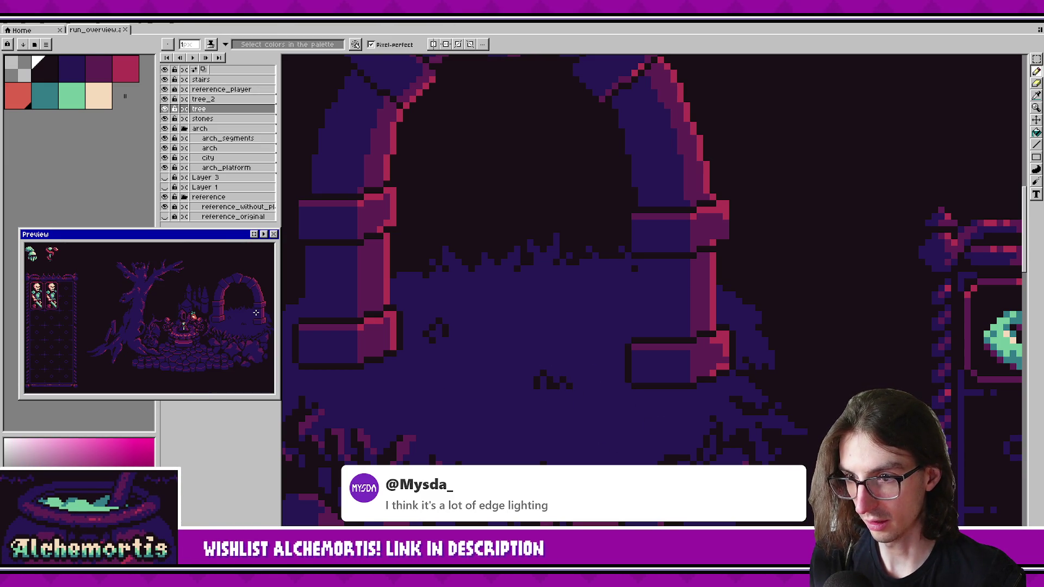
pyautogui.scroll(1, 256, 314)
pyautogui.keyDown('alt'); pyautogui.click(451, 353); pyautogui.keyUp('alt')
pyautogui.moveTo(525, 338); pyautogui.dragTo(604, 339)
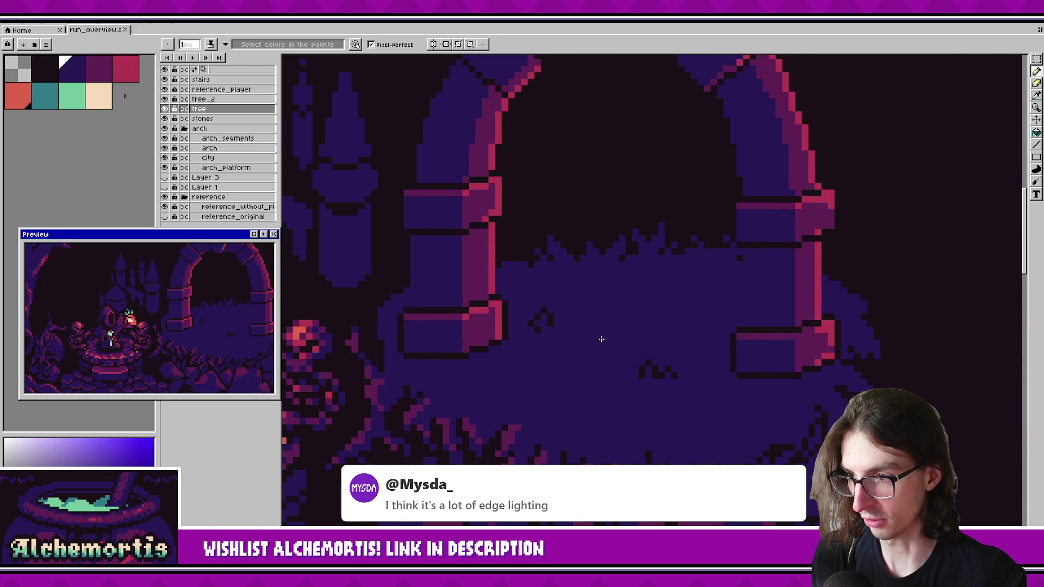
pyautogui.scroll(1, 539, 323)
pyautogui.press('m')
pyautogui.moveTo(517, 299); pyautogui.dragTo(592, 363)
pyautogui.hscroll(3, 522, 345)
pyautogui.moveTo(568, 324); pyautogui.dragTo(674, 419)
pyautogui.click(547, 343)
pyautogui.scroll(-2, 567, 340)
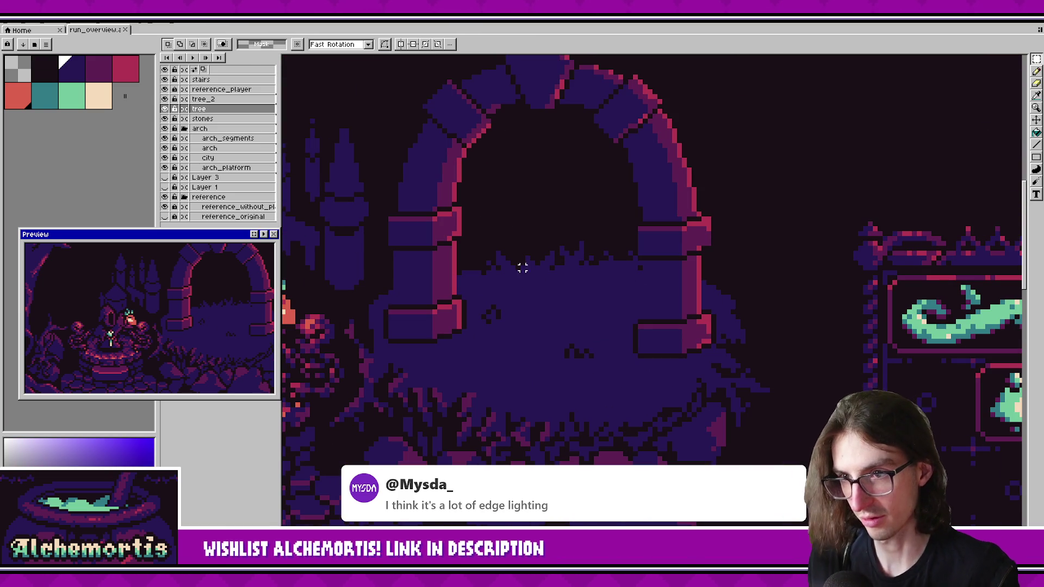
# Step: Move a small dark bush mark up and right, commit it, deselect, and save
pyautogui.scroll(1, 545, 331)
pyautogui.moveTo(450, 288); pyautogui.dragTo(502, 340)
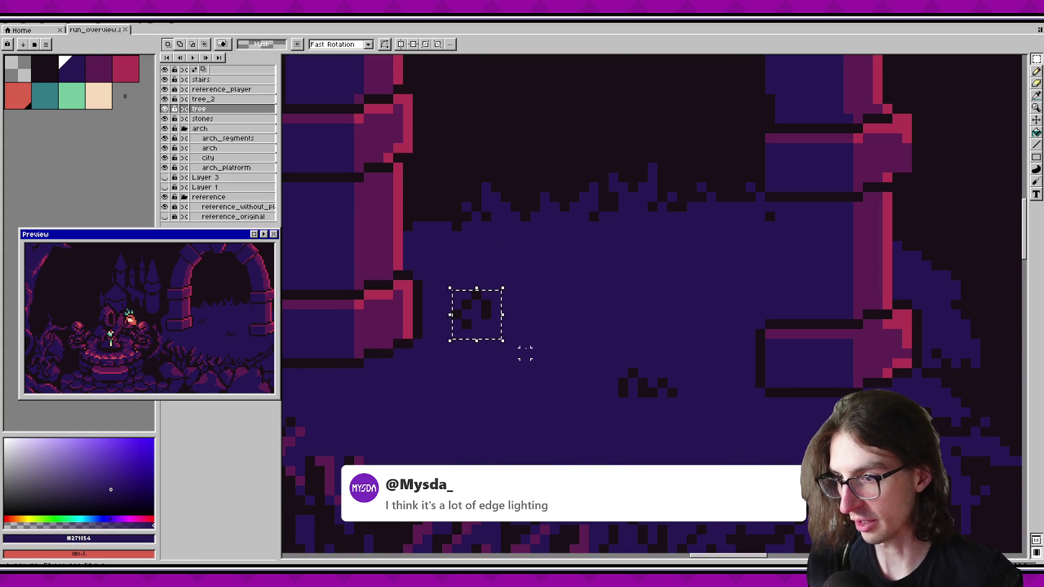
pyautogui.moveTo(475, 308)
pyautogui.mouseDown()
pyautogui.moveTo(511, 281)
pyautogui.moveTo(532, 341)
pyautogui.moveTo(496, 304)
pyautogui.moveTo(496, 354)
pyautogui.moveTo(466, 350)
pyautogui.moveTo(478, 310)
pyautogui.moveTo(462, 349)
pyautogui.moveTo(479, 318)
pyautogui.moveTo(537, 356)
pyautogui.mouseUp()
pyautogui.scroll(-2, 371, 359)
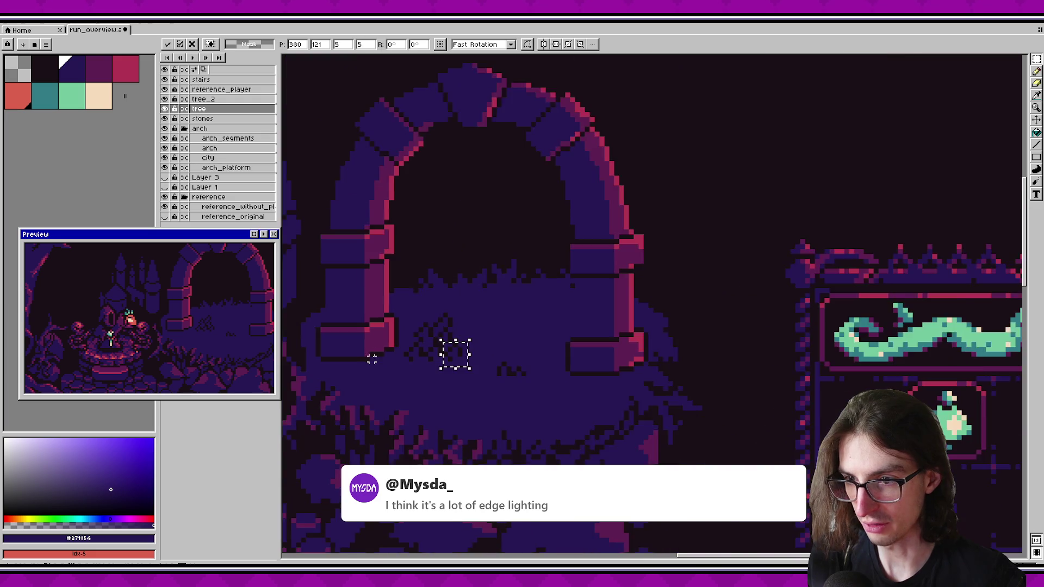
pyautogui.scroll(-2, 371, 359)
pyautogui.scroll(2, 513, 380)
pyautogui.press('Return')
pyautogui.moveTo(469, 338)
pyautogui.mouseDown()
pyautogui.moveTo(545, 408)
pyautogui.moveTo(589, 423)
pyautogui.mouseUp()
pyautogui.click(462, 361)
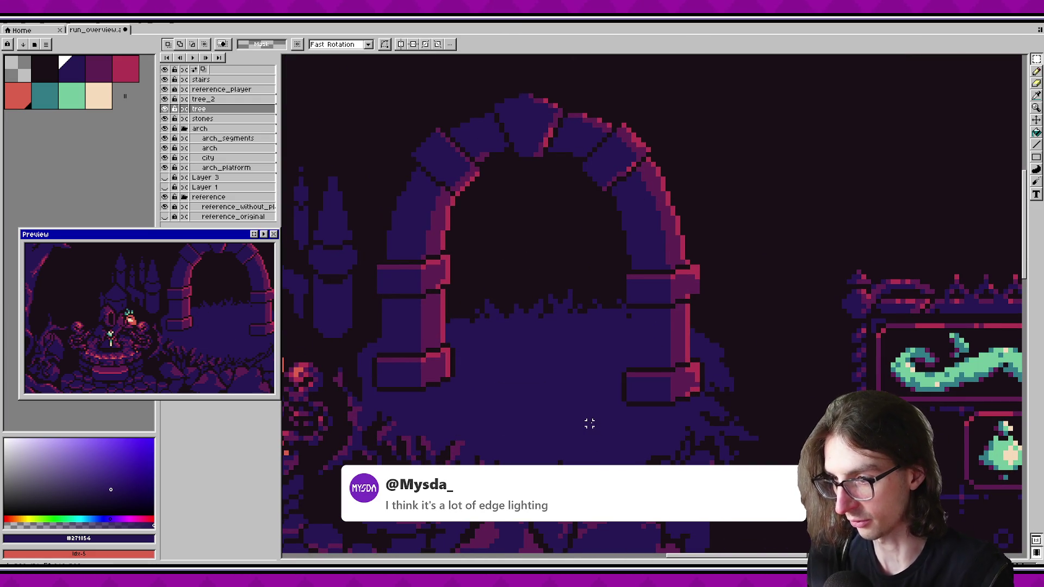
pyautogui.hotkey('ctrl', 's')
pyautogui.scroll(-3, 589, 423)
pyautogui.hscroll(-2, 589, 365)
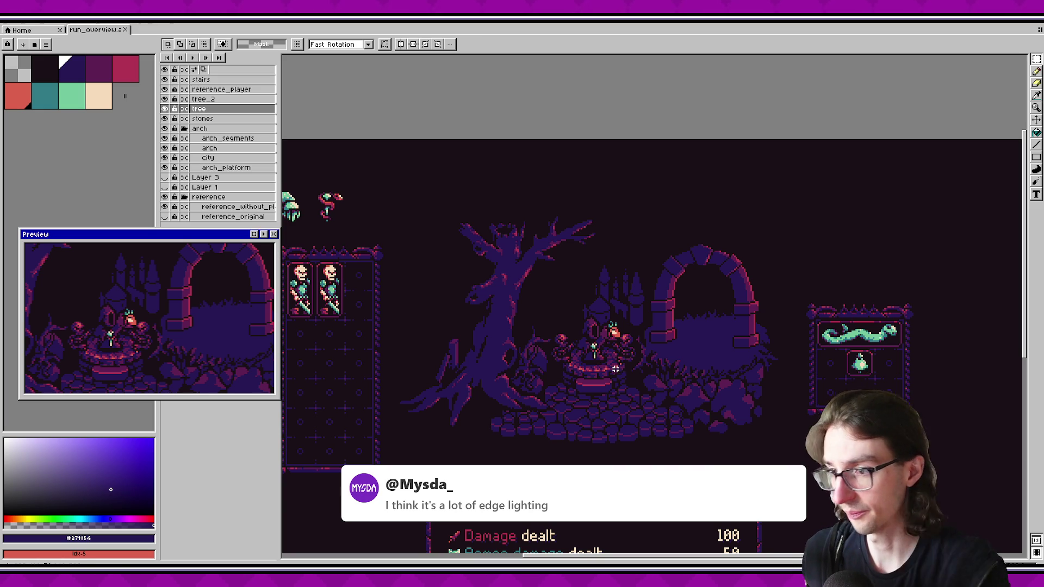
pyautogui.scroll(-1, 615, 369)
pyautogui.doubleClick(164, 109)
pyautogui.scroll(2, 133, 330)
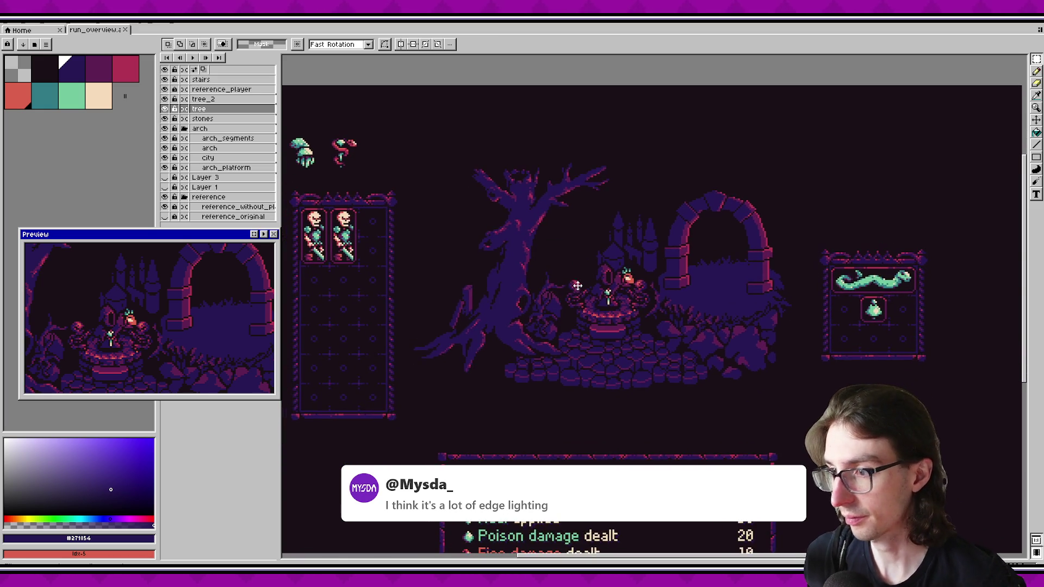
pyautogui.scroll(-3, 133, 331)
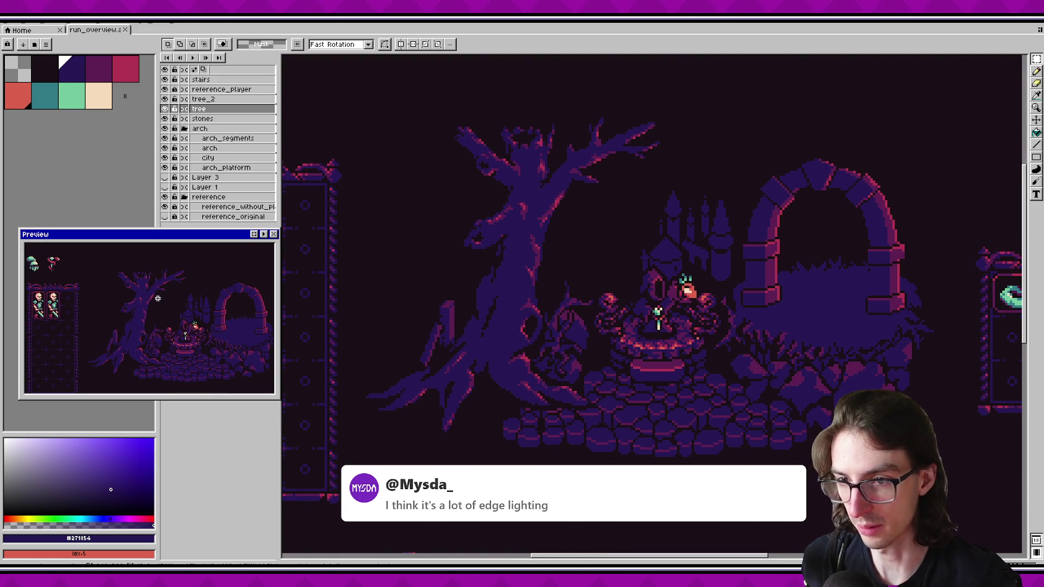
pyautogui.scroll(1, 546, 323)
pyautogui.press('k')
pyautogui.click(546, 324)
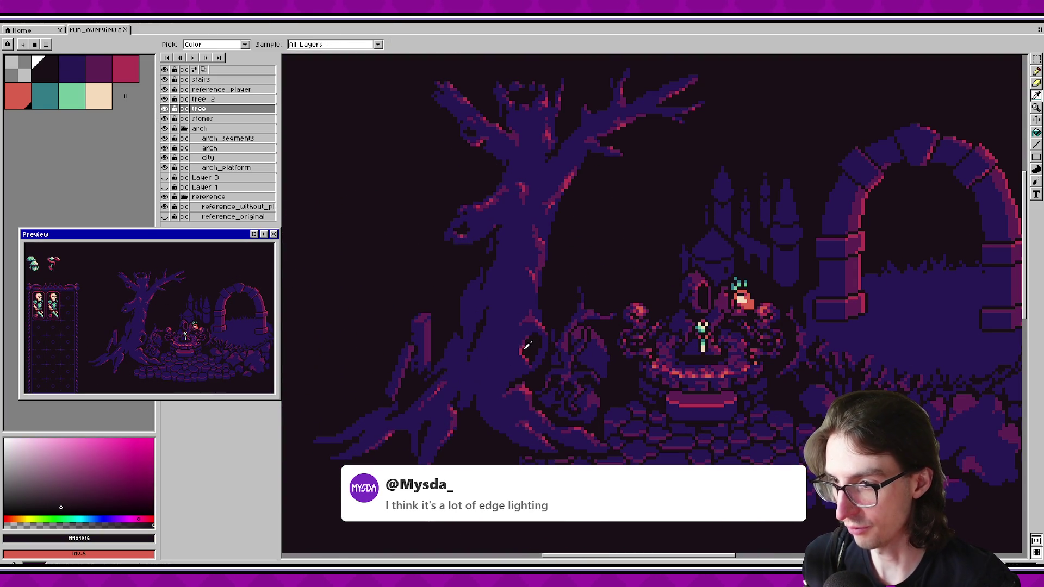
pyautogui.click(584, 426)
pyautogui.press('m')
pyautogui.scroll(-3, 571, 333)
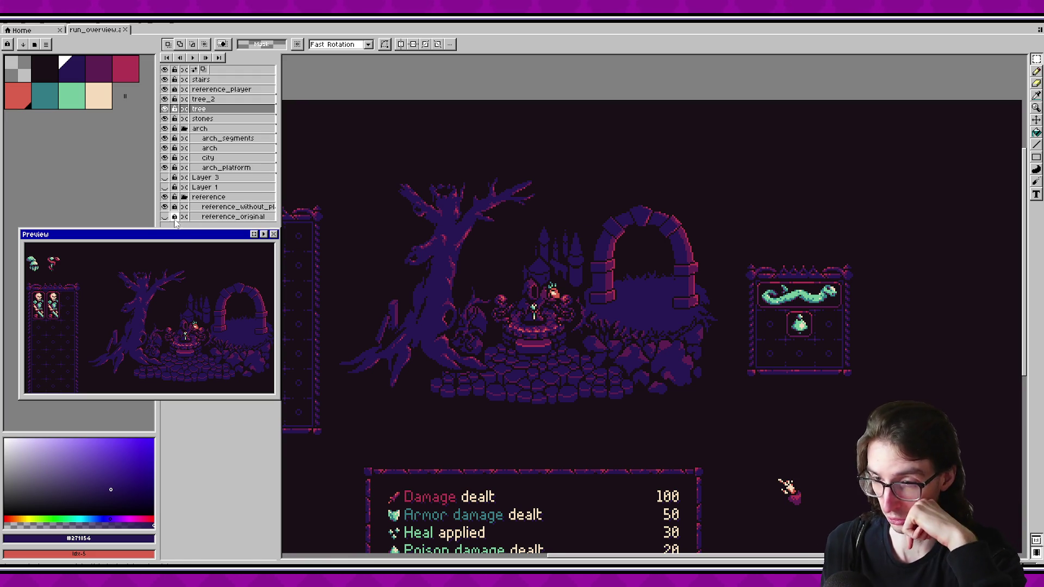
pyautogui.moveTo(177, 237)
pyautogui.mouseDown()
pyautogui.moveTo(172, 226)
pyautogui.moveTo(175, 235)
pyautogui.mouseUp()
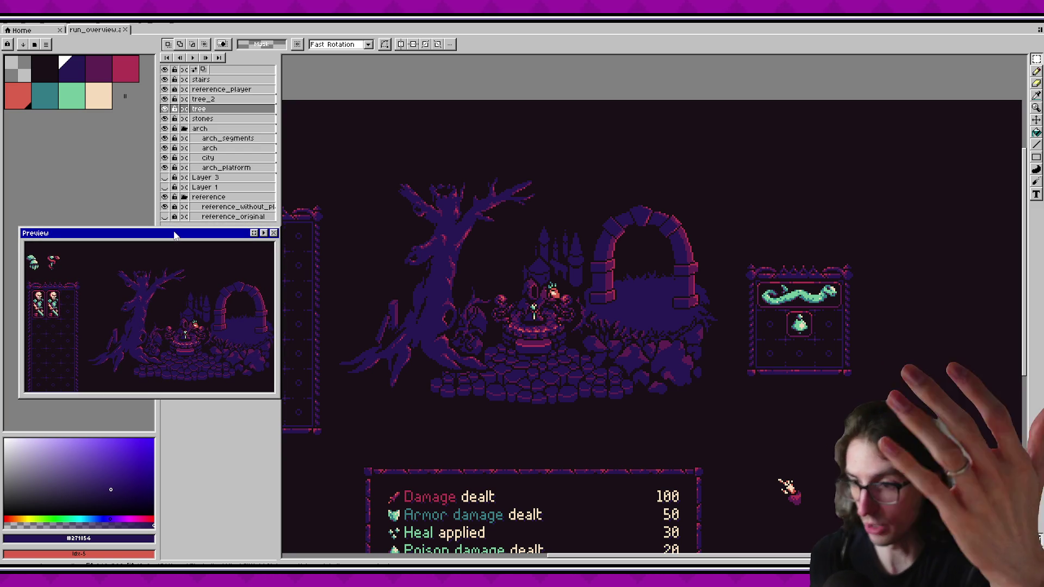
pyautogui.moveTo(174, 235)
pyautogui.mouseDown()
pyautogui.moveTo(186, 244)
pyautogui.moveTo(175, 235)
pyautogui.mouseUp()
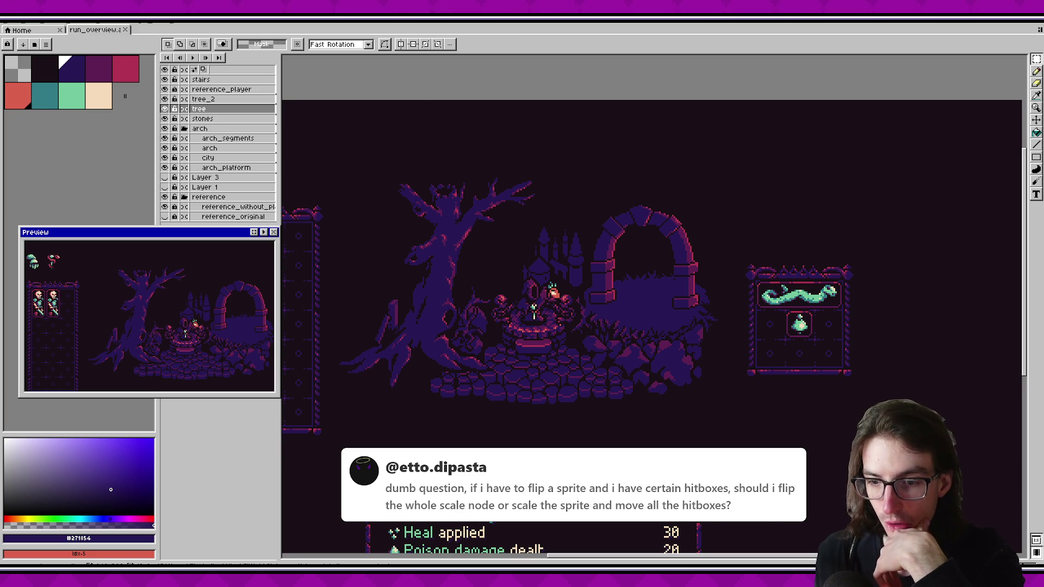
pyautogui.hotkey('alt', 'Tab')
pyautogui.hotkey('ctrl', 'shift', 'o')
# Step: Open CharacterNecromancer.tscn via a 'necrom' search, enlarge the scene tree, and select Visuals
pyautogui.write('character')
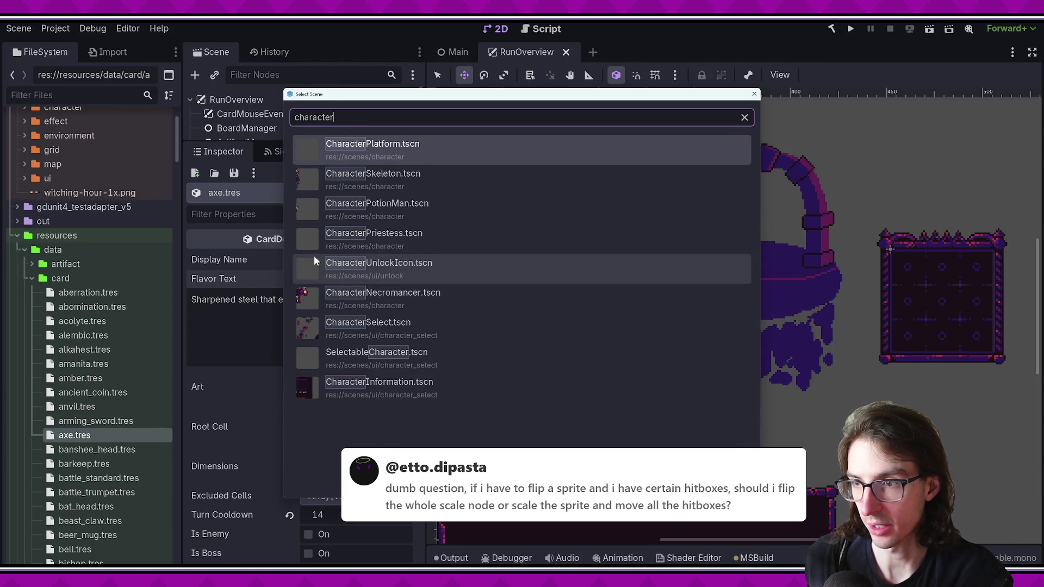
pyautogui.write('s')
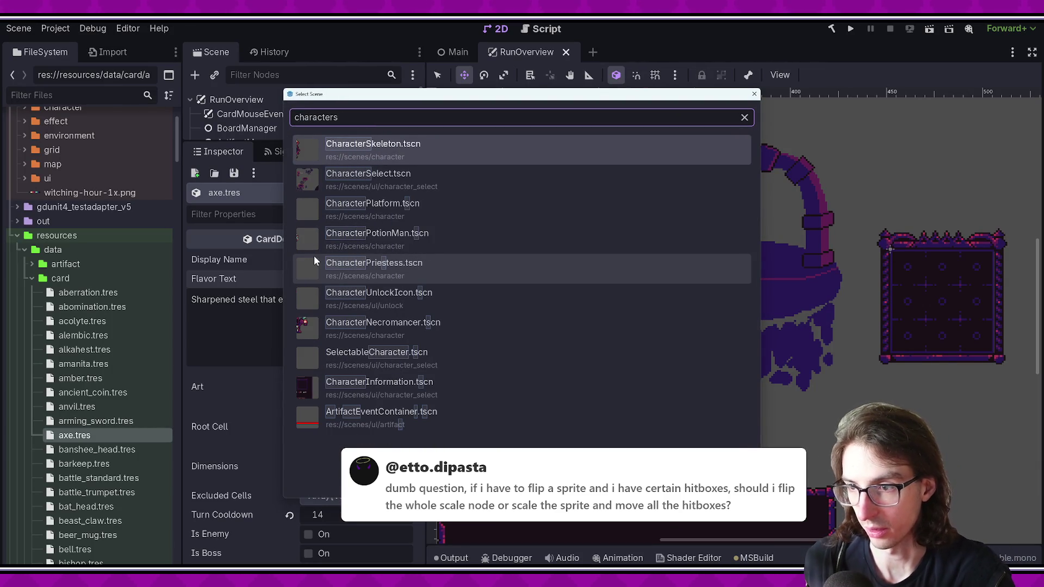
pyautogui.press('BackSpace')
pyautogui.write('necrom')
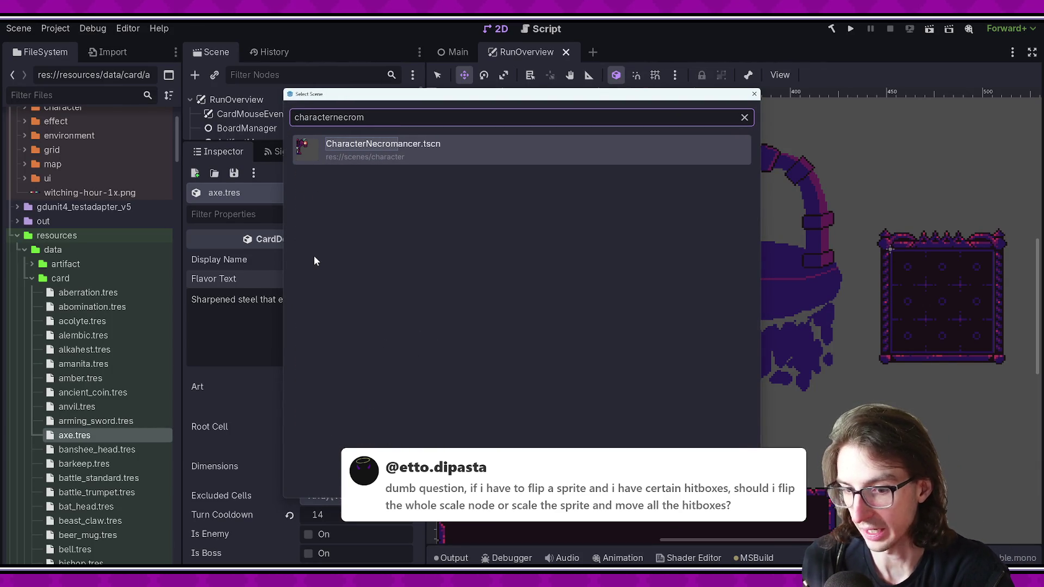
pyautogui.press('Return')
pyautogui.moveTo(283, 143); pyautogui.dragTo(283, 383)
pyautogui.scroll(2, 738, 381)
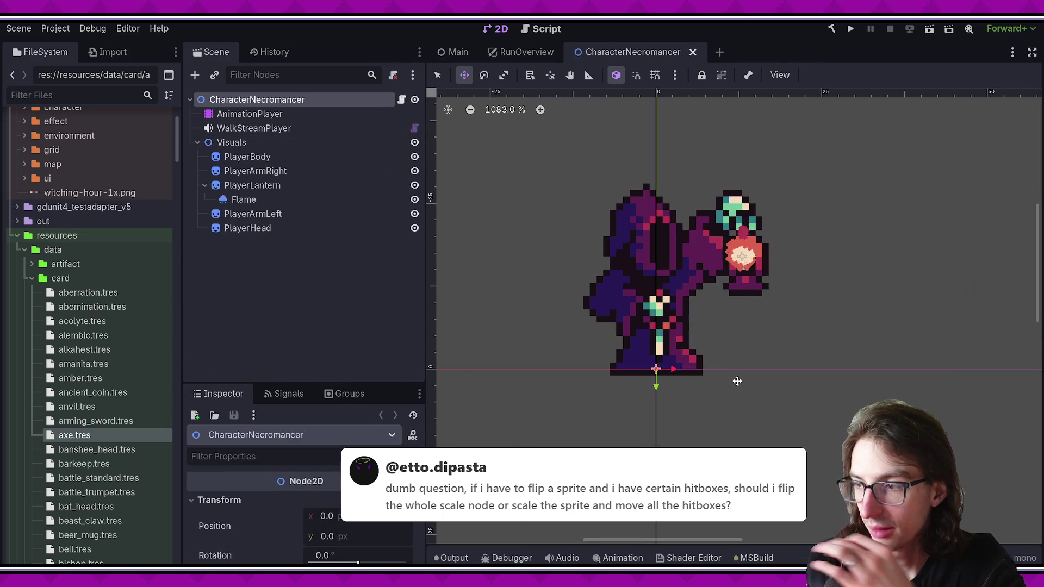
pyautogui.click(242, 141)
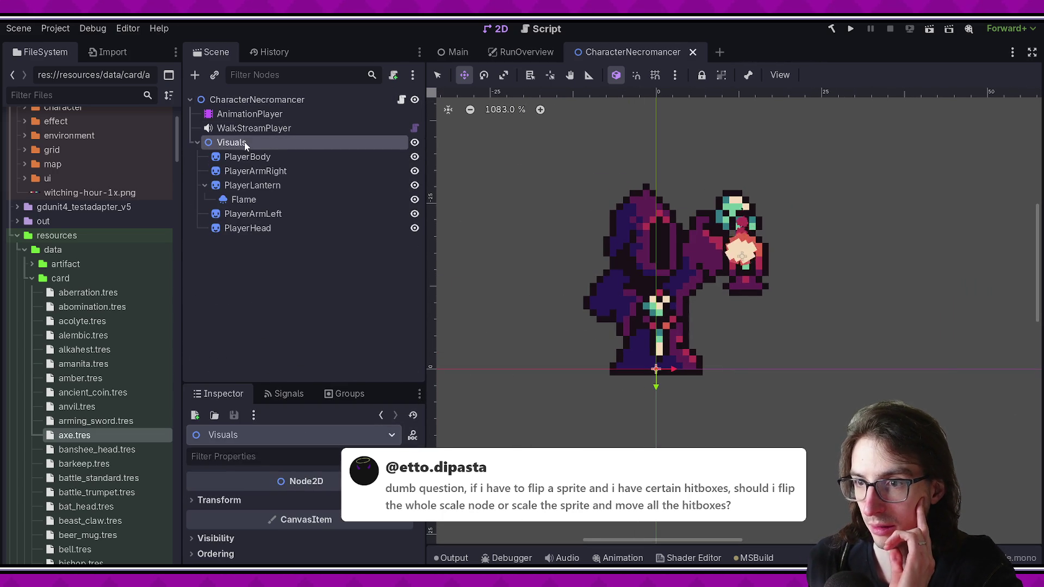
# Step: Inspect the Visuals children, including the PlayerBody and PlayerLantern sprites
pyautogui.click(272, 99)
pyautogui.click(272, 141)
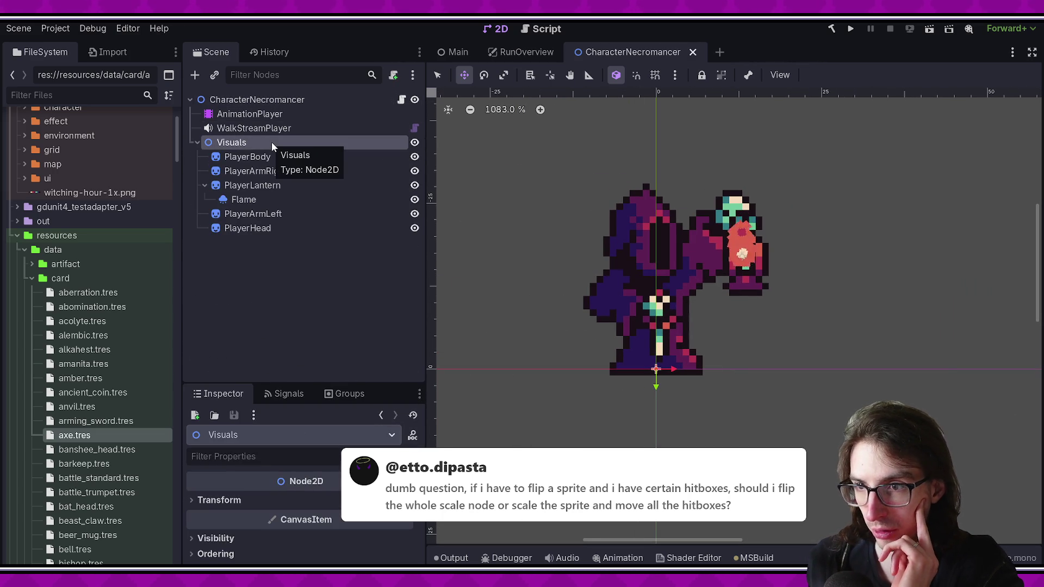
pyautogui.scroll(5, 643, 375)
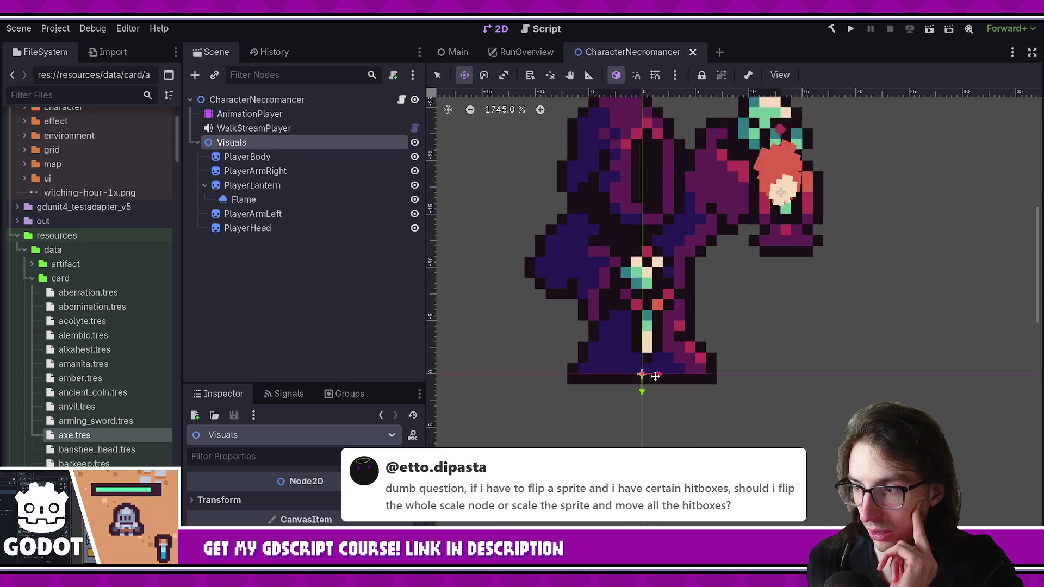
pyautogui.scroll(-2, 642, 379)
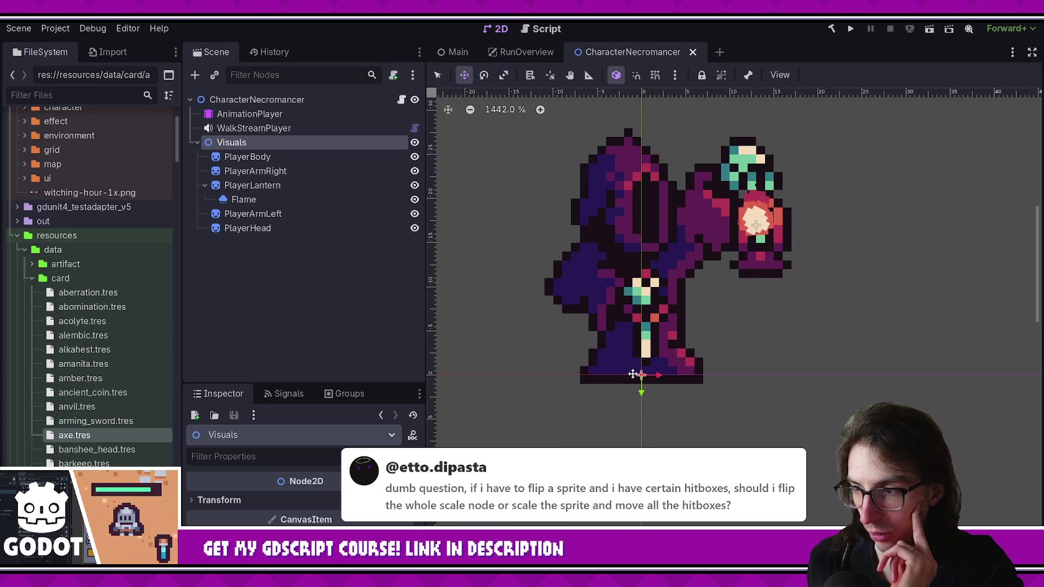
pyautogui.click(286, 157)
pyautogui.click(283, 189)
pyautogui.press('Down')
pyautogui.press('Down')
pyautogui.press('Down')
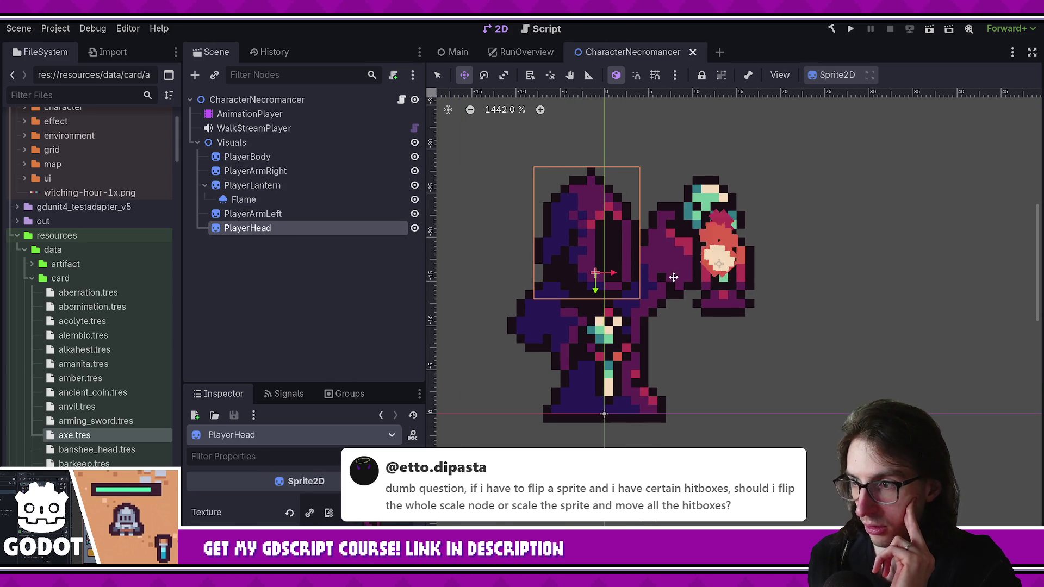
pyautogui.click(259, 184)
pyautogui.click(305, 143)
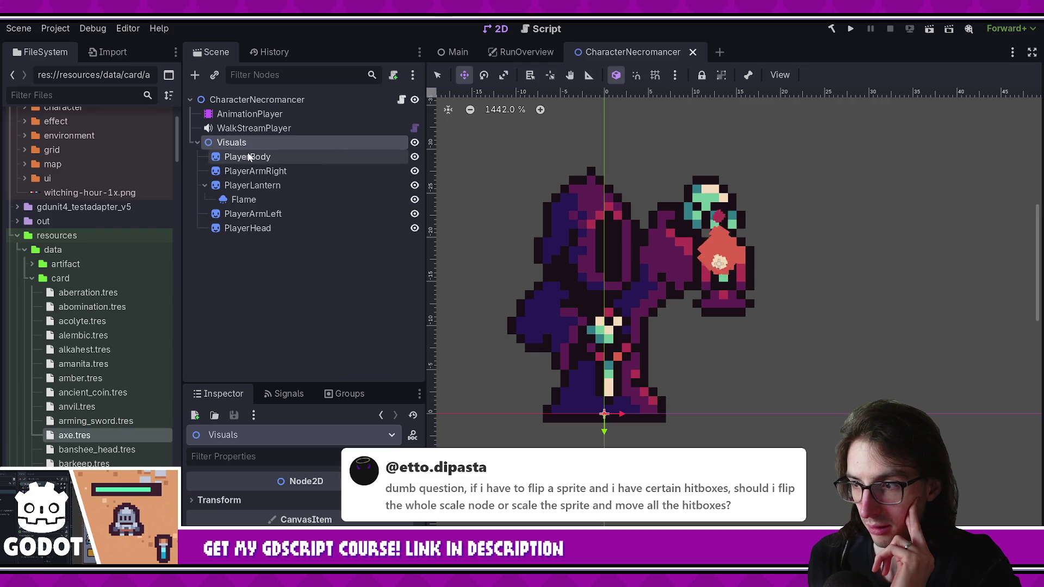
pyautogui.click(272, 157)
pyautogui.click(276, 144)
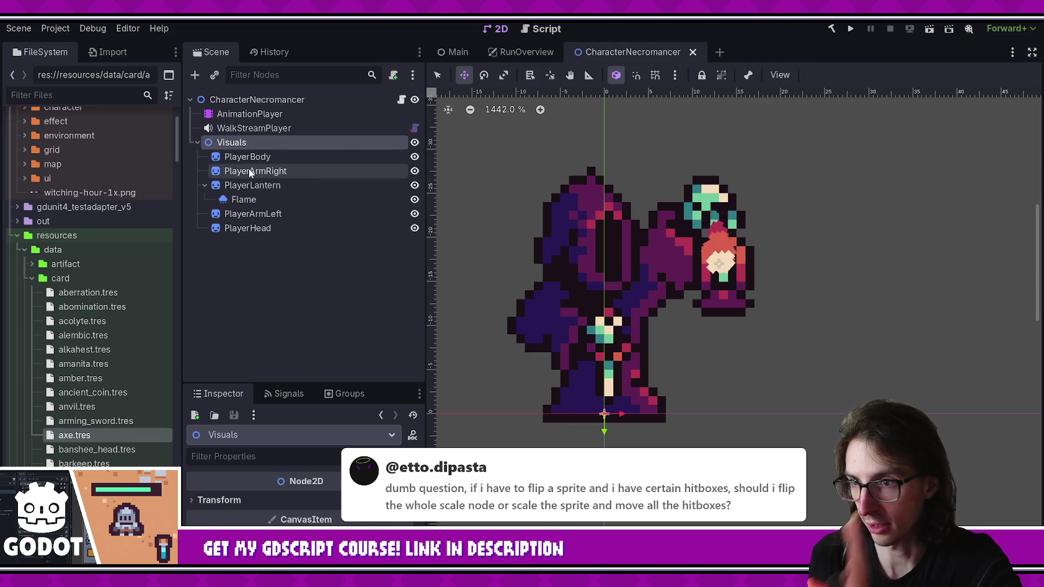
# Step: Collapse Visuals and start adding a child node to the CharacterNecromancer root
pyautogui.click(196, 142)
pyautogui.rightClick(253, 101)
pyautogui.click(305, 131)
# Step: Add an Area2D node with a CollisionShape2D child
pyautogui.write('area')
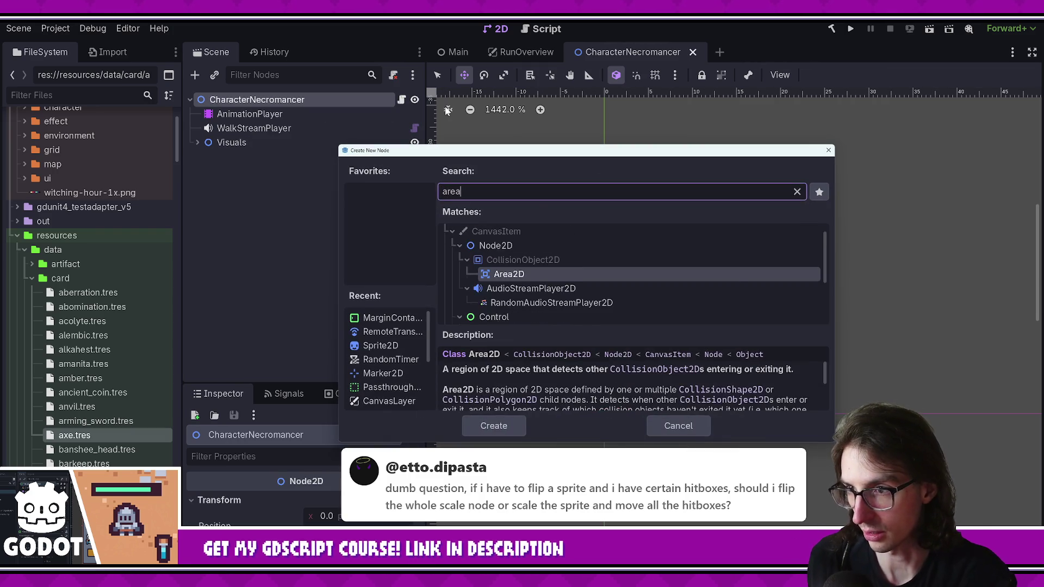
pyautogui.press('Return')
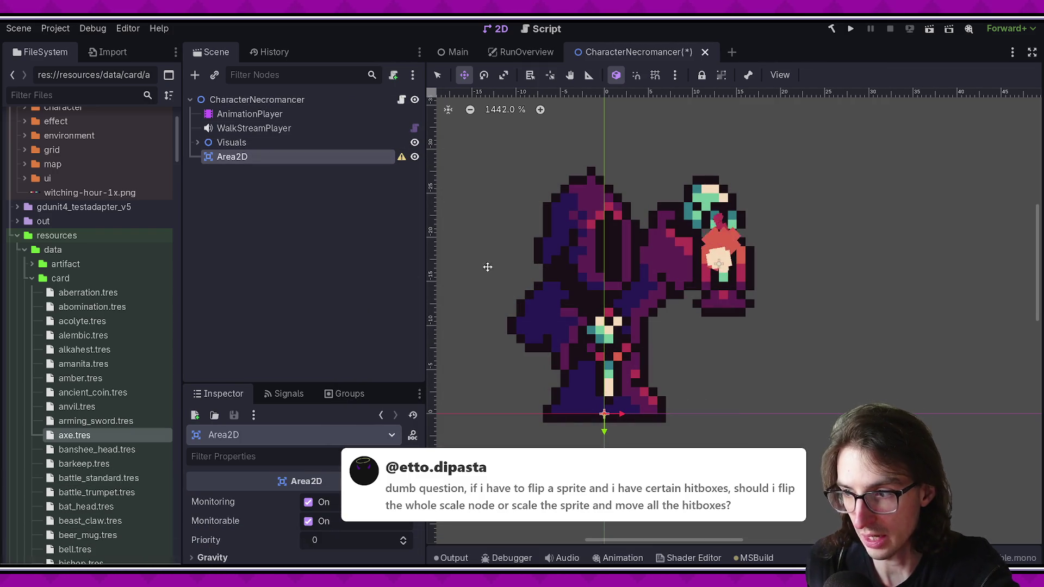
pyautogui.scroll(-2, 304, 500)
pyautogui.rightClick(291, 157)
pyautogui.click(358, 176)
pyautogui.write('collis')
pyautogui.press('Return')
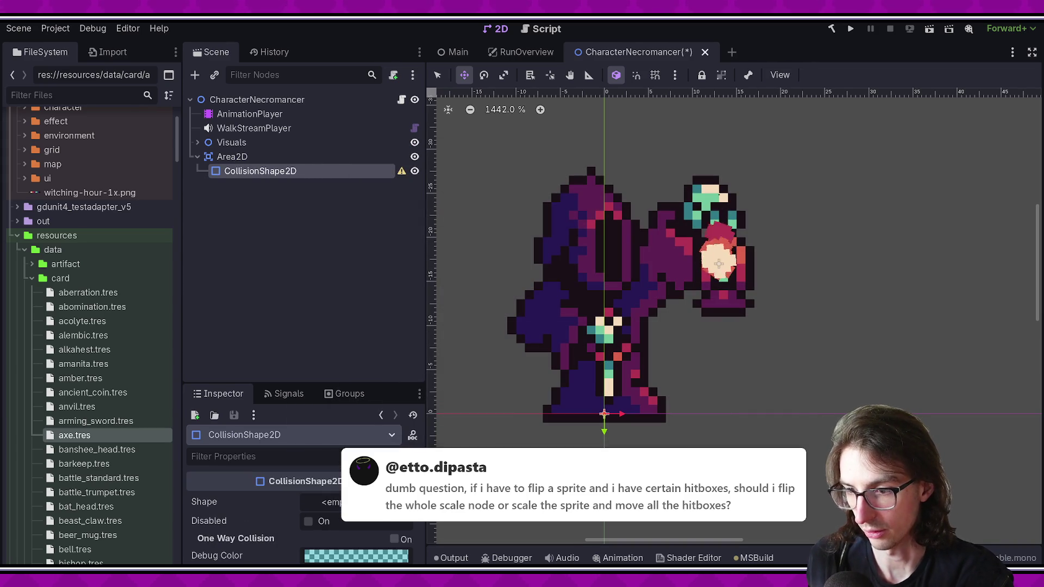
# Step: Give the collision a RectangleShape2D sized over the necromancer's body up to the hood, and save
pyautogui.click(326, 501)
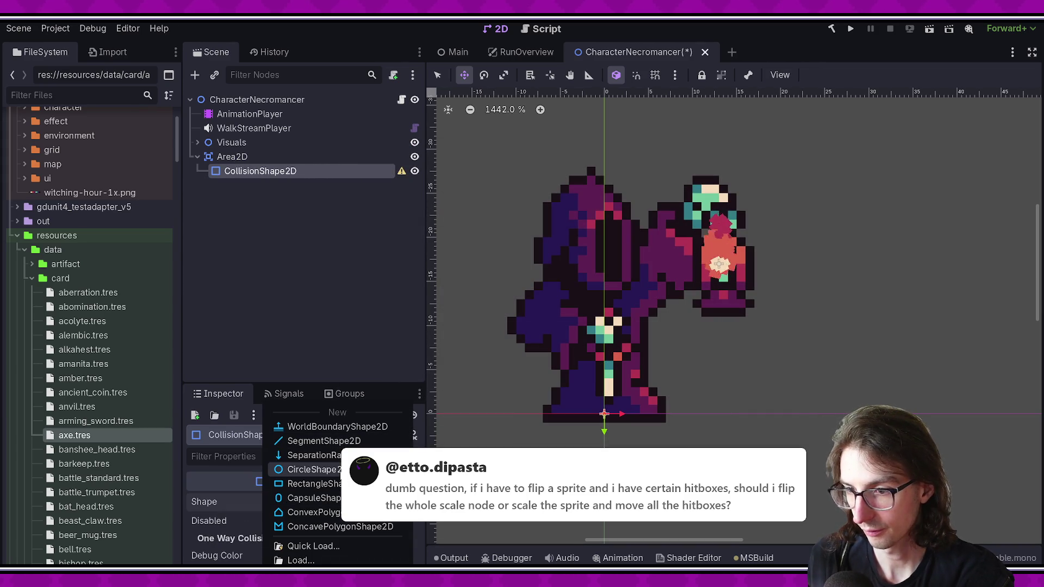
pyautogui.click(340, 484)
pyautogui.moveTo(604, 327); pyautogui.dragTo(604, 140)
pyautogui.moveTo(616, 301)
pyautogui.mouseDown()
pyautogui.moveTo(616, 289)
pyautogui.moveTo(608, 309)
pyautogui.mouseUp()
pyautogui.click(251, 215)
pyautogui.hotkey('ctrl', 's')
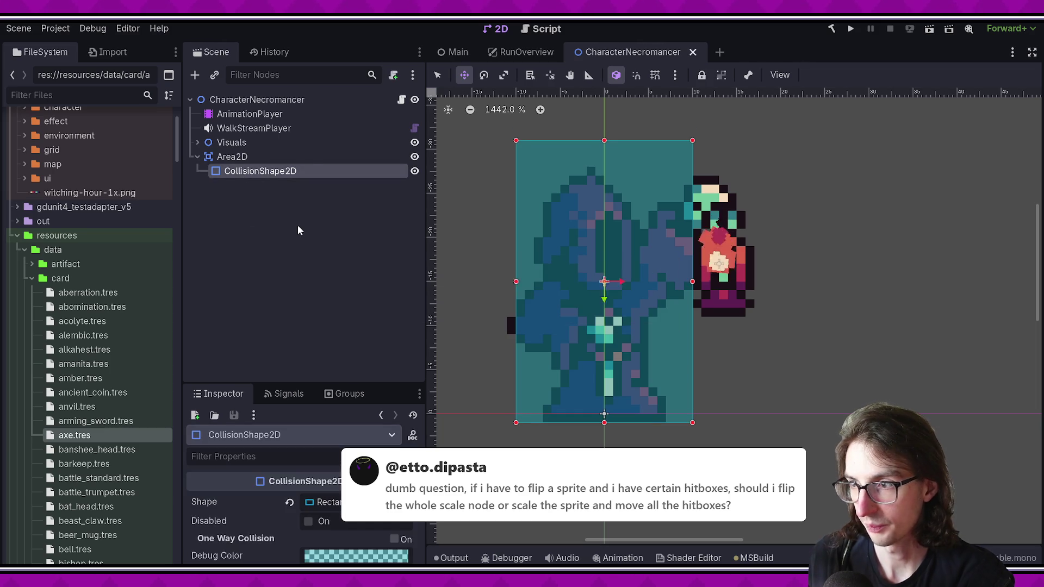
# Step: Select Visuals and expand its Transform settings to edit the horizontal scale
pyautogui.click(262, 147)
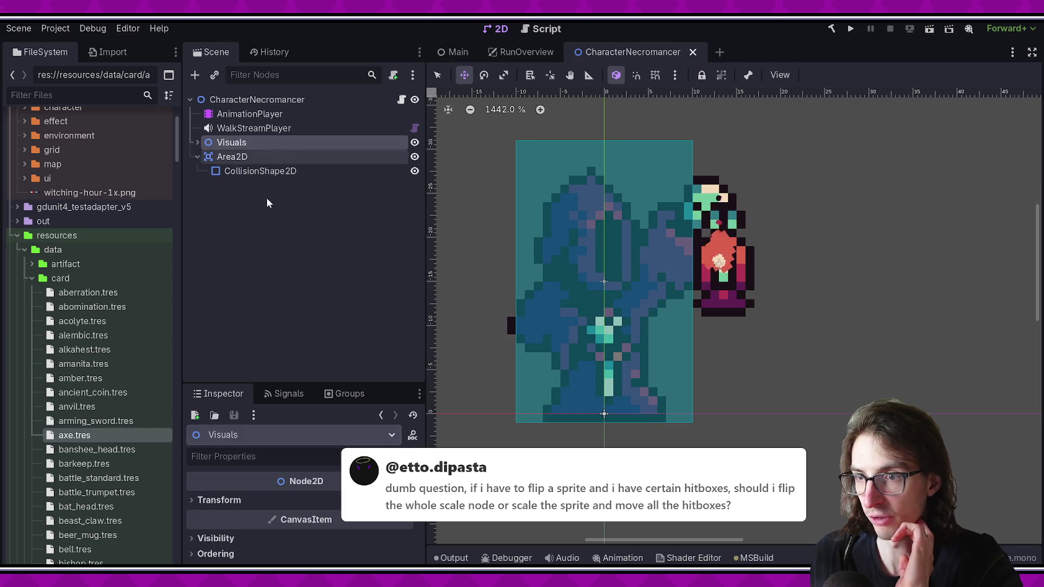
pyautogui.moveTo(337, 384); pyautogui.dragTo(272, 237)
pyautogui.click(233, 392)
pyautogui.click(234, 393)
pyautogui.click(235, 438)
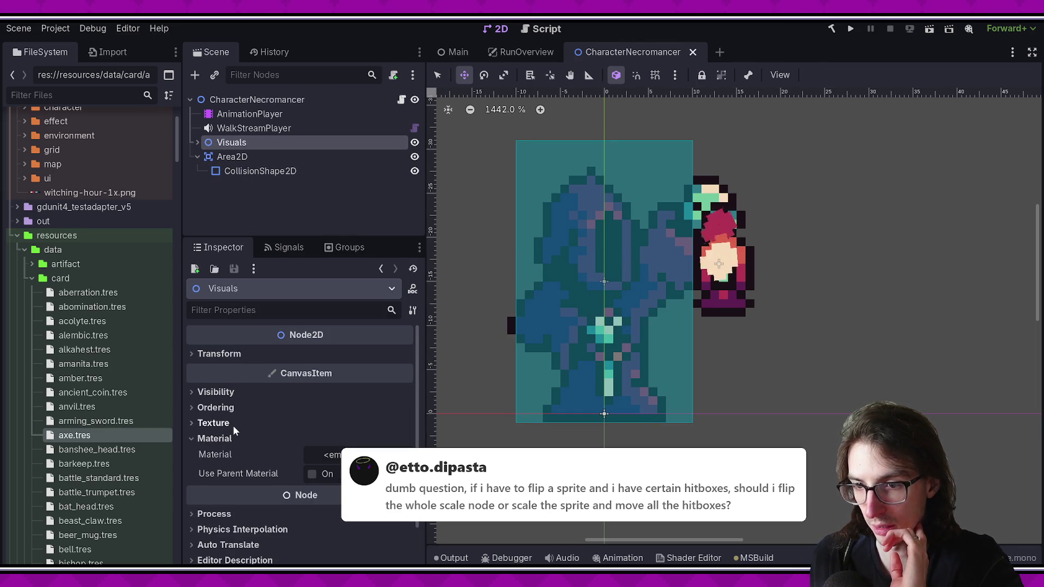
pyautogui.click(228, 354)
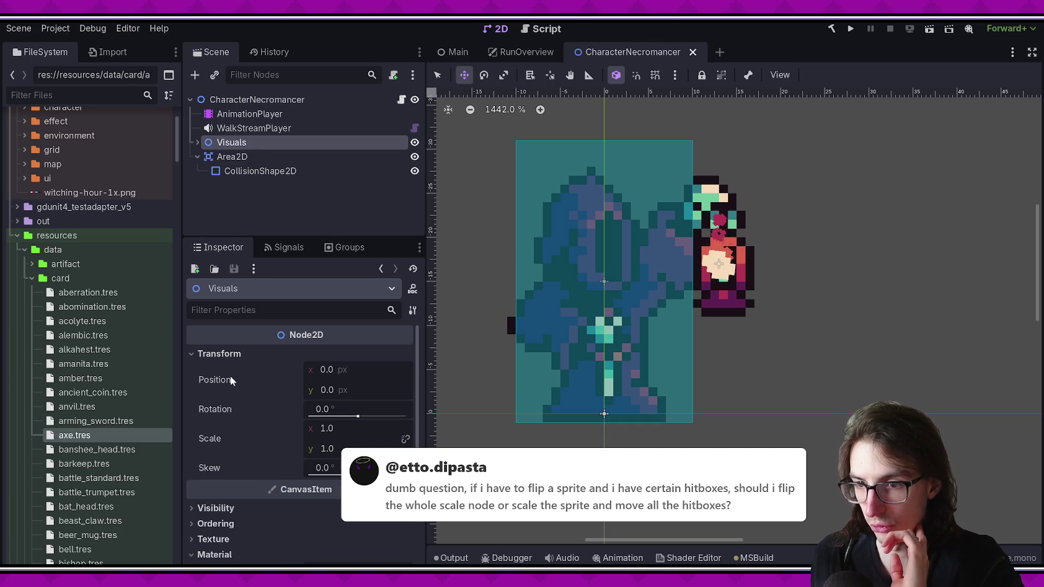
pyautogui.click(385, 428)
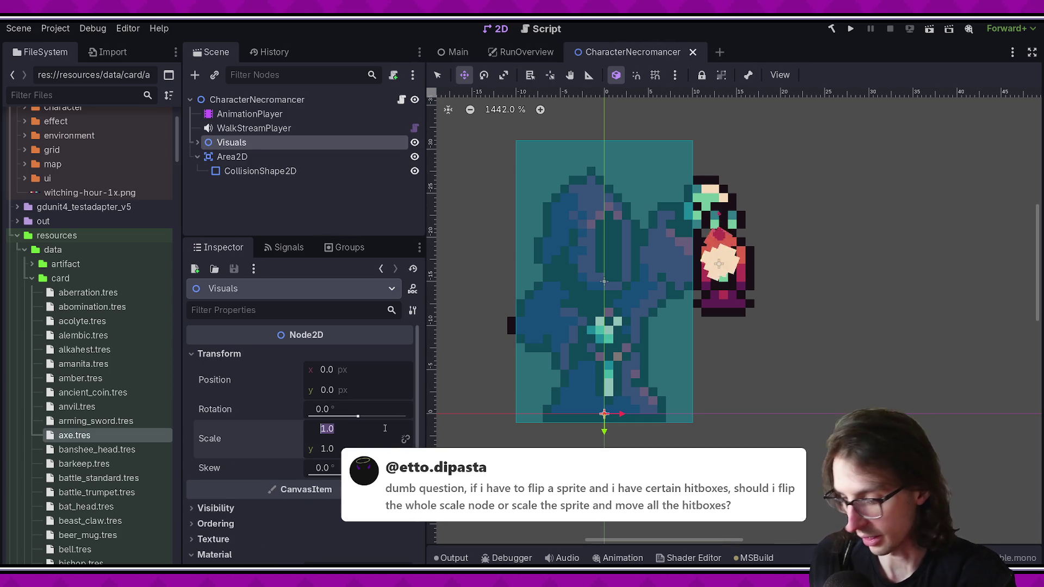
pyautogui.write('-1')
# Step: Try a Visuals horizontal scale of -1, then undo back to 1
pyautogui.press('Return')
pyautogui.scroll(-2, 729, 326)
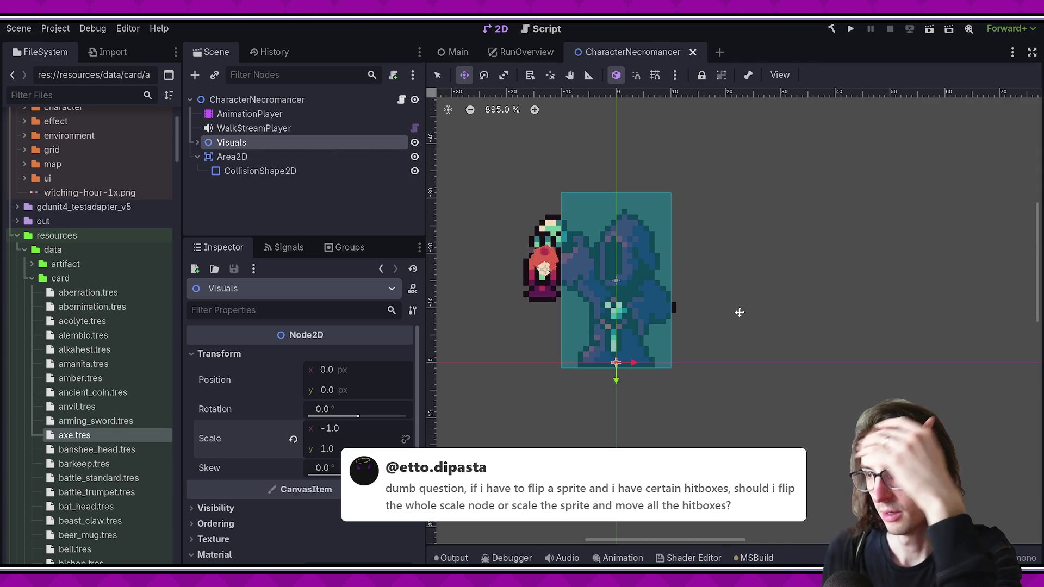
pyautogui.hotkey('ctrl', 'z')
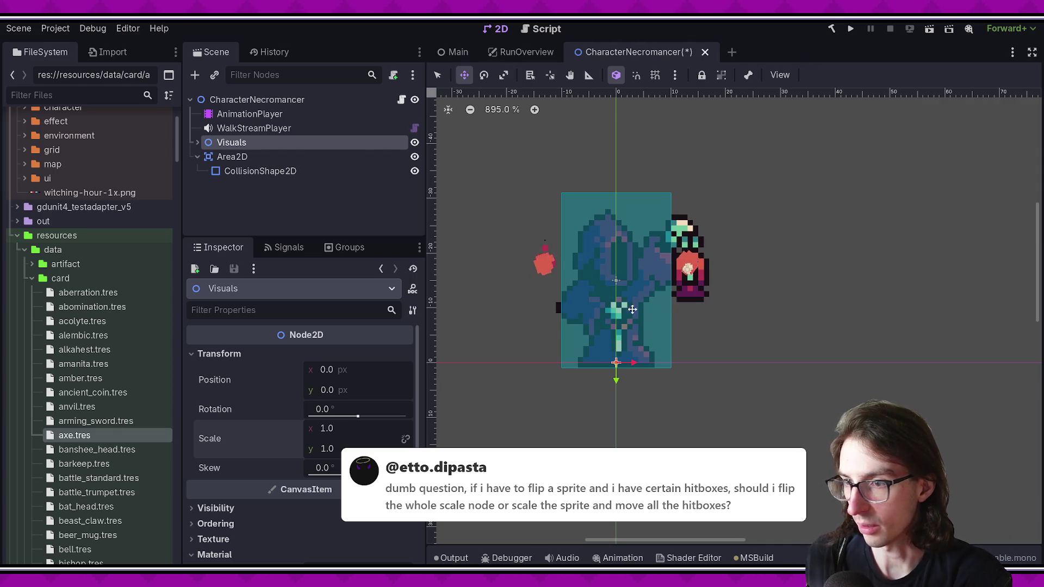
# Step: Move the Area2D hitbox right over the lantern to position 14, -4 and save
pyautogui.click(239, 157)
pyautogui.scroll(1, 626, 271)
pyautogui.moveTo(631, 282); pyautogui.dragTo(690, 256)
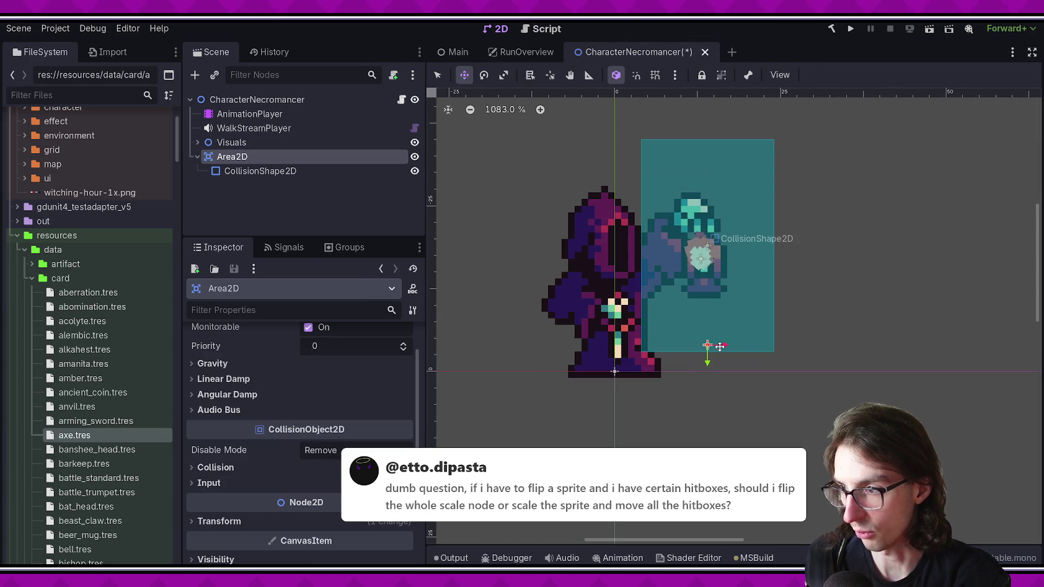
pyautogui.scroll(1, 664, 249)
pyautogui.hotkey('ctrl', 's')
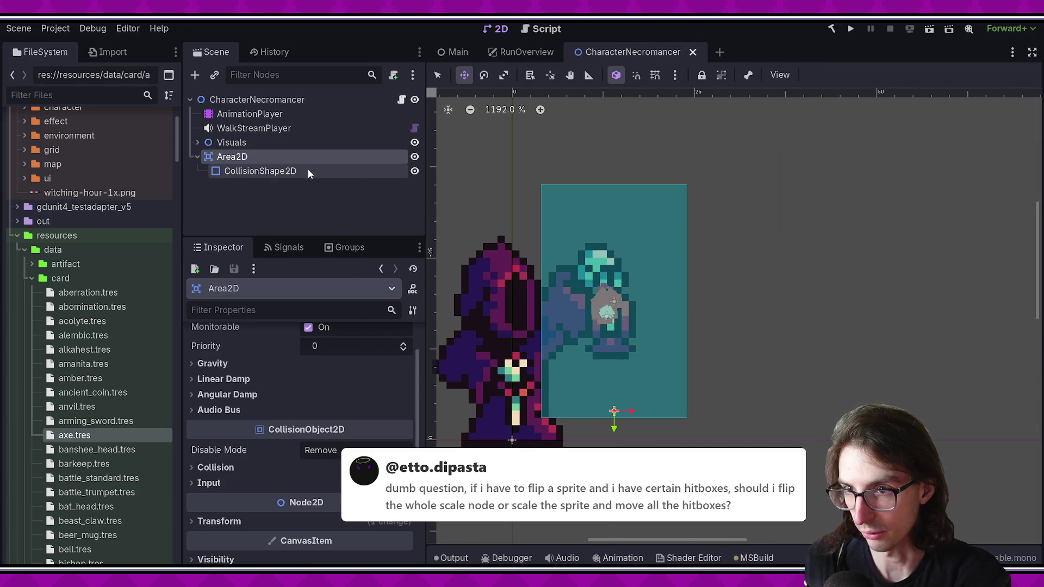
# Step: Browse the Area2D inspector sections, switch to select mode, and reset canvas zoom to 100%
pyautogui.scroll(2, 350, 365)
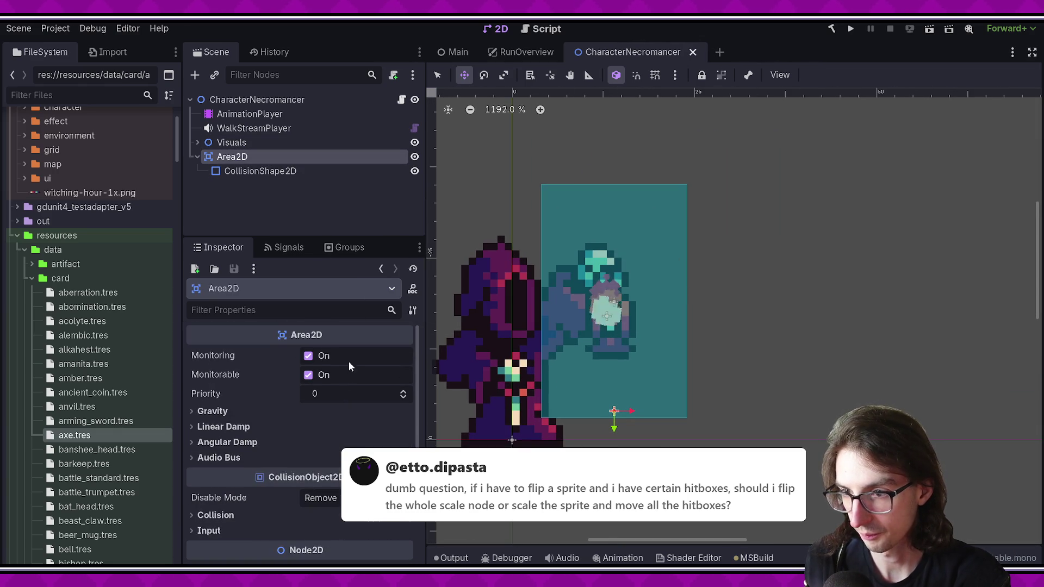
pyautogui.click(217, 457)
pyautogui.click(207, 442)
pyautogui.click(240, 427)
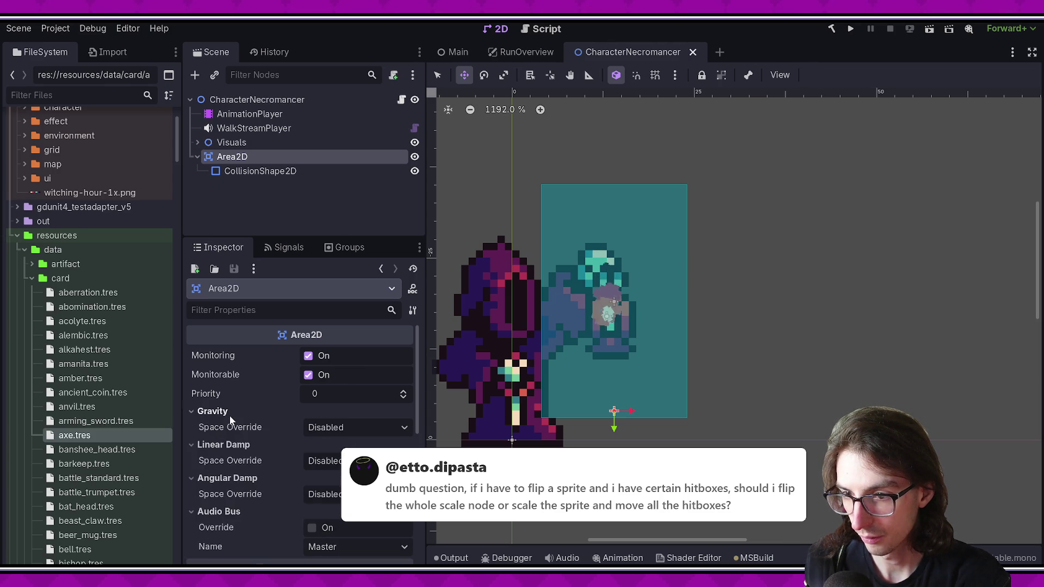
pyautogui.scroll(-6, 230, 416)
pyautogui.click(226, 399)
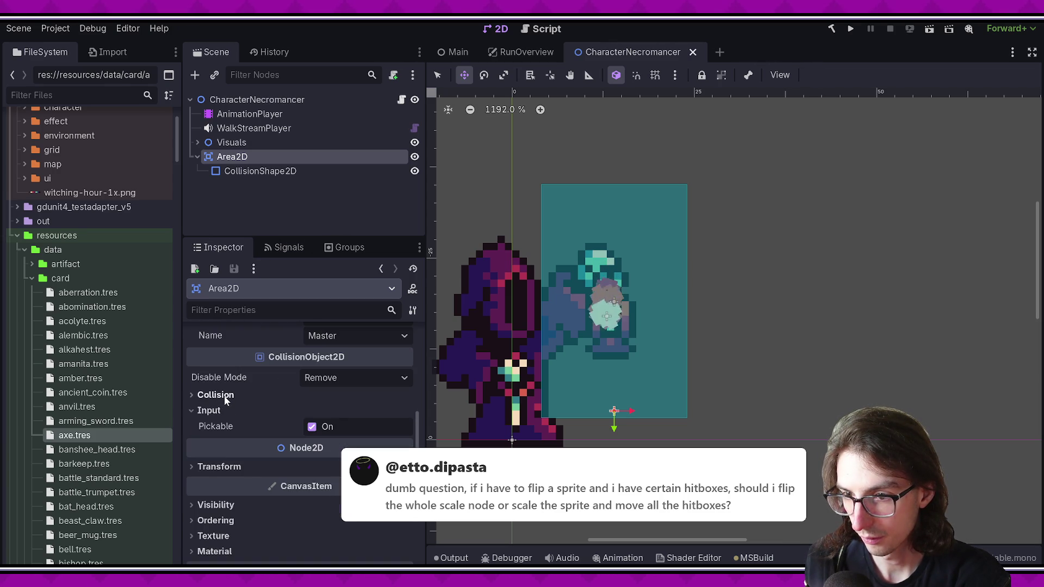
pyautogui.scroll(-2, 229, 402)
pyautogui.click(233, 410)
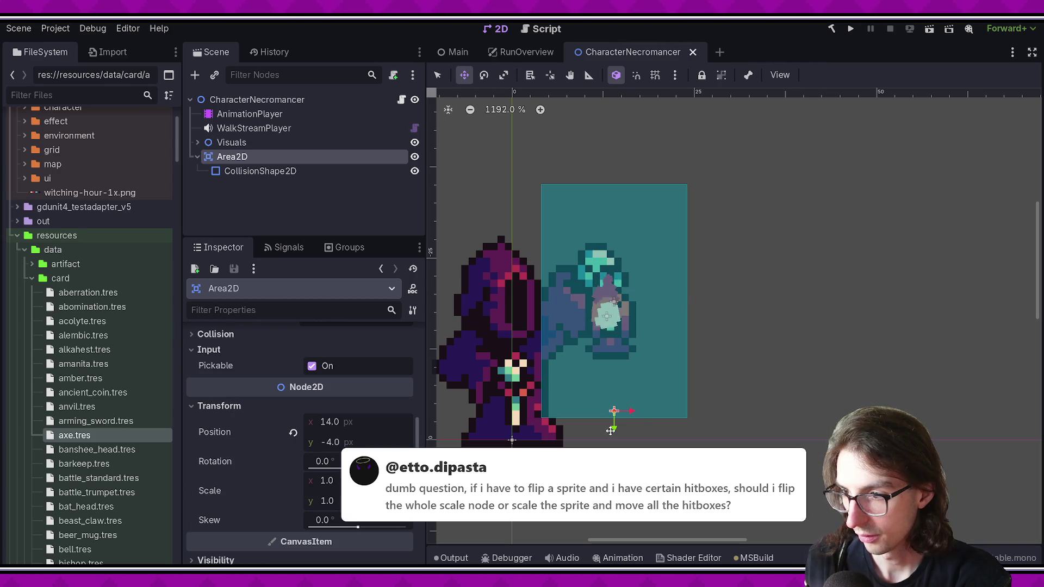
pyautogui.press('q')
pyautogui.hotkey('ctrl', '0')
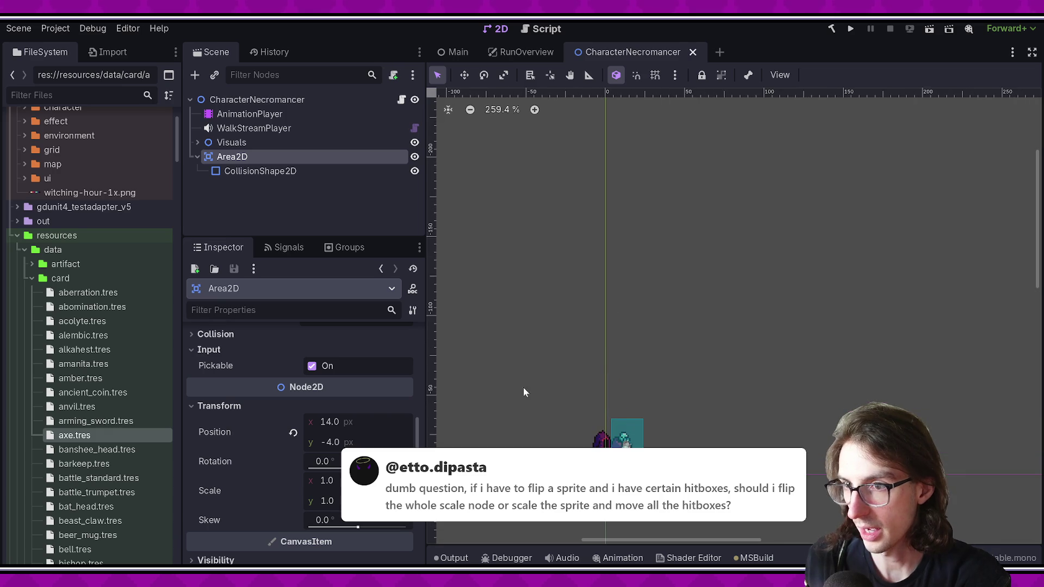
# Step: Nudge the CollisionShape2D slightly down on the canvas
pyautogui.click(295, 173)
pyautogui.scroll(5, 613, 405)
pyautogui.click(614, 408)
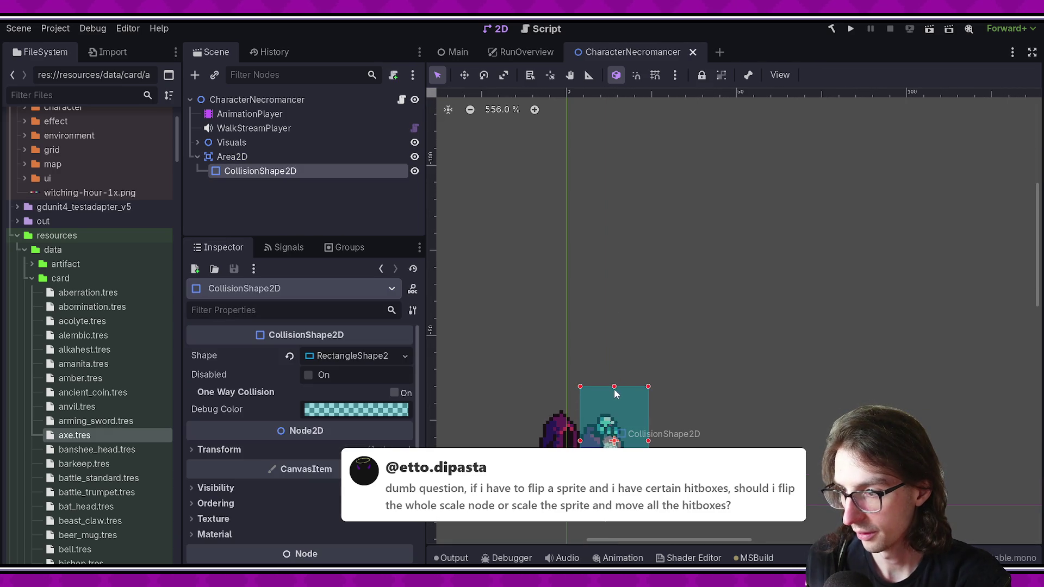
pyautogui.moveTo(615, 392)
pyautogui.mouseDown()
pyautogui.moveTo(611, 413)
pyautogui.moveTo(625, 415)
pyautogui.mouseUp()
pyautogui.scroll(4, 611, 438)
# Step: Set the Visuals Transform Scale x to -1, then select the CollisionShape2D
pyautogui.click(269, 144)
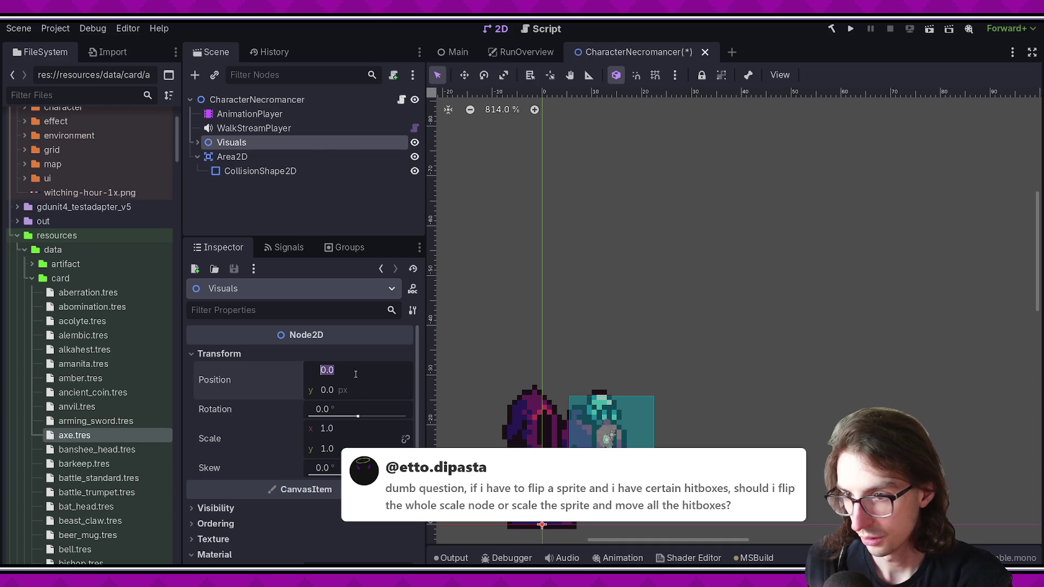
pyautogui.scroll(-2, 261, 495)
pyautogui.scroll(-4, 244, 467)
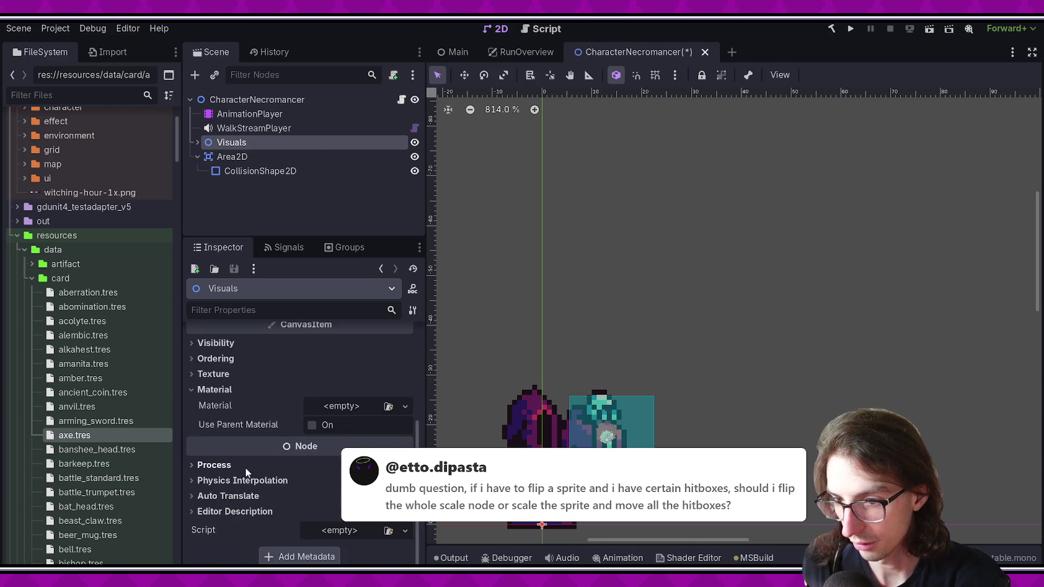
pyautogui.scroll(6, 253, 455)
pyautogui.scroll(-2, 242, 370)
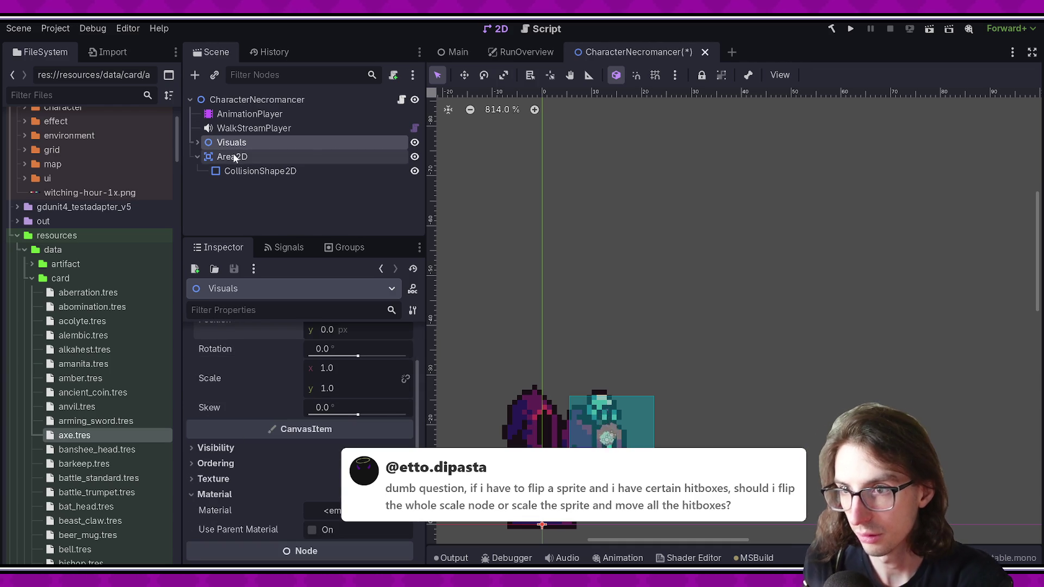
pyautogui.scroll(2, 296, 455)
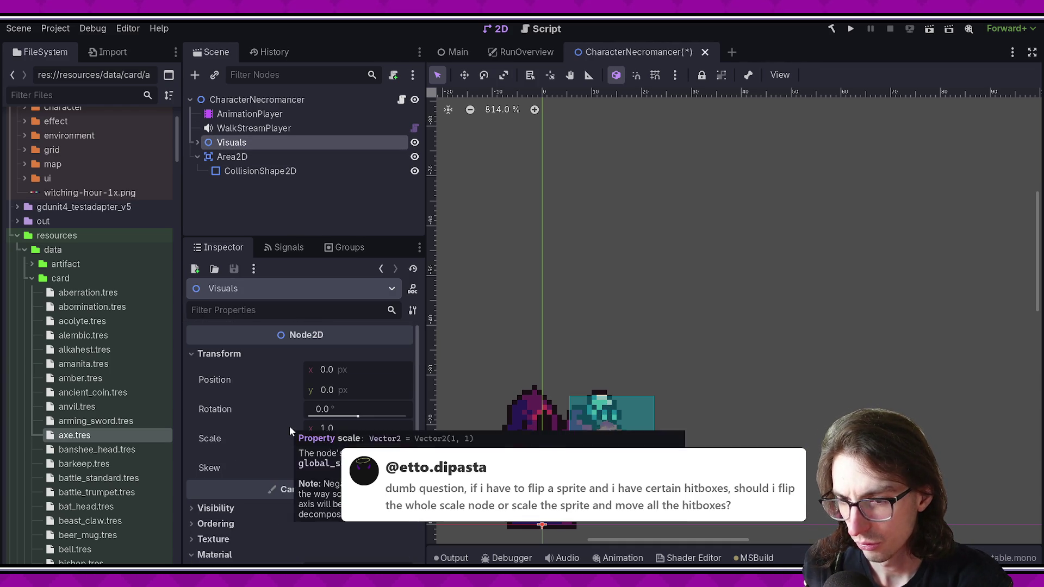
pyautogui.scroll(-2, 280, 457)
pyautogui.click(362, 370)
pyautogui.write('-1')
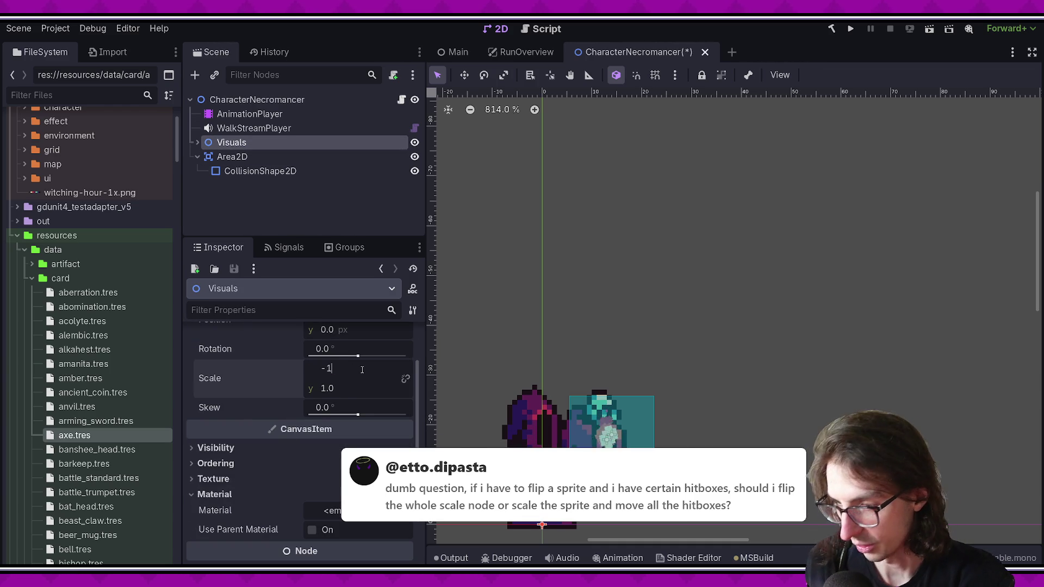
pyautogui.press('Return')
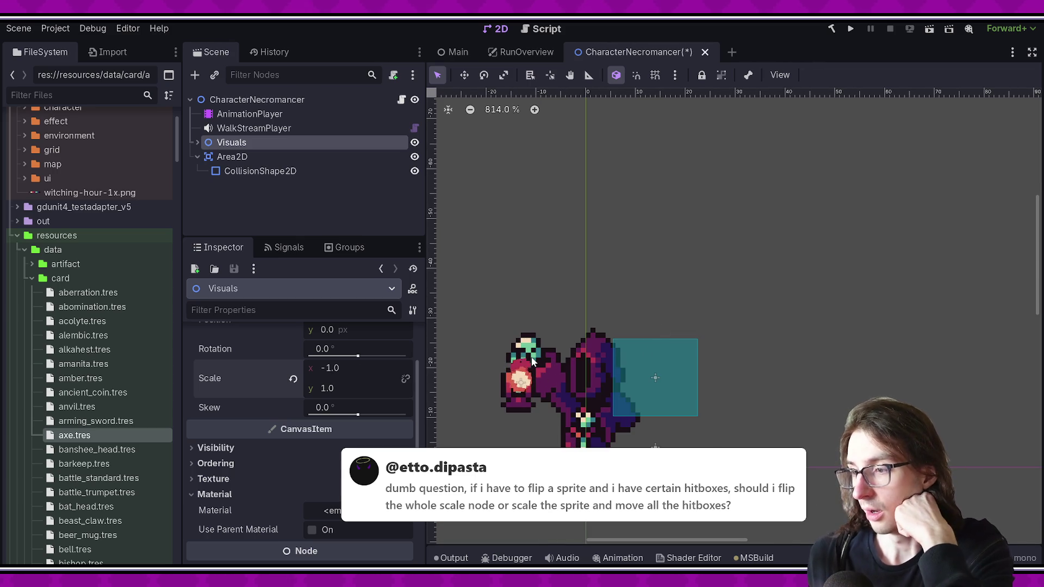
pyautogui.click(326, 170)
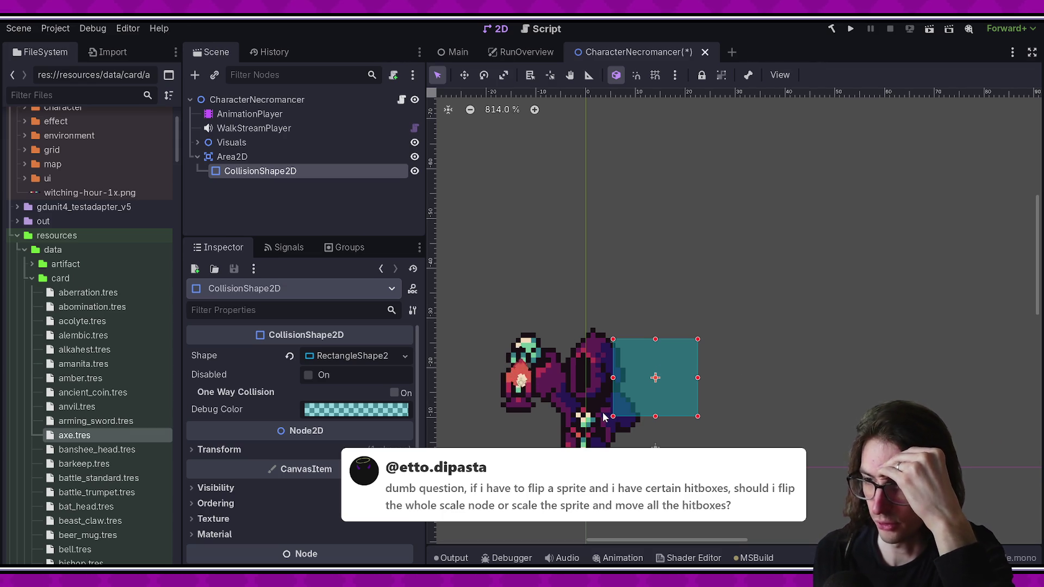
# Step: Reset Visuals scale to normal and reparent Area2D under Visuals, then save
pyautogui.click(231, 156)
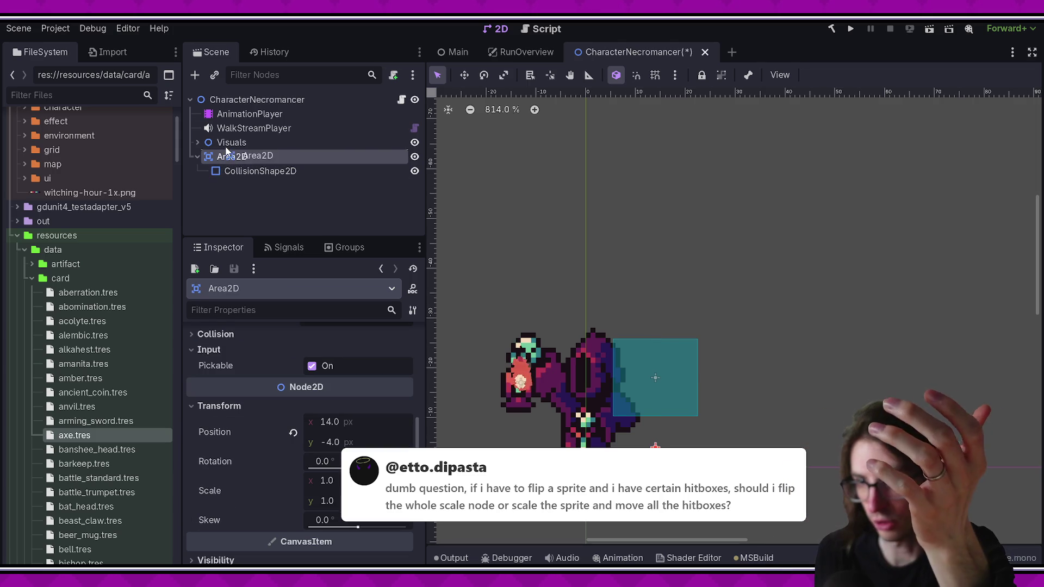
pyautogui.click(197, 142)
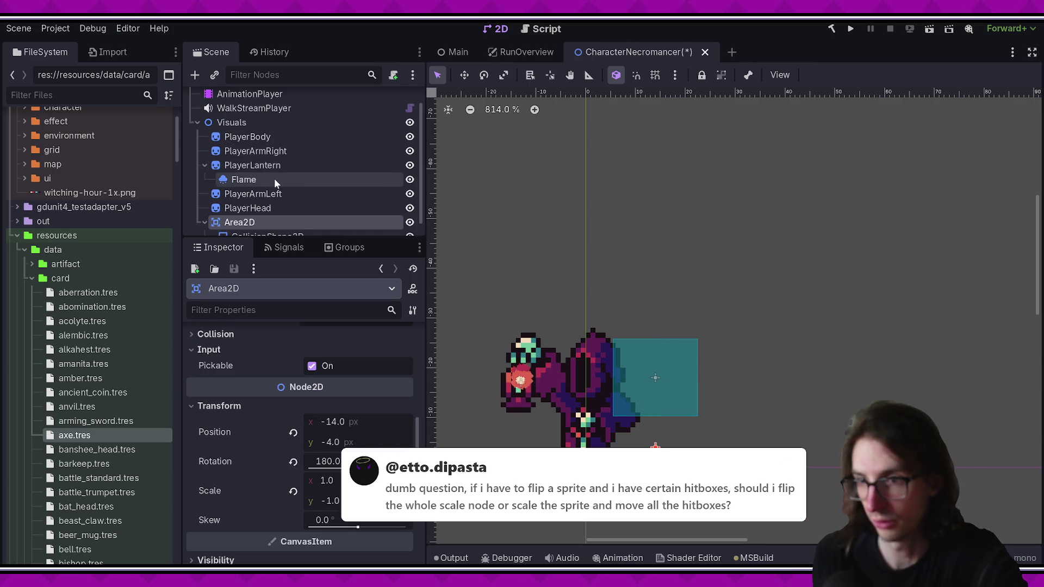
pyautogui.scroll(-1, 279, 193)
pyautogui.click(231, 109)
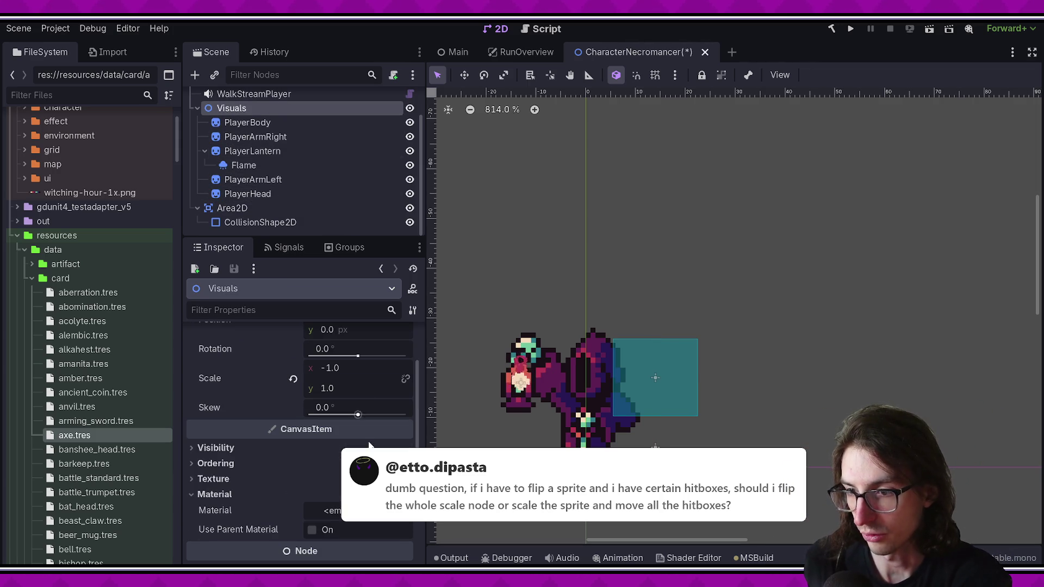
pyautogui.click(293, 379)
pyautogui.moveTo(231, 208)
pyautogui.mouseDown()
pyautogui.moveTo(246, 115)
pyautogui.moveTo(243, 125)
pyautogui.mouseUp()
pyautogui.hotkey('ctrl', 's')
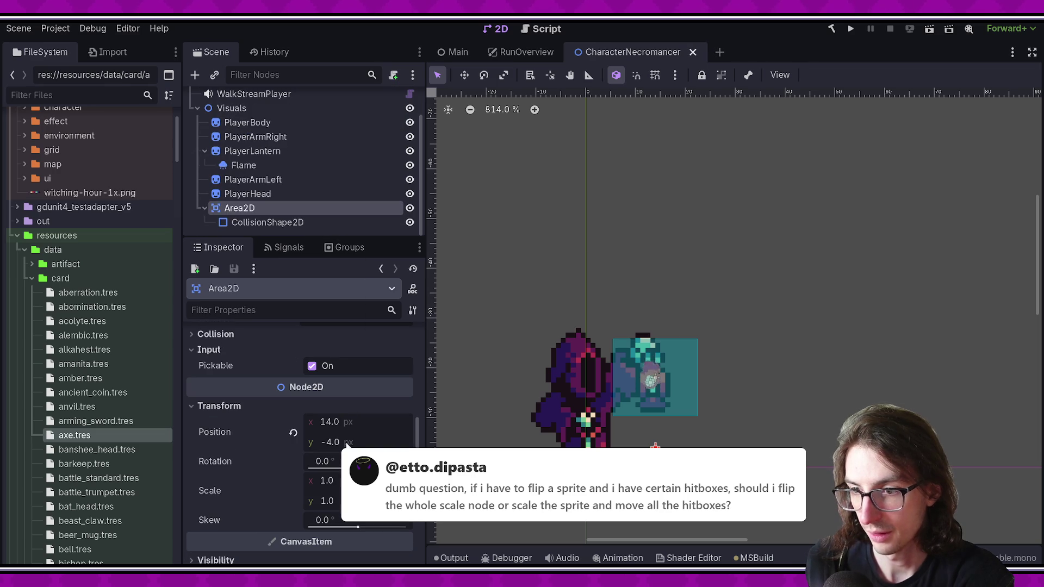
# Step: Test a Visuals scale x of -1, then undo the flip and the reparenting
pyautogui.click(233, 123)
pyautogui.click(231, 108)
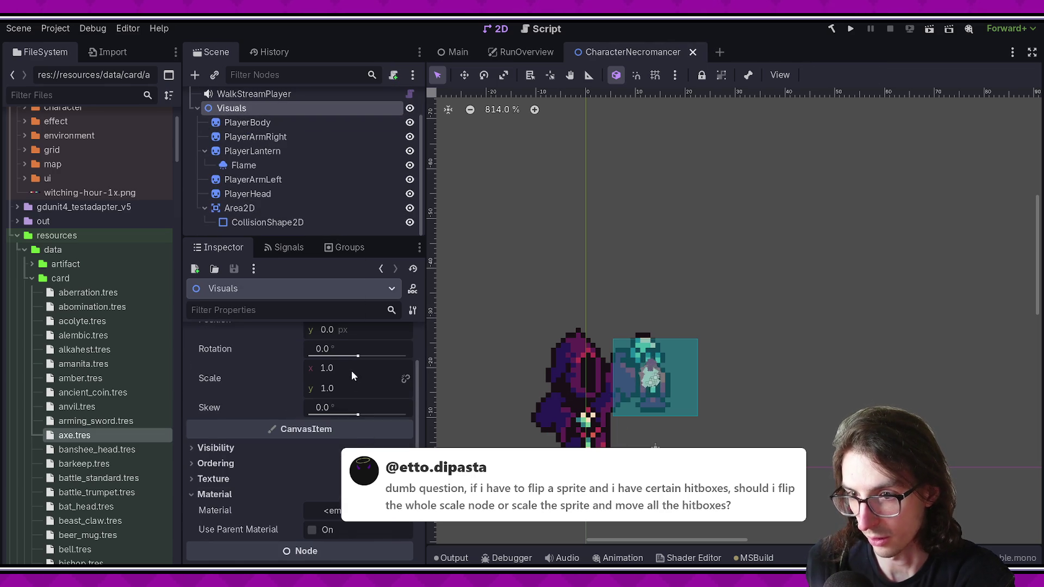
pyautogui.scroll(1, 351, 370)
pyautogui.click(347, 399)
pyautogui.write('-1')
pyautogui.press('Return')
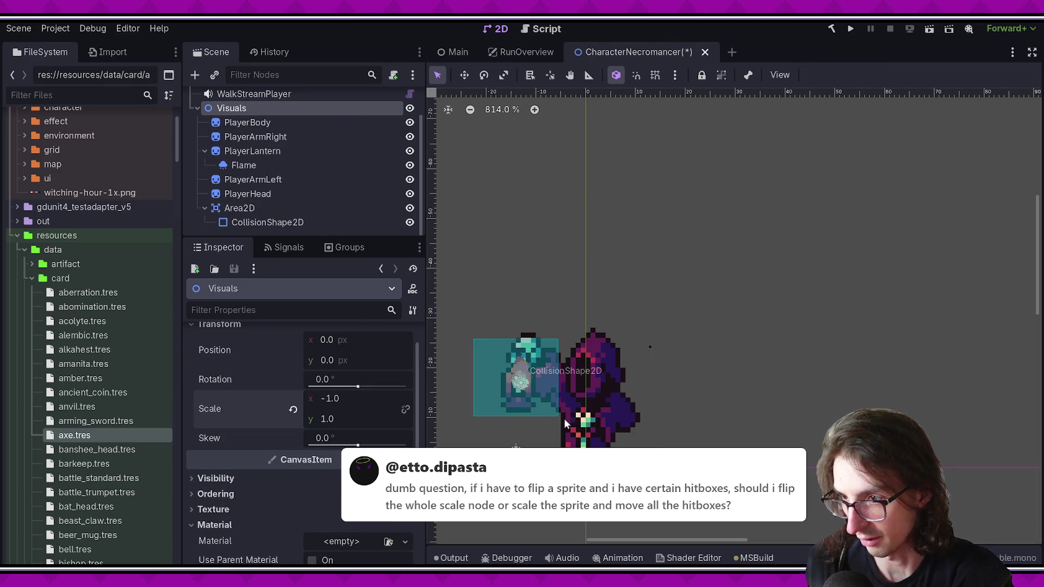
pyautogui.hotkey('ctrl', 'z')
pyautogui.hotkey('ctrl', 'z')
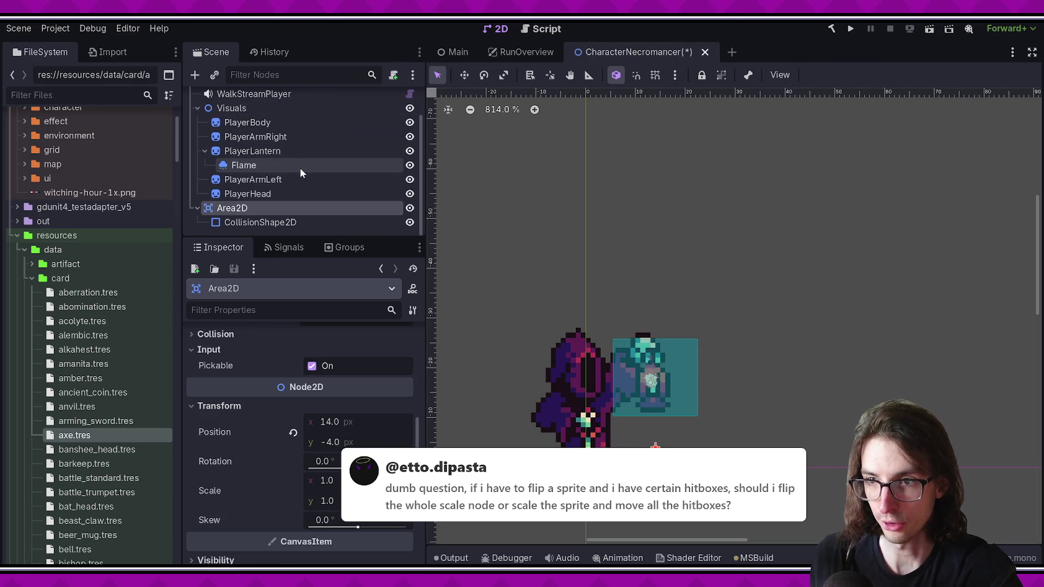
pyautogui.hotkey('ctrl', 's')
pyautogui.click(197, 108)
# Step: Duplicate the lantern's collision shape, move the copy left over the body, and save
pyautogui.click(241, 173)
pyautogui.click(289, 209)
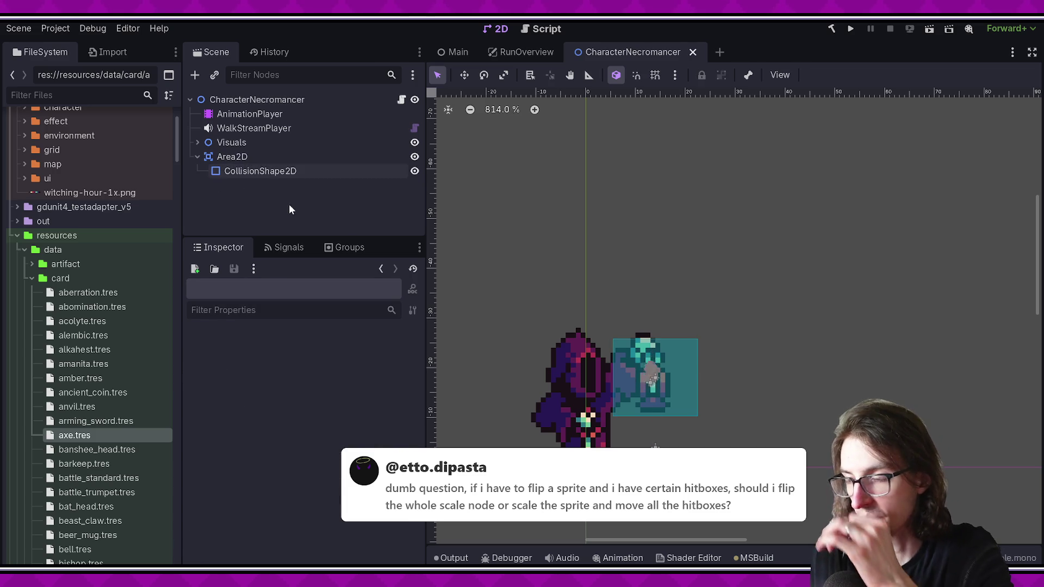
pyautogui.click(275, 172)
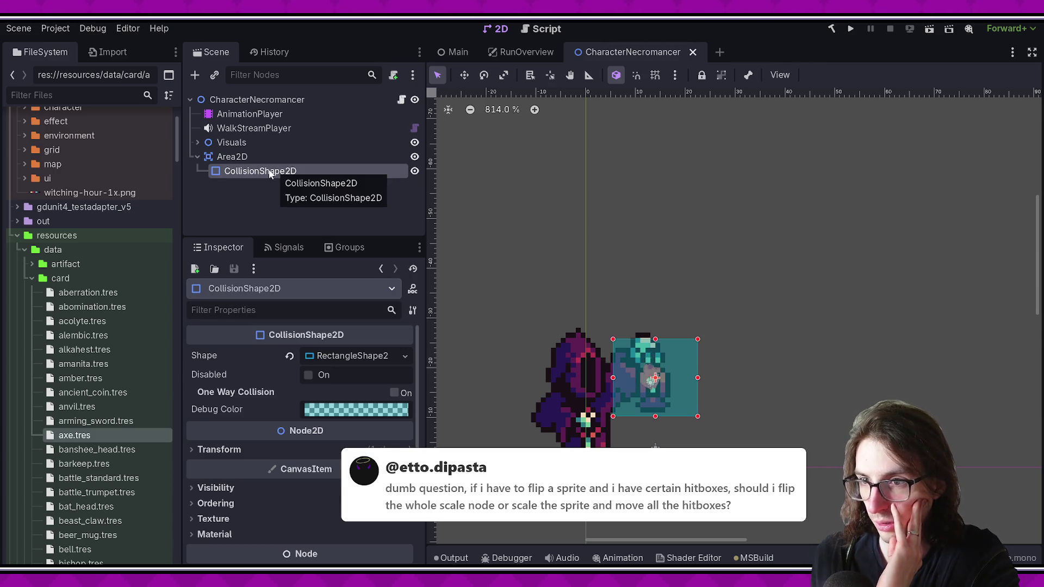
pyautogui.hotkey('ctrl', 'd')
pyautogui.moveTo(672, 353); pyautogui.dragTo(546, 352)
pyautogui.hotkey('ctrl', 's')
# Step: Toggle the original lantern hitbox's Disabled off and on again, then save
pyautogui.click(265, 173)
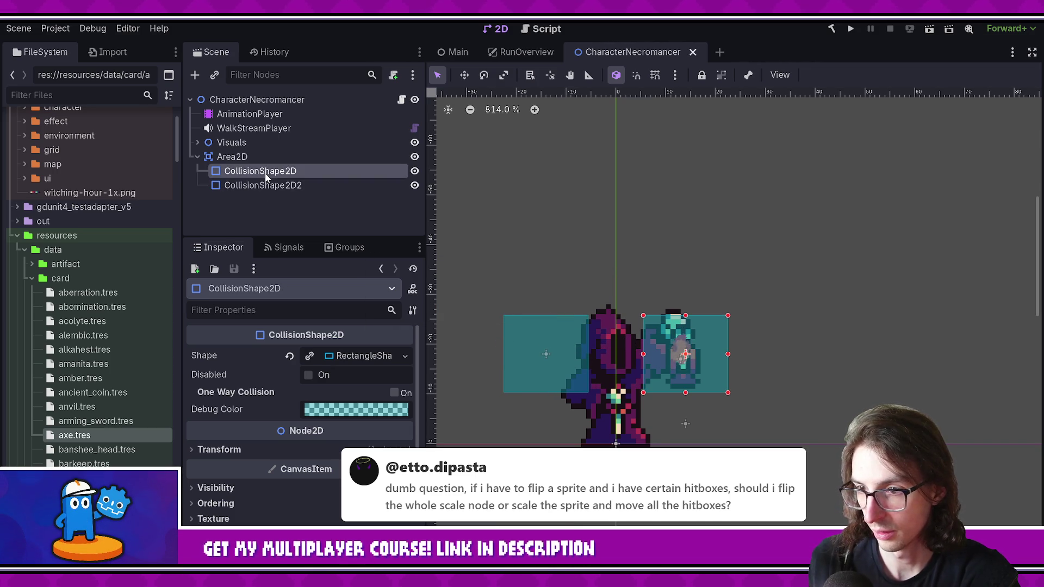
pyautogui.click(349, 374)
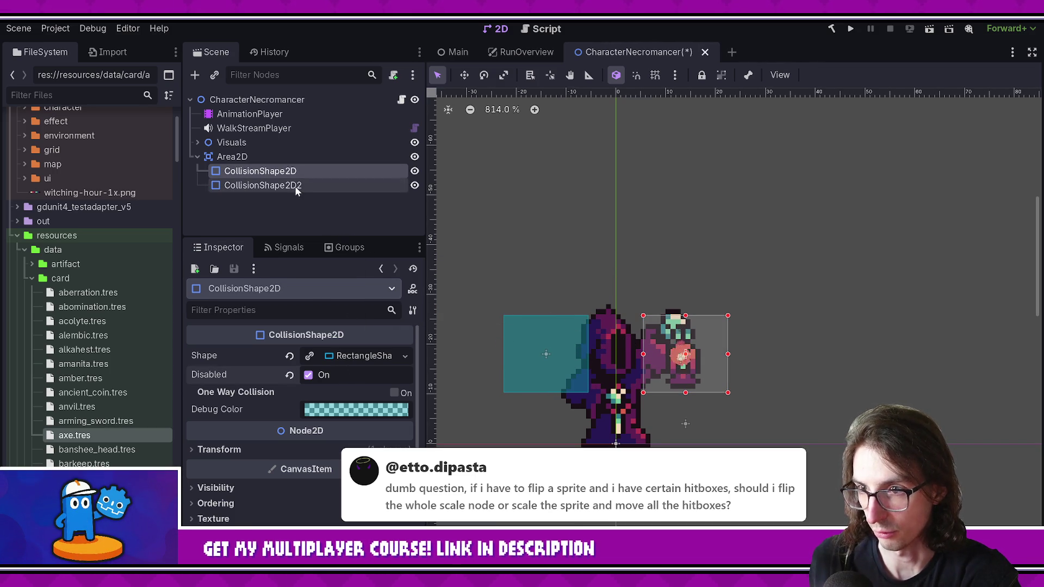
pyautogui.click(355, 376)
pyautogui.hotkey('ctrl', 's')
# Step: Delete the duplicate CollisionShape2D2 and save the scene
pyautogui.click(301, 185)
pyautogui.press('Delete')
pyautogui.press('Return')
pyautogui.hotkey('ctrl', 's')
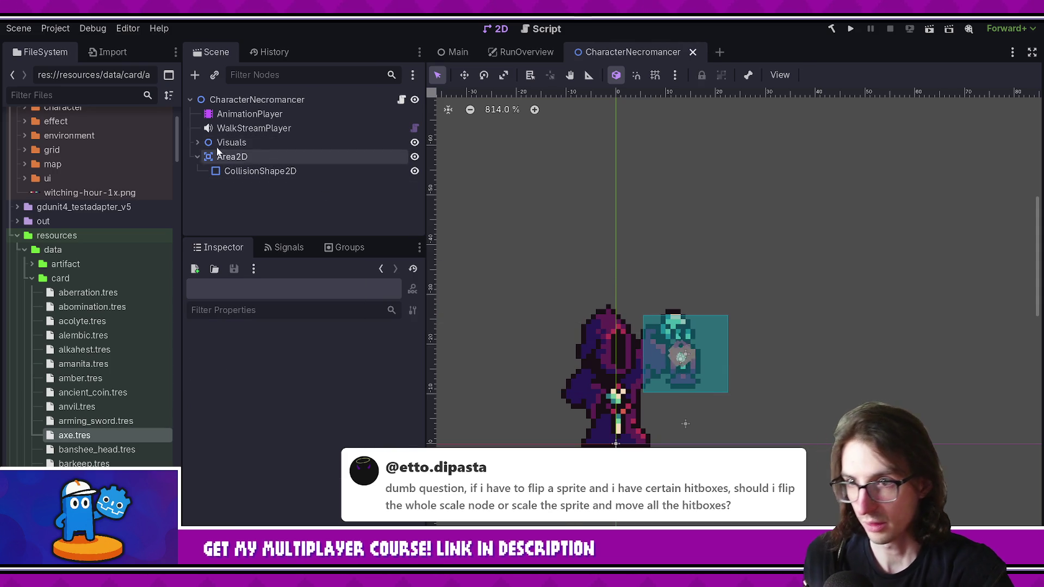
pyautogui.click(197, 143)
pyautogui.scroll(-2, 266, 174)
# Step: Add a RemoteTransform2D under PlayerLantern with Remote Path set to CollisionShape2D, and save
pyautogui.rightClick(277, 151)
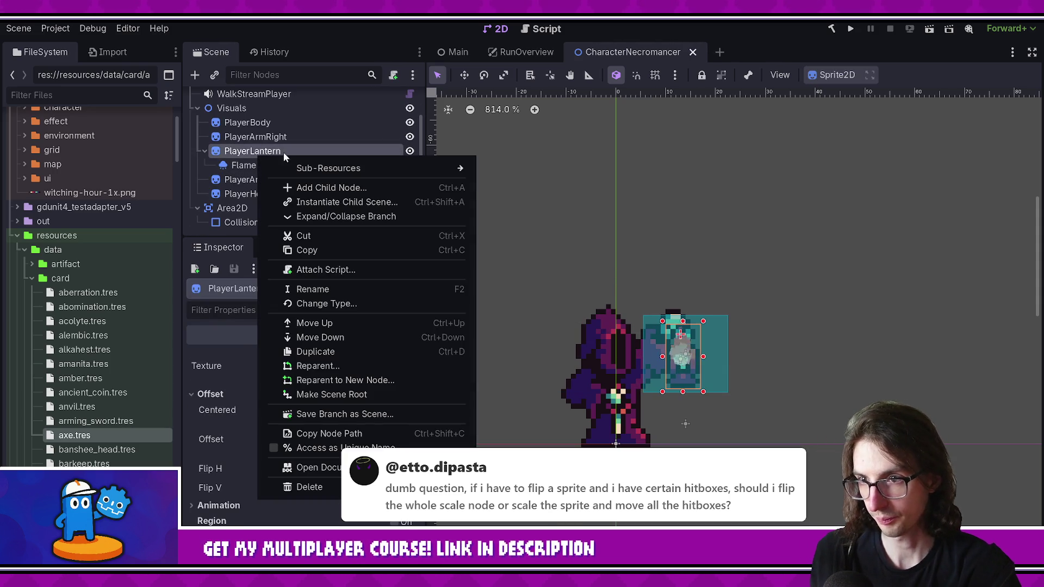
pyautogui.click(326, 187)
pyautogui.write('remote')
pyautogui.press('Return')
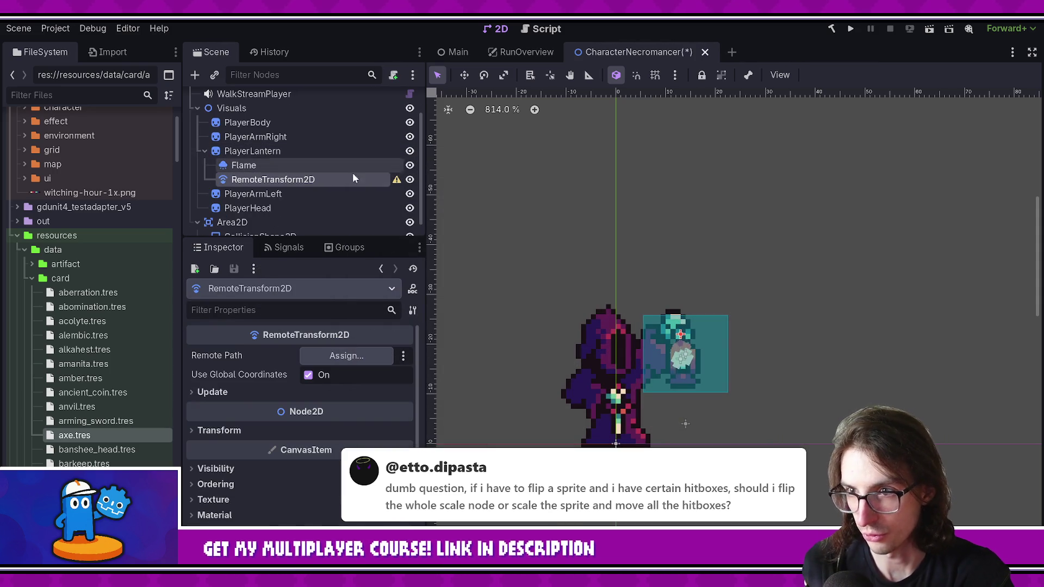
pyautogui.click(342, 356)
pyautogui.doubleClick(503, 289)
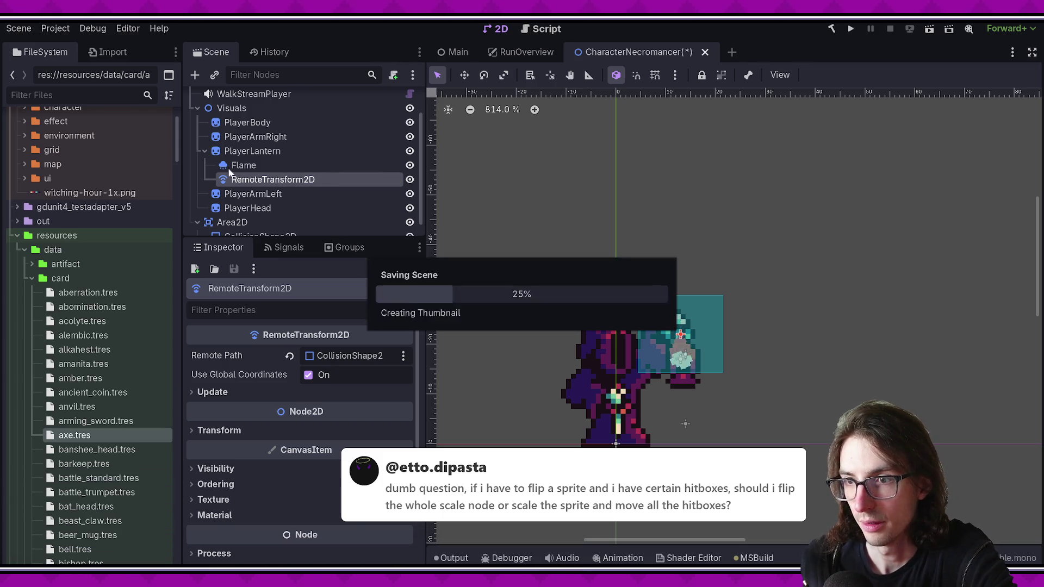
pyautogui.click(257, 152)
pyautogui.hotkey('ctrl', 's')
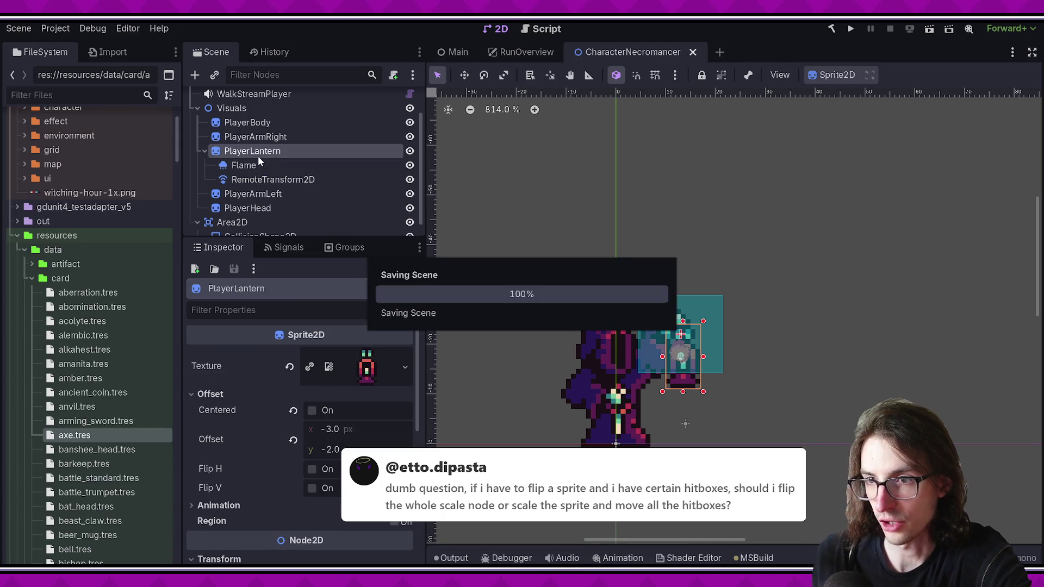
# Step: Test a Visuals horizontal scale of -1, then return it to 1 and save
pyautogui.click(258, 161)
pyautogui.click(260, 152)
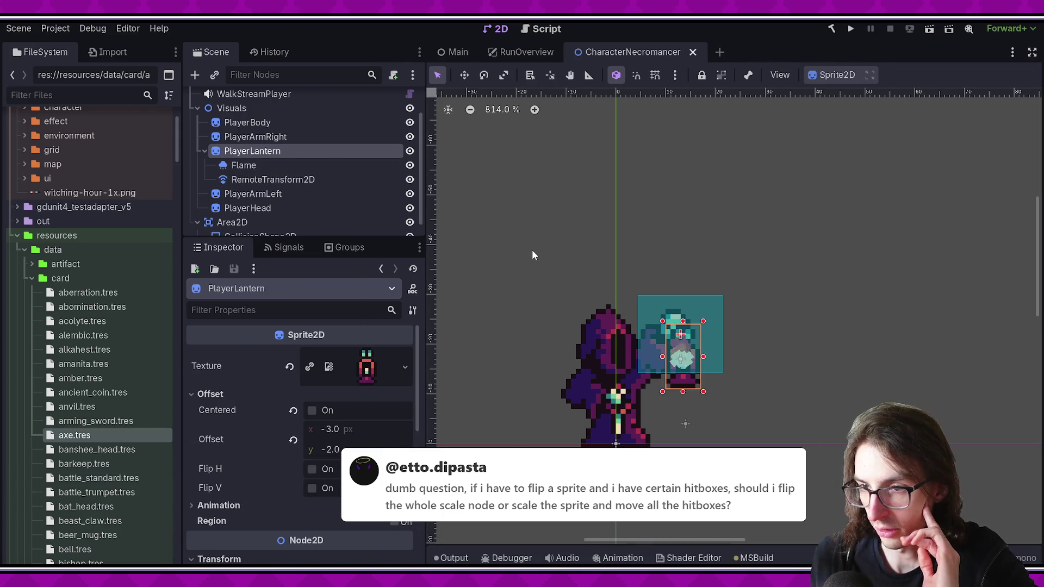
pyautogui.scroll(1, 532, 255)
pyautogui.click(231, 109)
pyautogui.click(351, 373)
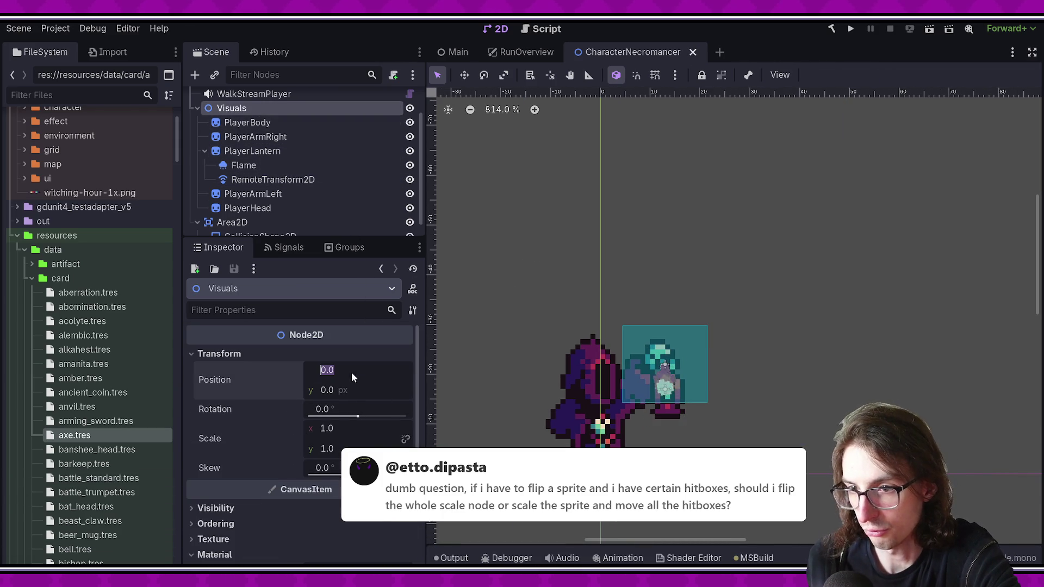
pyautogui.click(368, 432)
pyautogui.write('-1')
pyautogui.press('Return')
pyautogui.moveTo(555, 354); pyautogui.dragTo(632, 356)
pyautogui.hotkey('ctrl', 's')
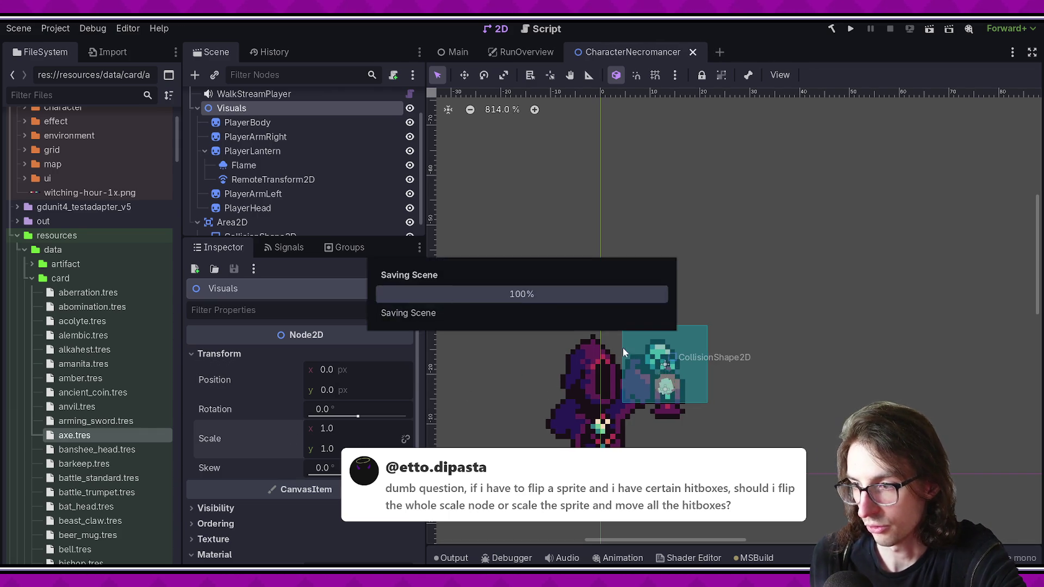
# Step: Delete the Area2D hitbox node and save the scene
pyautogui.click(249, 208)
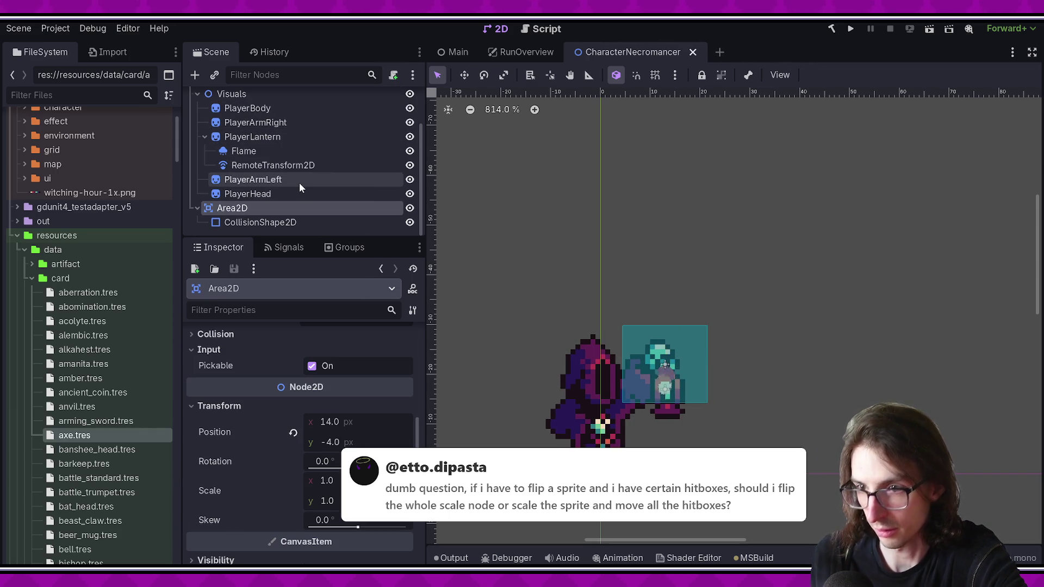
pyautogui.press('Delete')
pyautogui.press('Return')
pyautogui.hotkey('ctrl', 's')
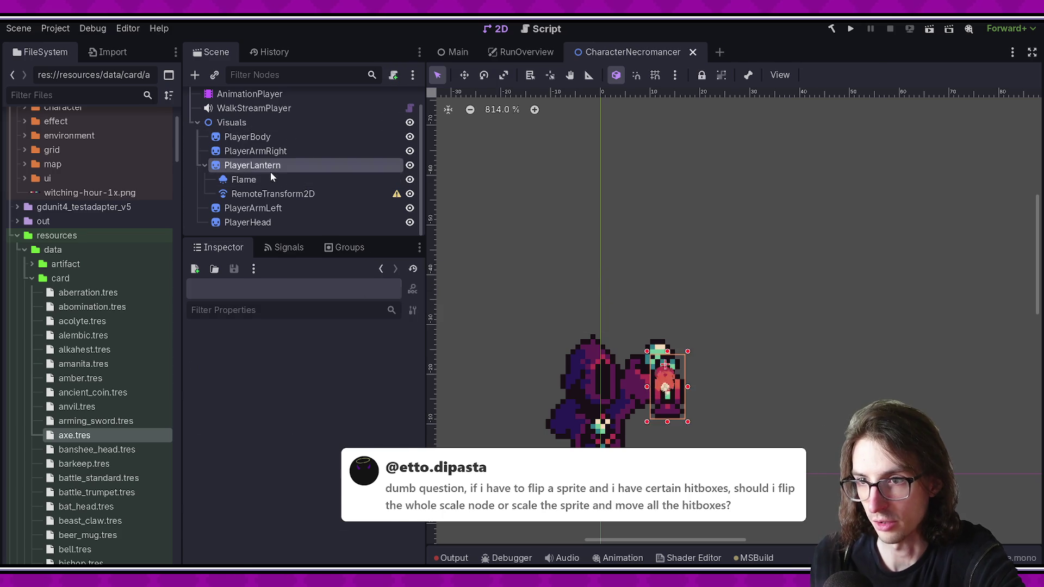
pyautogui.click(267, 179)
pyautogui.click(267, 194)
pyautogui.click(261, 180)
pyautogui.click(249, 124)
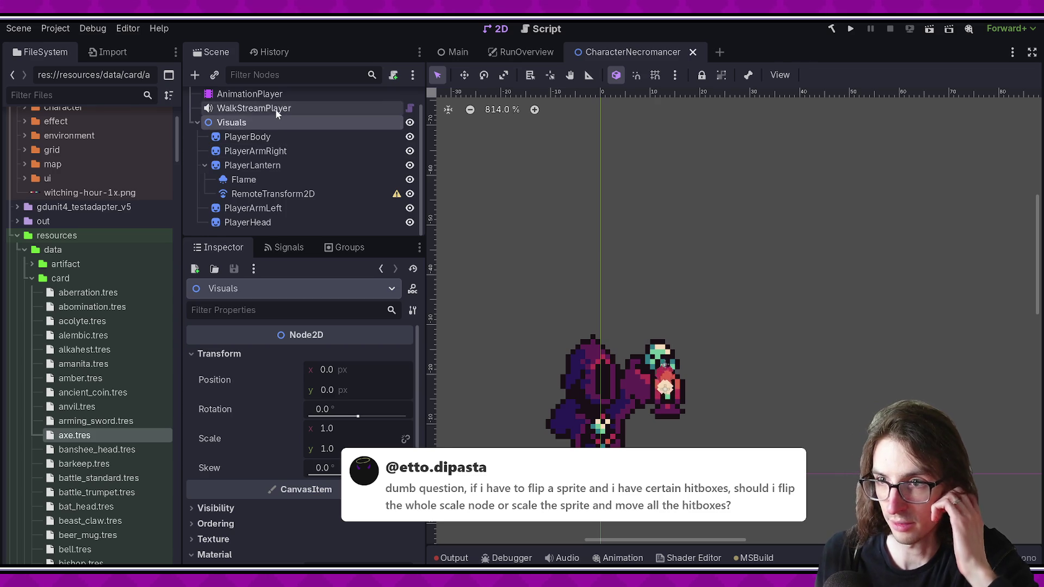
# Step: In the AnimationPlayer, play the idle animation, then switch to previewing run
pyautogui.scroll(1, 250, 109)
pyautogui.click(250, 114)
pyautogui.click(669, 330)
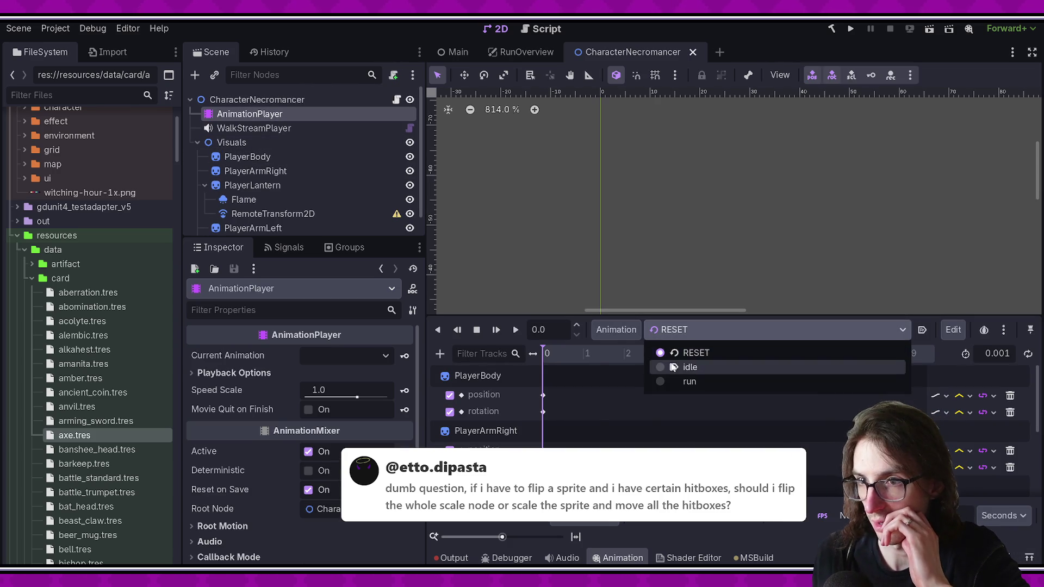
pyautogui.click(689, 366)
pyautogui.click(495, 329)
pyautogui.click(677, 329)
pyautogui.click(677, 374)
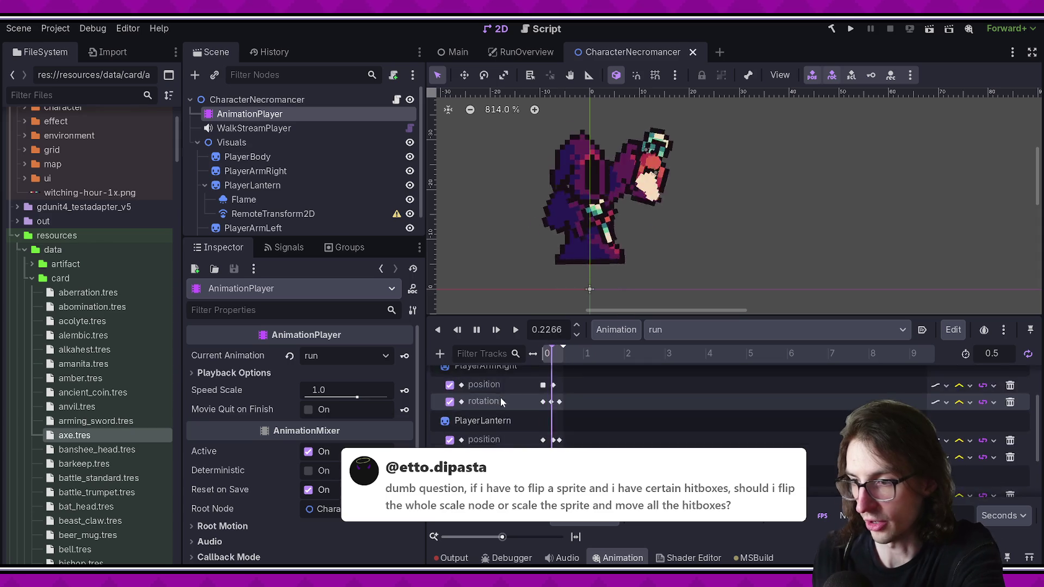
# Step: Set the Visuals horizontal scale to -1 to flip the running necromancer
pyautogui.click(247, 157)
pyautogui.scroll(-1, 273, 220)
pyautogui.keyDown('shift'); pyautogui.click(273, 222); pyautogui.keyUp('shift')
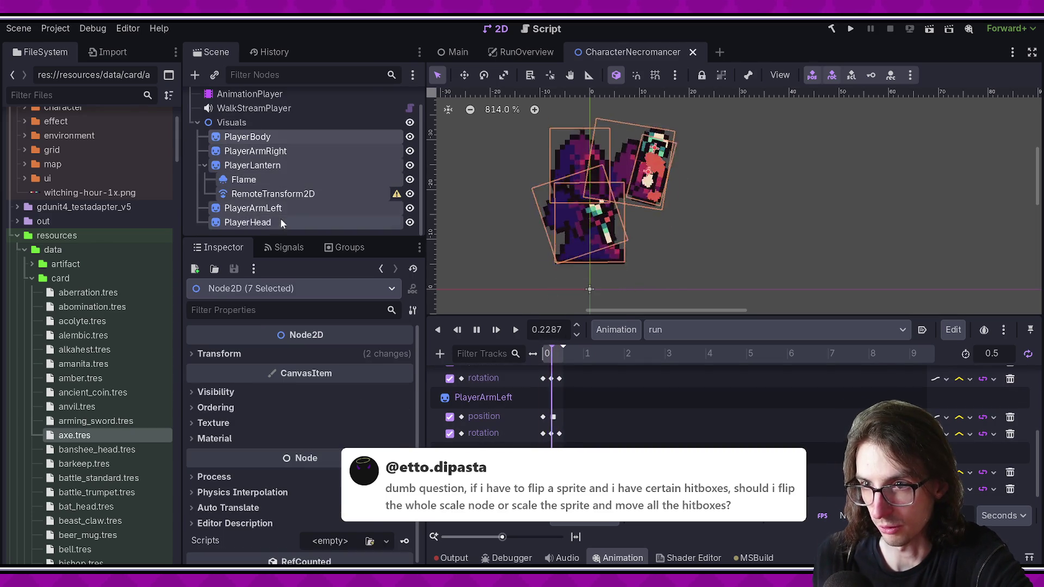
pyautogui.scroll(1, 308, 184)
pyautogui.click(264, 143)
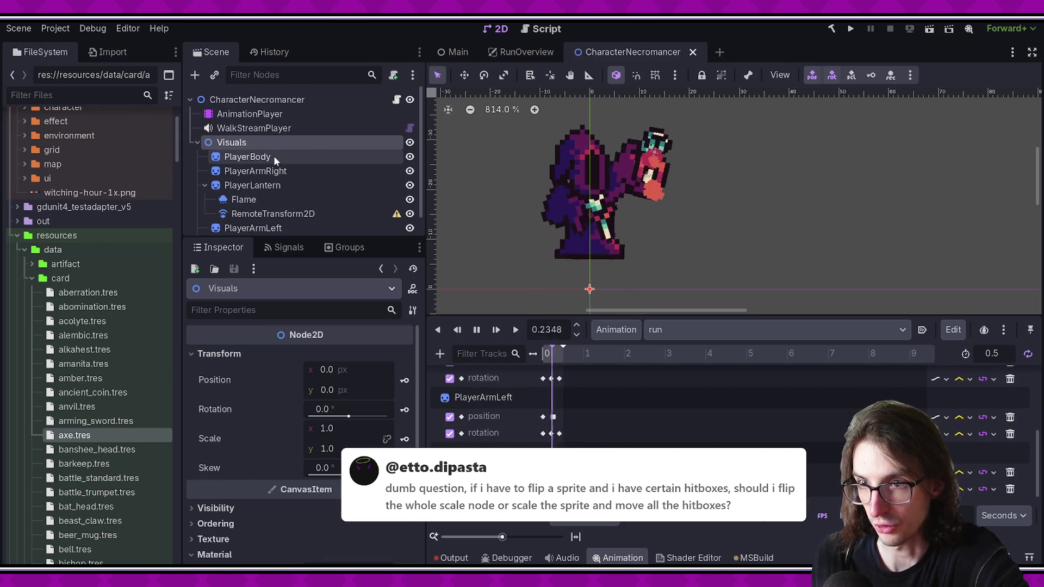
pyautogui.click(349, 430)
pyautogui.write('-1')
pyautogui.press('Return')
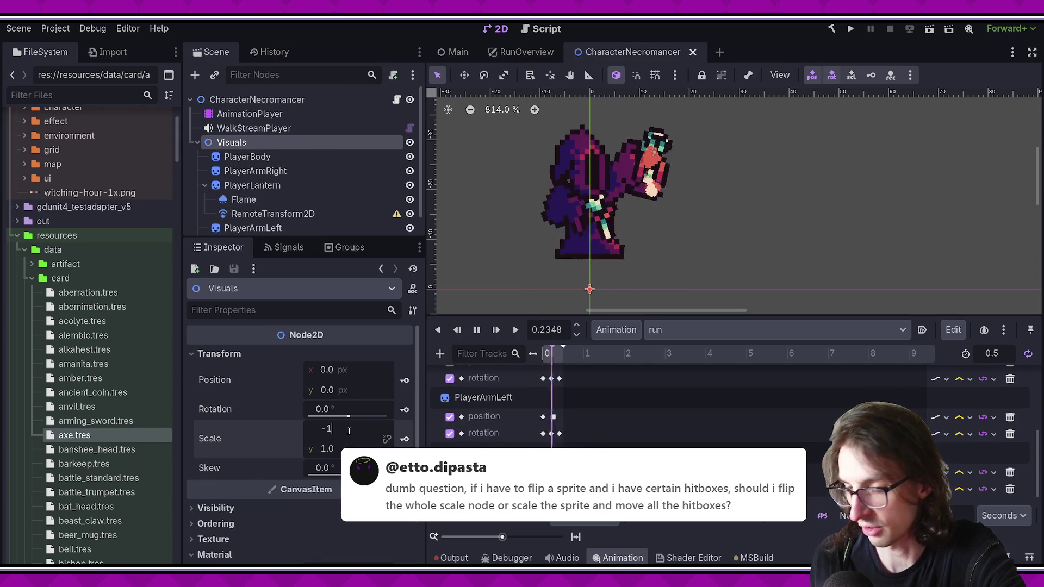
# Step: Reset the Visuals scale to 1, save, and switch the animation back to RESET
pyautogui.scroll(-2, 693, 238)
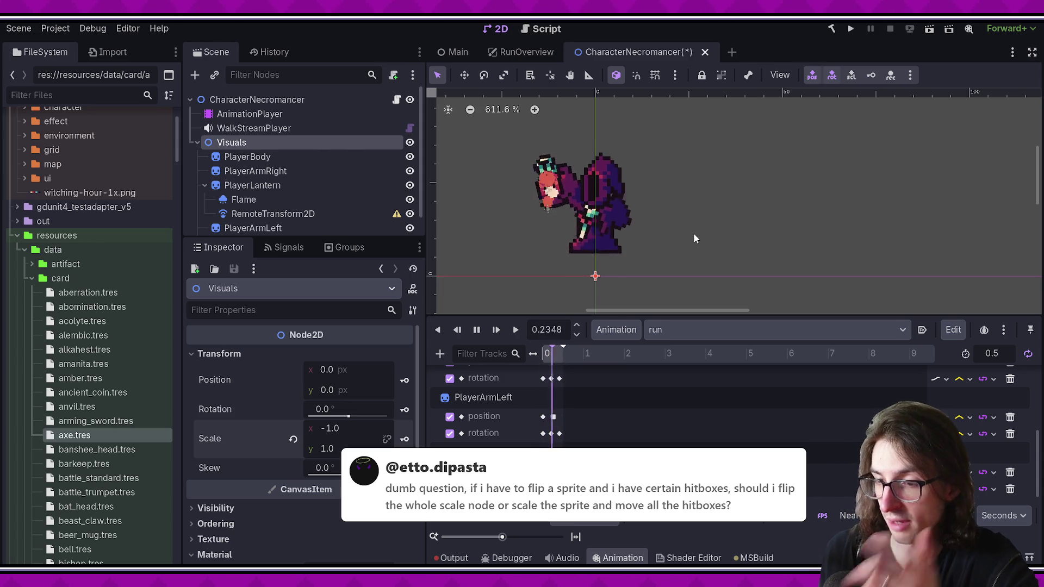
pyautogui.click(293, 440)
pyautogui.hotkey('ctrl', 's')
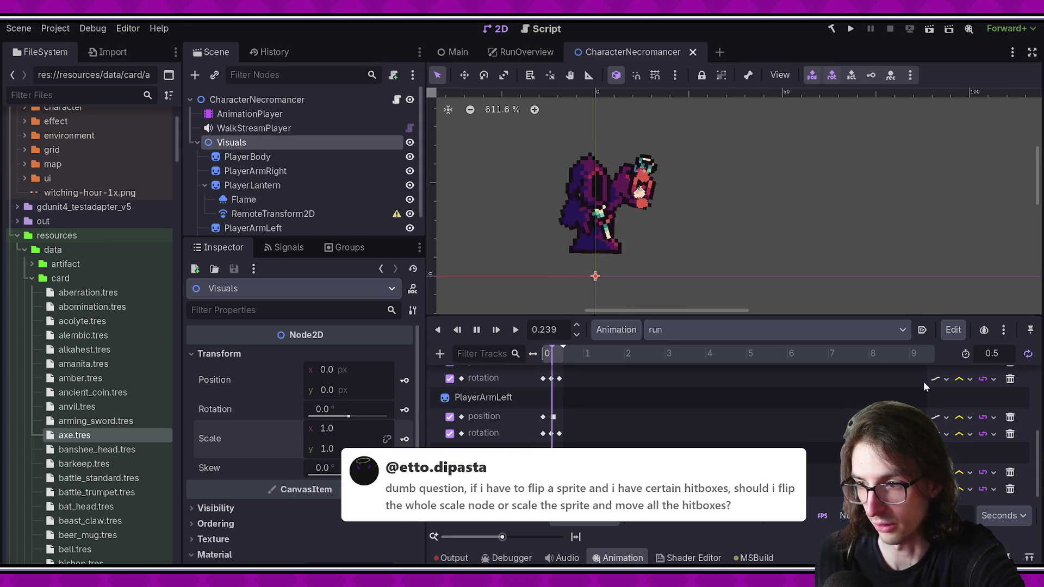
pyautogui.click(694, 332)
pyautogui.click(696, 353)
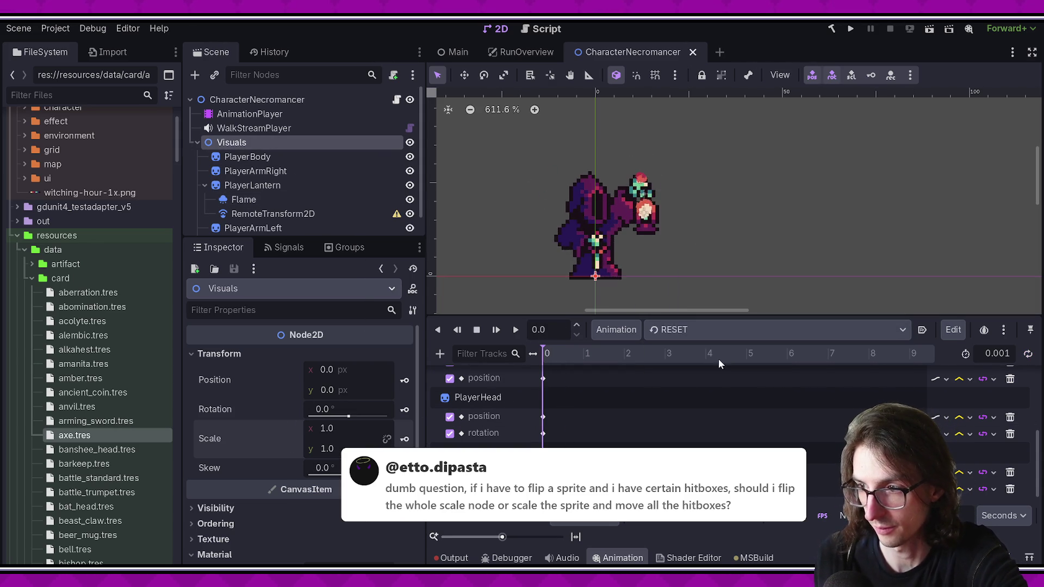
# Step: Make the Scene dock taller and close the CharacterNecromancer tab
pyautogui.scroll(-2, 676, 227)
pyautogui.click(676, 228)
pyautogui.scroll(-1, 369, 240)
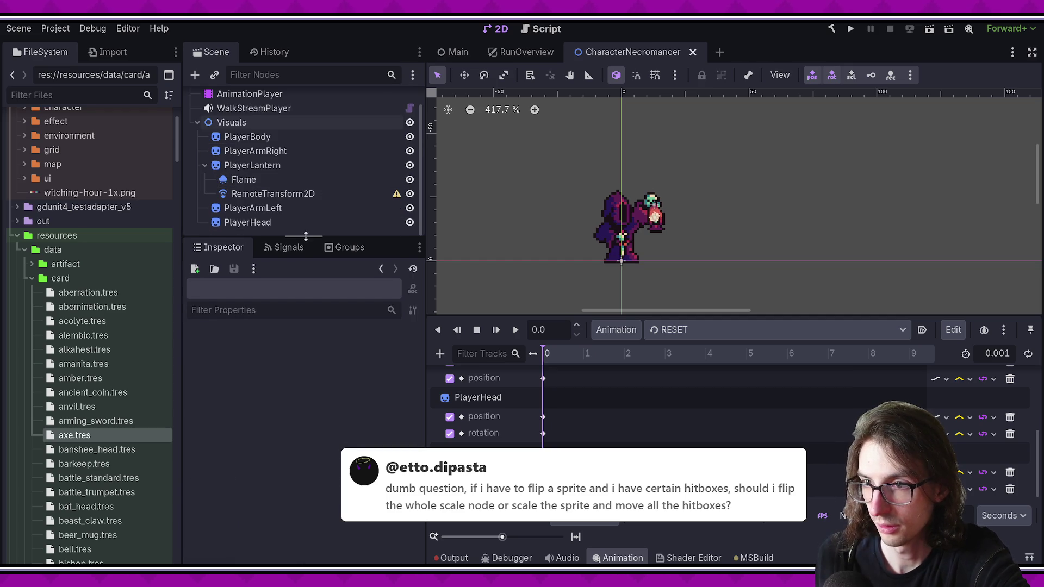
pyautogui.moveTo(306, 235); pyautogui.dragTo(305, 325)
pyautogui.middleClick(625, 49)
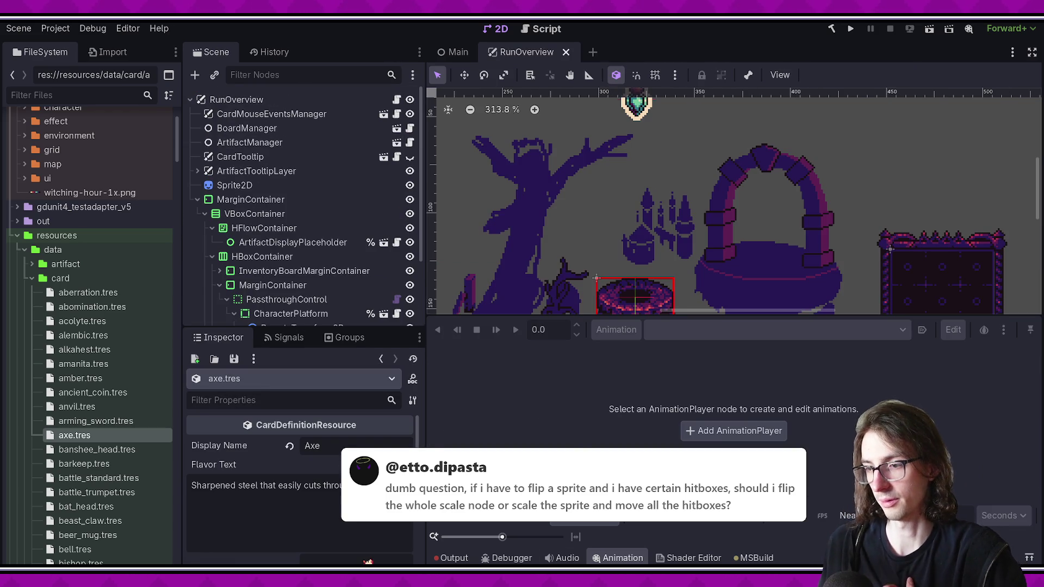
# Step: Collapse the Animation bottom panel so the RunOverview 2D viewport gets more space
pyautogui.click(617, 558)
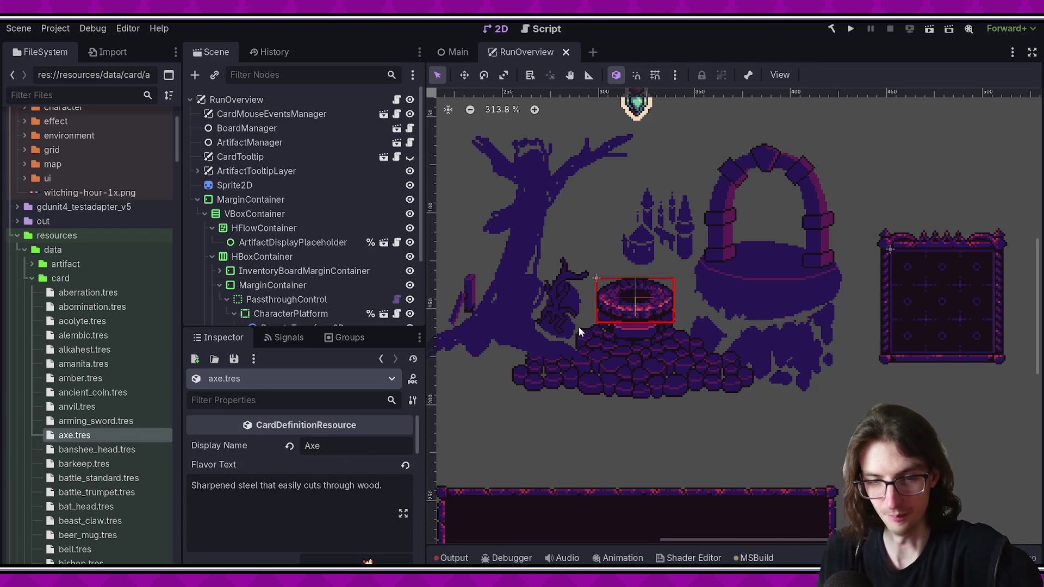
pyautogui.scroll(3, 575, 326)
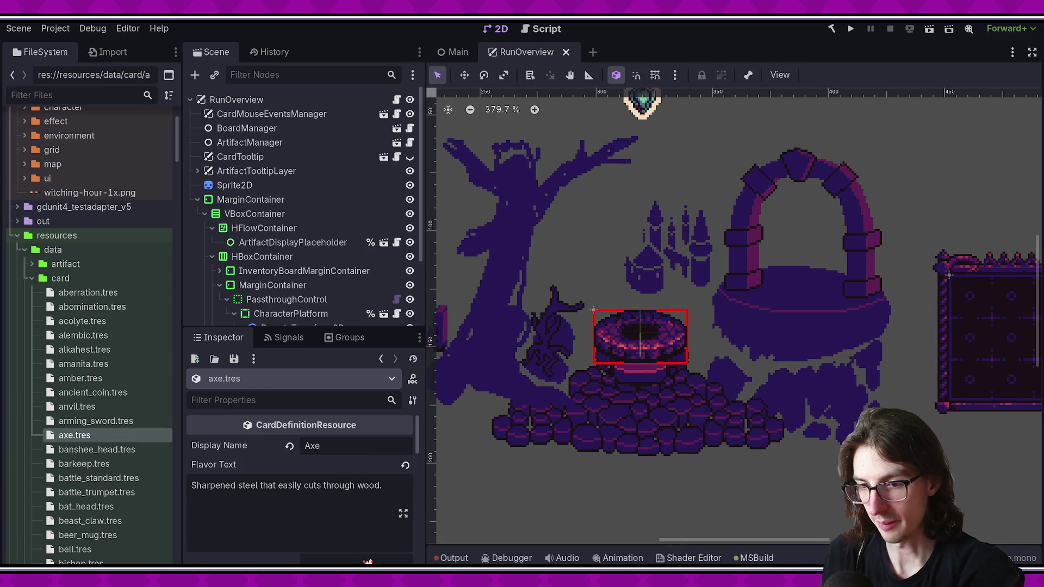
pyautogui.scroll(2, 625, 311)
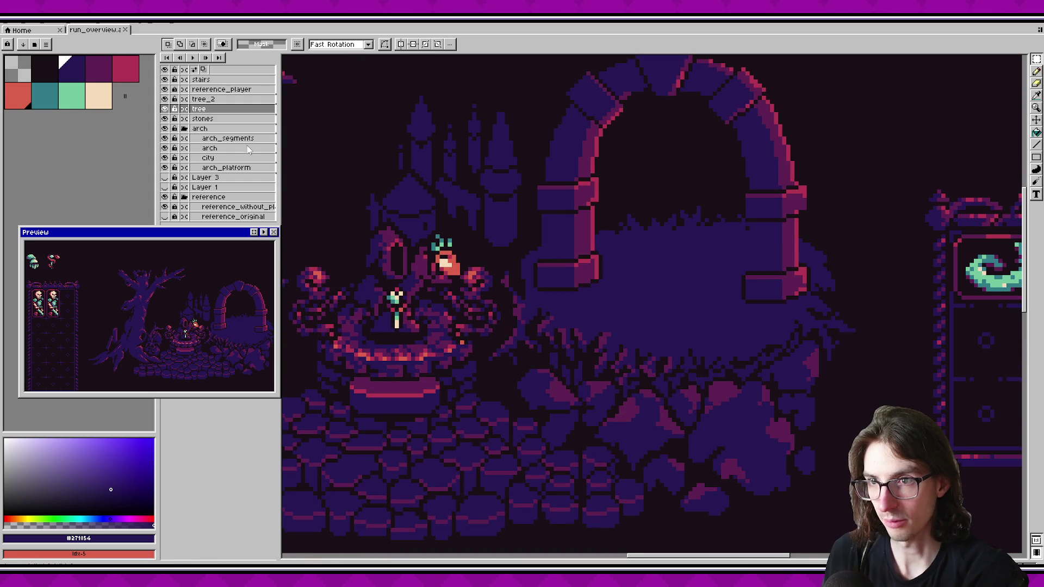
# Step: Select the arch_platform layer and sample the magenta shade from the artwork
pyautogui.click(231, 170)
pyautogui.scroll(1, 647, 321)
pyautogui.press('b')
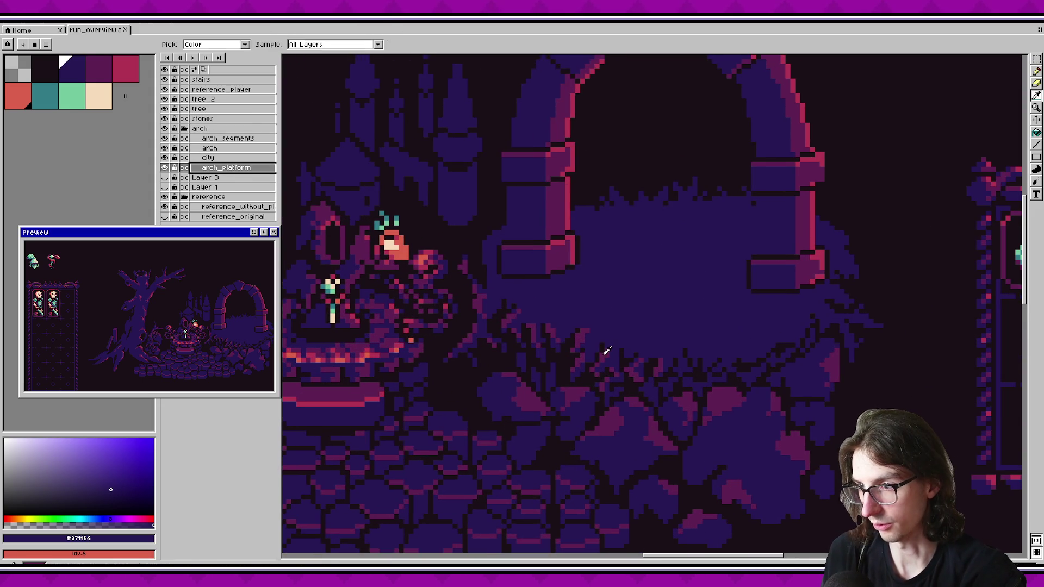
pyautogui.keyDown('alt'); pyautogui.click(606, 352); pyautogui.keyUp('alt')
pyautogui.scroll(5, 573, 369)
pyautogui.scroll(-3, 573, 370)
pyautogui.scroll(2, 613, 354)
# Step: Paint pink highlight pixels along the lower foliage edge under the arch and save
pyautogui.moveTo(528, 366)
pyautogui.mouseDown()
pyautogui.moveTo(587, 402)
pyautogui.moveTo(588, 385)
pyautogui.mouseUp()
pyautogui.click(548, 366)
pyautogui.hotkey('ctrl', 's')
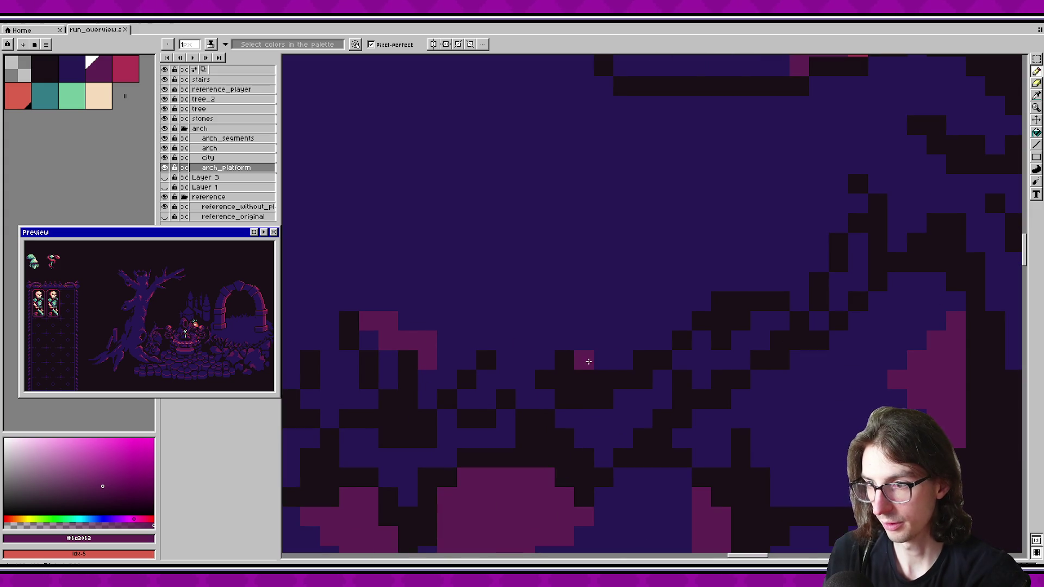
pyautogui.moveTo(503, 361); pyautogui.dragTo(486, 380)
pyautogui.press('v')
pyautogui.press('b')
pyautogui.hotkey('ctrl', 's')
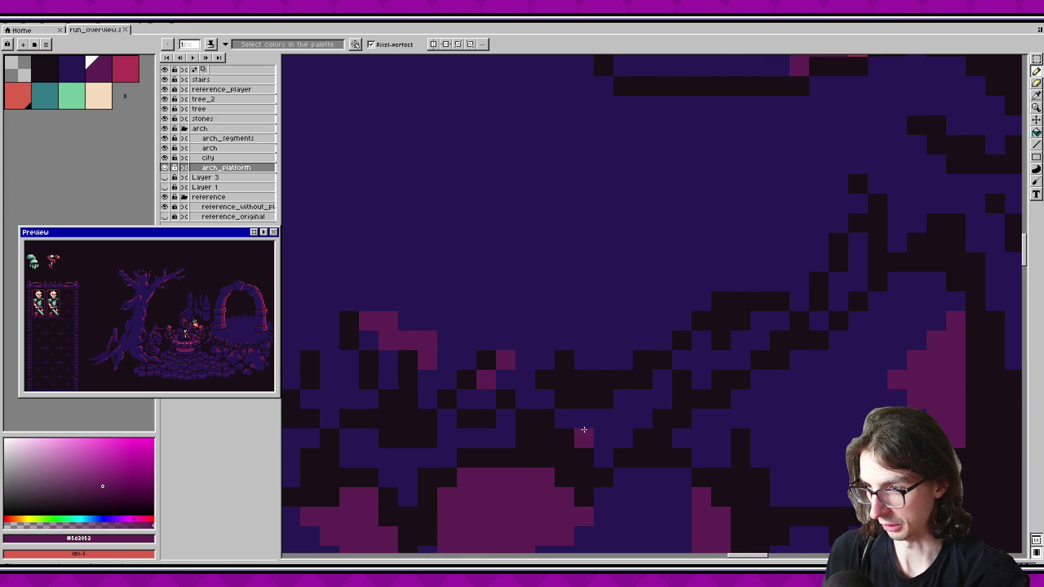
# Step: Dot a pink pixel on the foliage edge, shift the top pixel left, and save
pyautogui.scroll(-3, 582, 434)
pyautogui.scroll(1, 597, 399)
pyautogui.scroll(2, 597, 400)
pyautogui.click(631, 453)
pyautogui.moveTo(613, 435)
pyautogui.mouseDown()
pyautogui.moveTo(612, 416)
pyautogui.moveTo(510, 385)
pyautogui.mouseUp()
pyautogui.hotkey('ctrl', 'z')
pyautogui.click(593, 396)
pyautogui.hotkey('ctrl', 's')
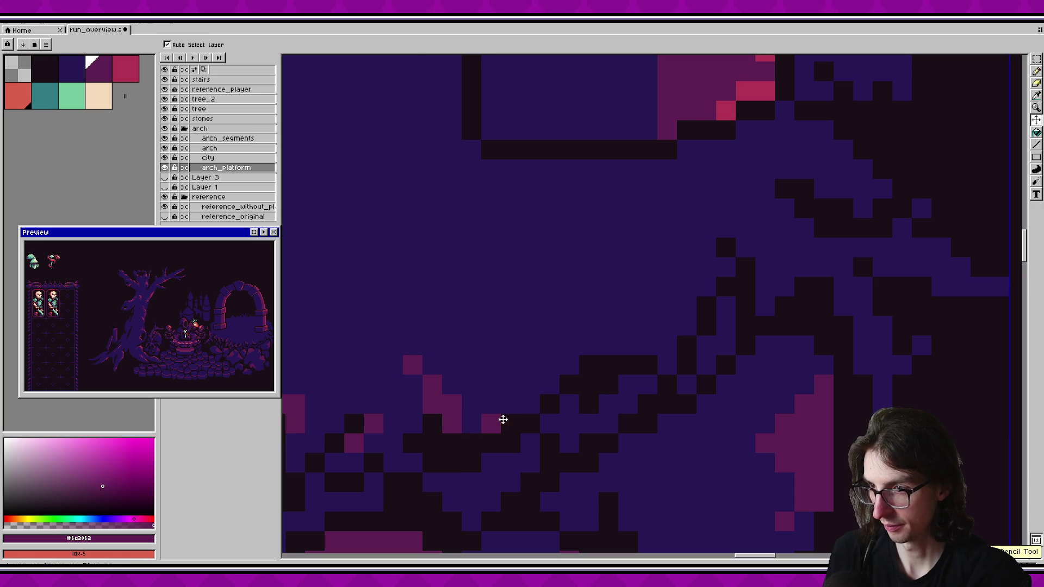
# Step: Add scattered pink pixels and a diagonal pink stroke to the bush beside the arch, then save
pyautogui.moveTo(594, 389); pyautogui.dragTo(558, 414)
pyautogui.scroll(-3, 612, 389)
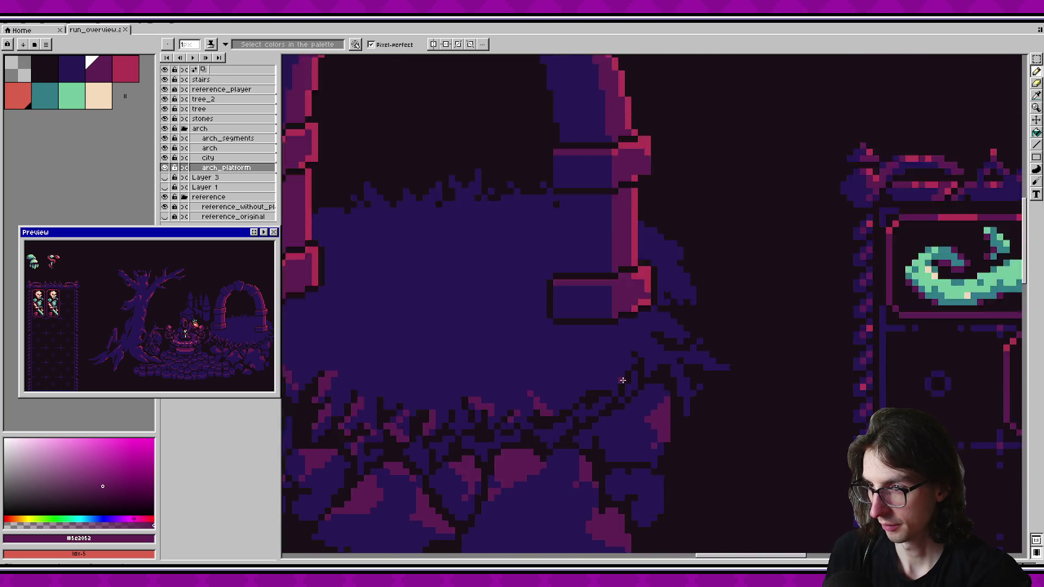
pyautogui.scroll(3, 622, 377)
pyautogui.scroll(1, 710, 341)
pyautogui.click(651, 341)
pyautogui.click(651, 360)
pyautogui.click(672, 360)
pyautogui.click(632, 321)
pyautogui.moveTo(729, 380); pyautogui.dragTo(749, 420)
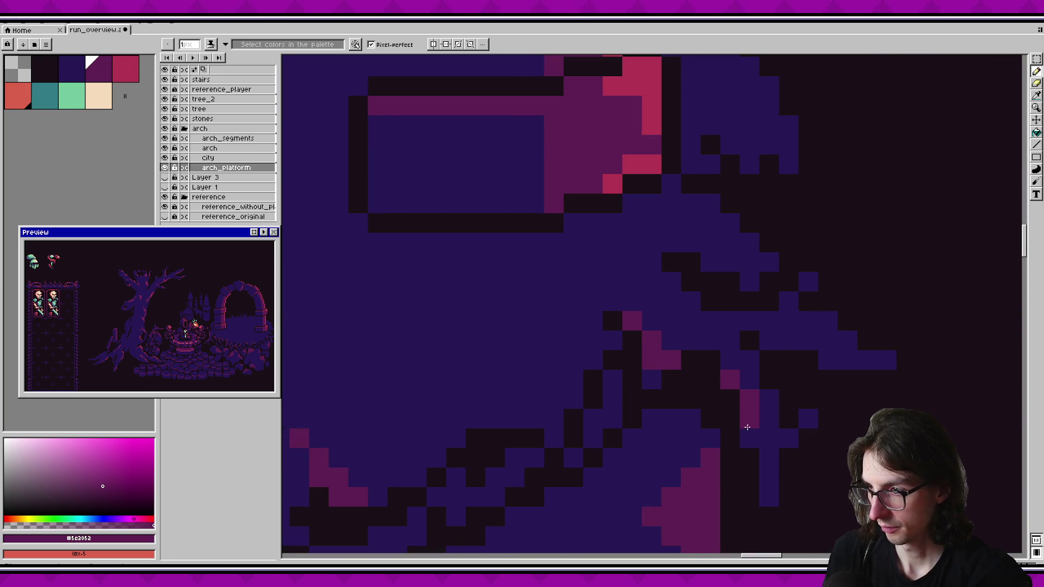
pyautogui.click(710, 341)
pyautogui.hotkey('ctrl', 's')
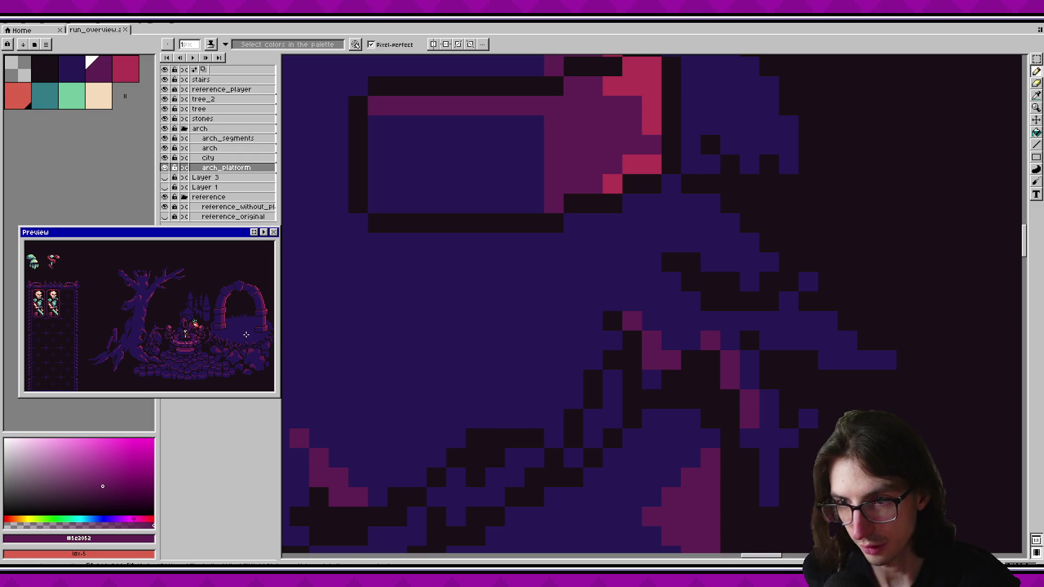
# Step: Touch up a pink pixel on the leaf tip, undoing an extra foliage pixel
pyautogui.scroll(2, 266, 331)
pyautogui.moveTo(266, 330); pyautogui.dragTo(93, 320)
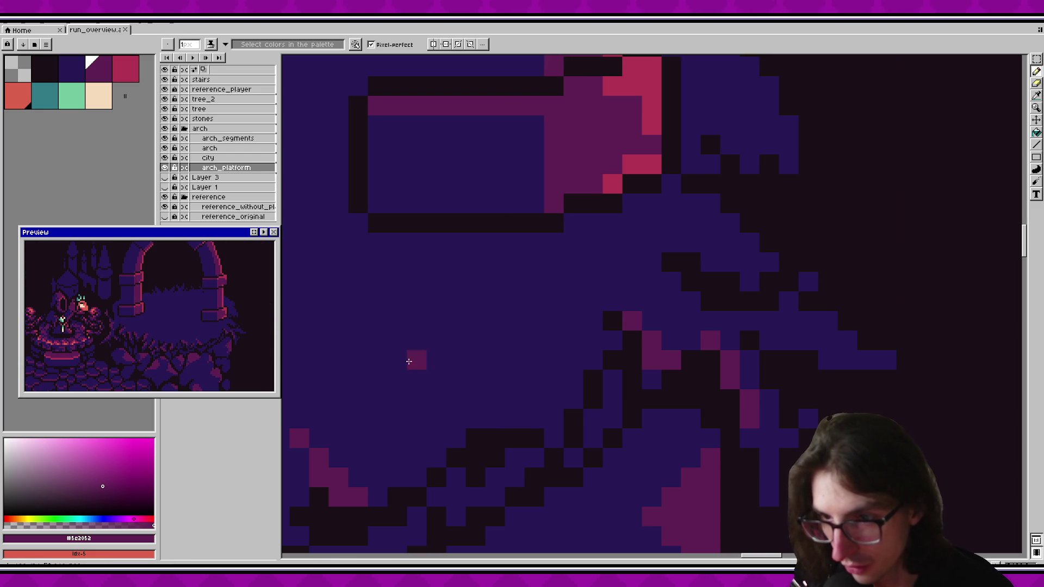
pyautogui.hscroll(3, 654, 385)
pyautogui.click(646, 380)
pyautogui.click(587, 341)
pyautogui.press('ctrl')
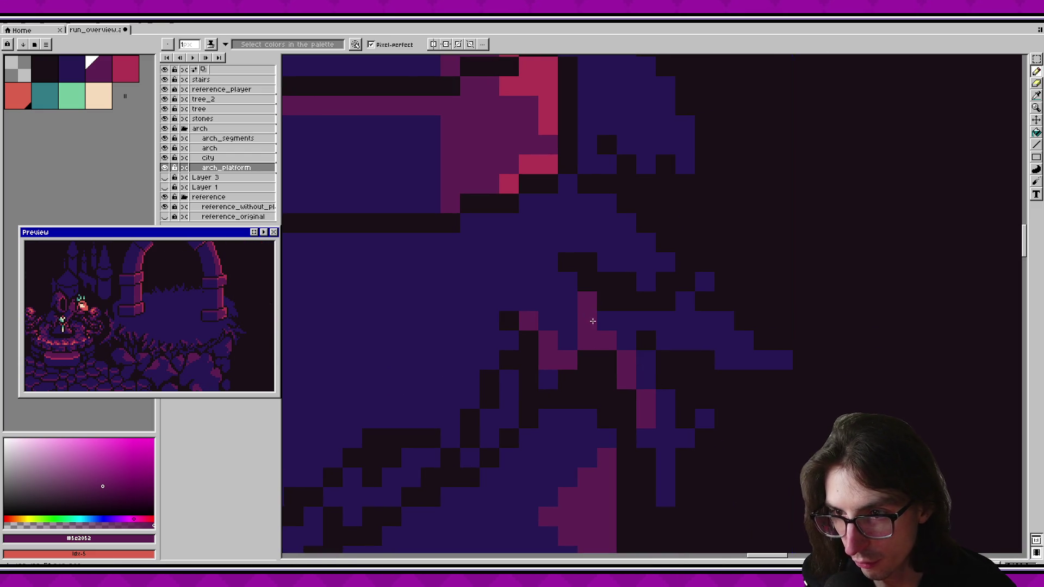
pyautogui.hotkey('ctrl', 'z')
# Step: Try pink pixels at the foliage tip, revert them to the saved state, and save
pyautogui.hscroll(1, 588, 304)
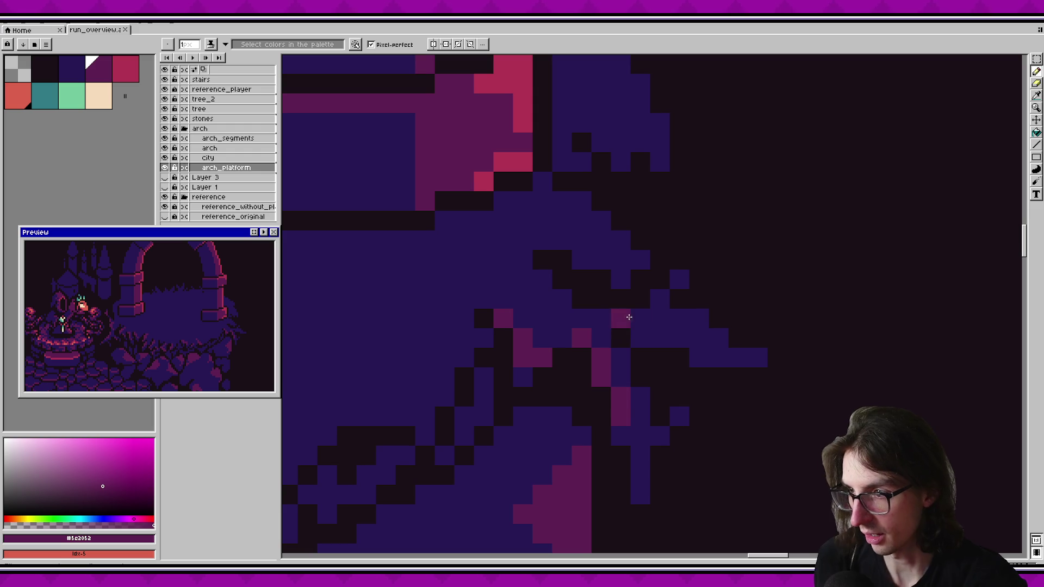
pyautogui.click(700, 319)
pyautogui.moveTo(687, 319); pyautogui.dragTo(720, 333)
pyautogui.click(697, 339)
pyautogui.hotkey('ctrl', 'z')
pyautogui.hotkey('ctrl', 'z')
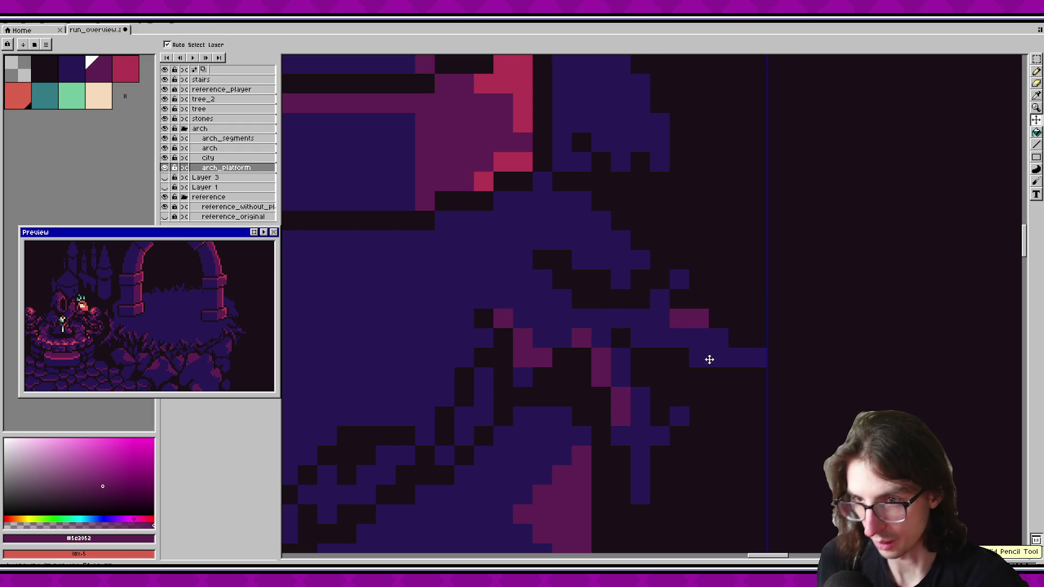
pyautogui.hotkey('ctrl', 'z')
pyautogui.hotkey('ctrl', 'z')
pyautogui.hotkey('ctrl', 'z')
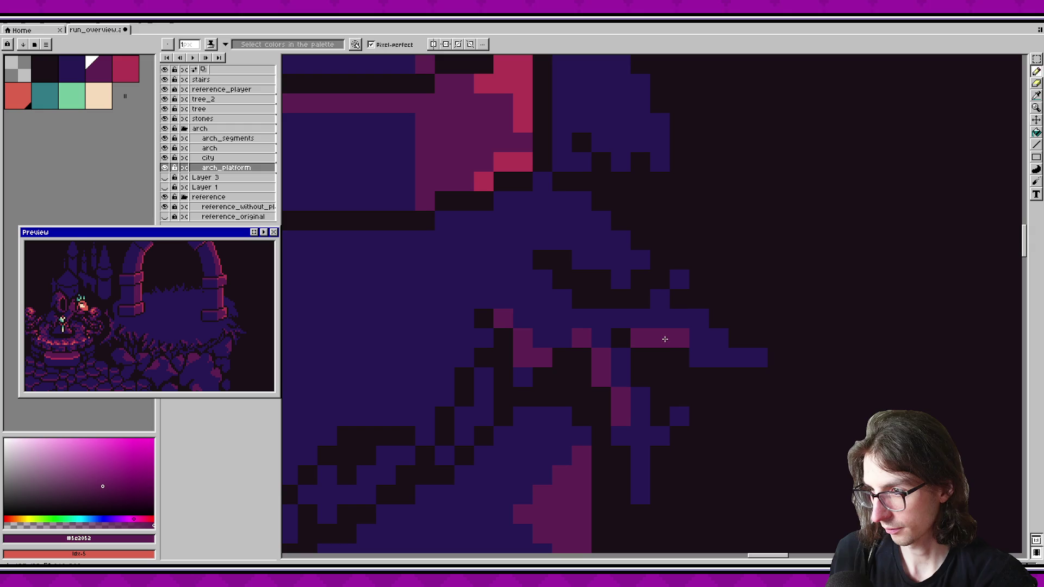
pyautogui.hscroll(4, 544, 353)
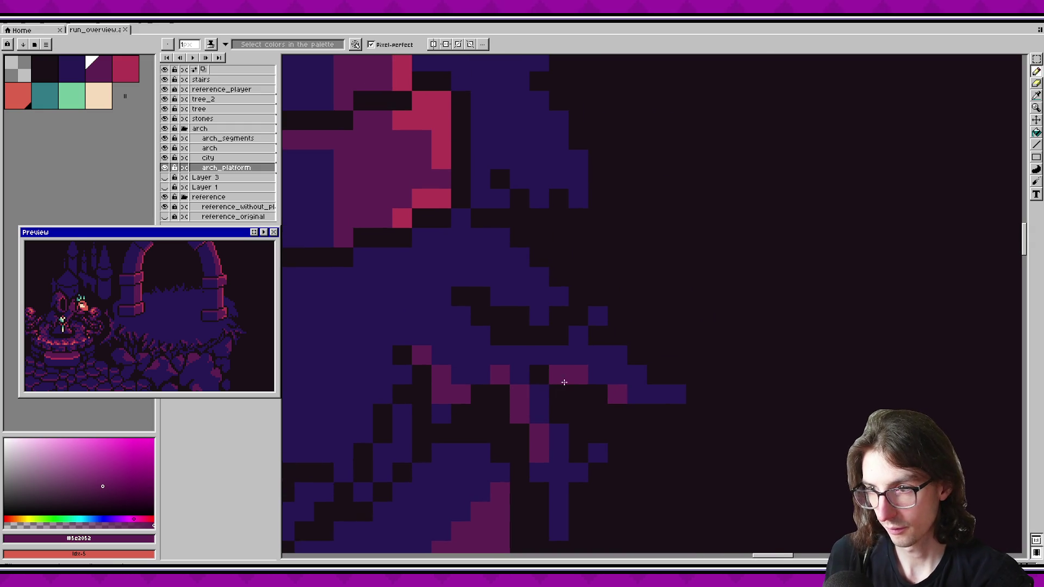
pyautogui.scroll(1, 456, 337)
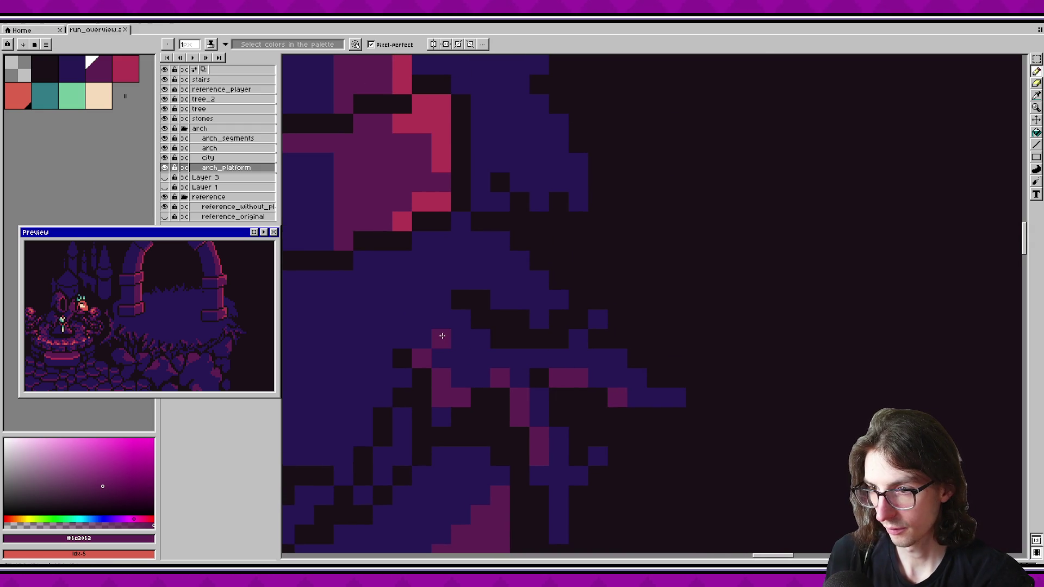
pyautogui.hotkey('ctrl', 's')
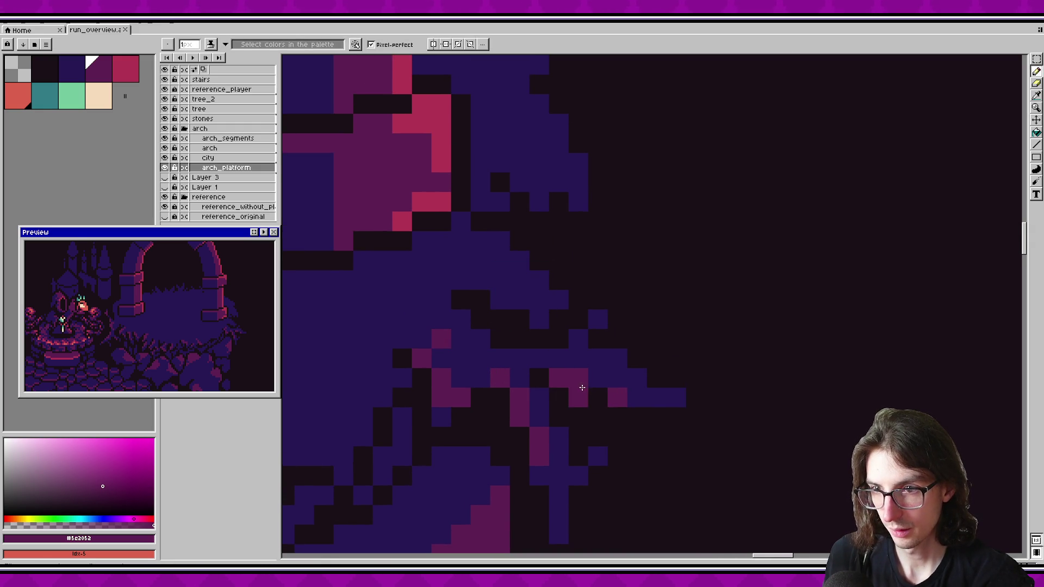
# Step: Paint a diagonal magenta line, extra magenta pixels, and a pink column through the foliage
pyautogui.hscroll(-1, 601, 407)
pyautogui.scroll(1, 602, 407)
pyautogui.press('v')
pyautogui.press('b')
pyautogui.moveTo(511, 301); pyautogui.dragTo(570, 341)
pyautogui.click(532, 302)
pyautogui.click(491, 282)
pyautogui.press('Return')
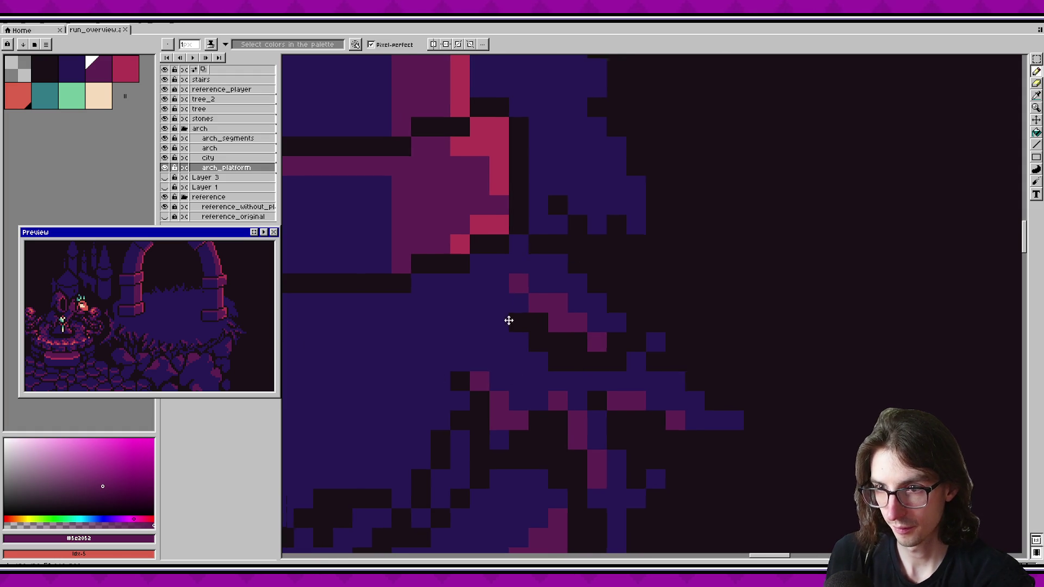
pyautogui.scroll(-4, 512, 366)
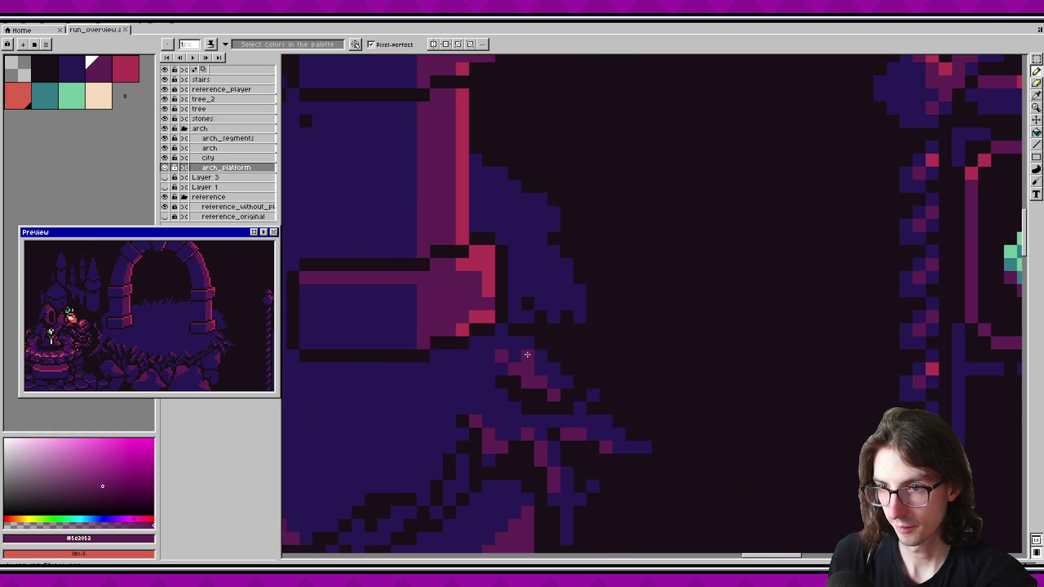
pyautogui.scroll(4, 593, 318)
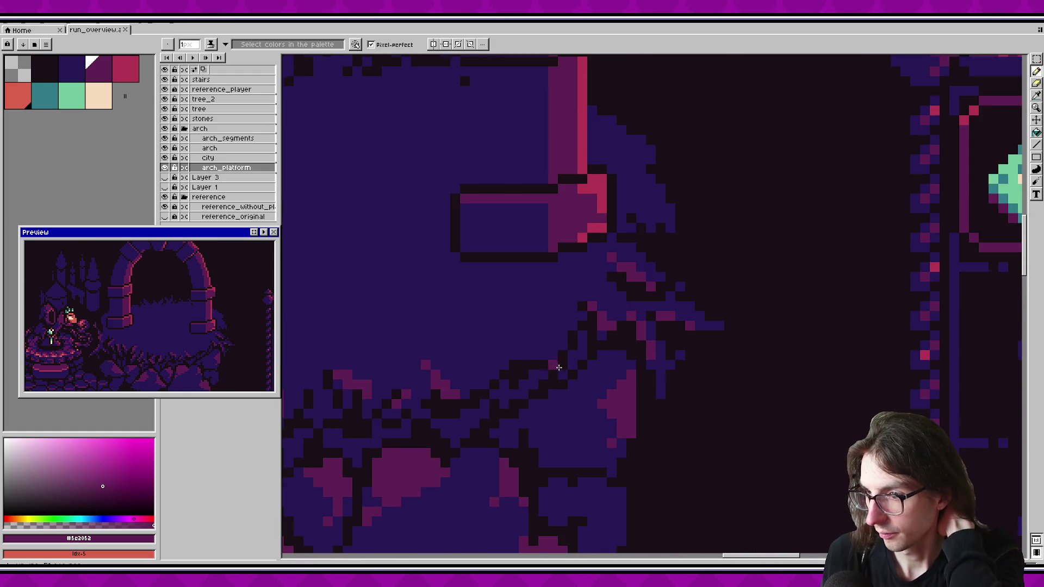
pyautogui.moveTo(553, 348)
pyautogui.mouseDown()
pyautogui.moveTo(552, 330)
pyautogui.moveTo(561, 342)
pyautogui.mouseUp()
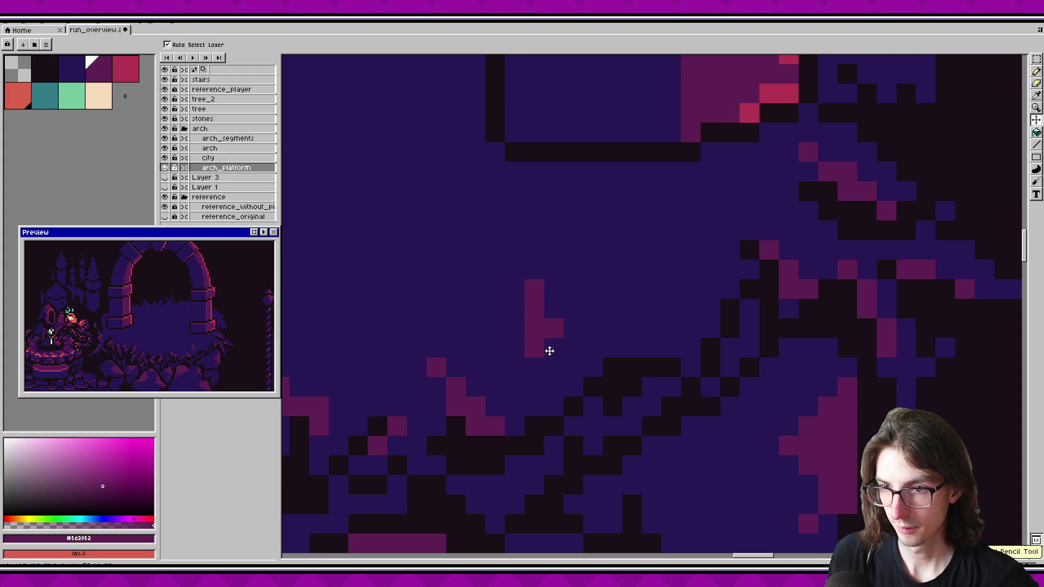
# Step: Try pink diagonal and L-shaped pixels at the leaf tip, then undo them
pyautogui.hotkey('ctrl', 'z')
pyautogui.hotkey('ctrl', 'z')
pyautogui.hotkey('ctrl', 'z')
pyautogui.click(534, 328)
pyautogui.click(554, 308)
pyautogui.click(554, 328)
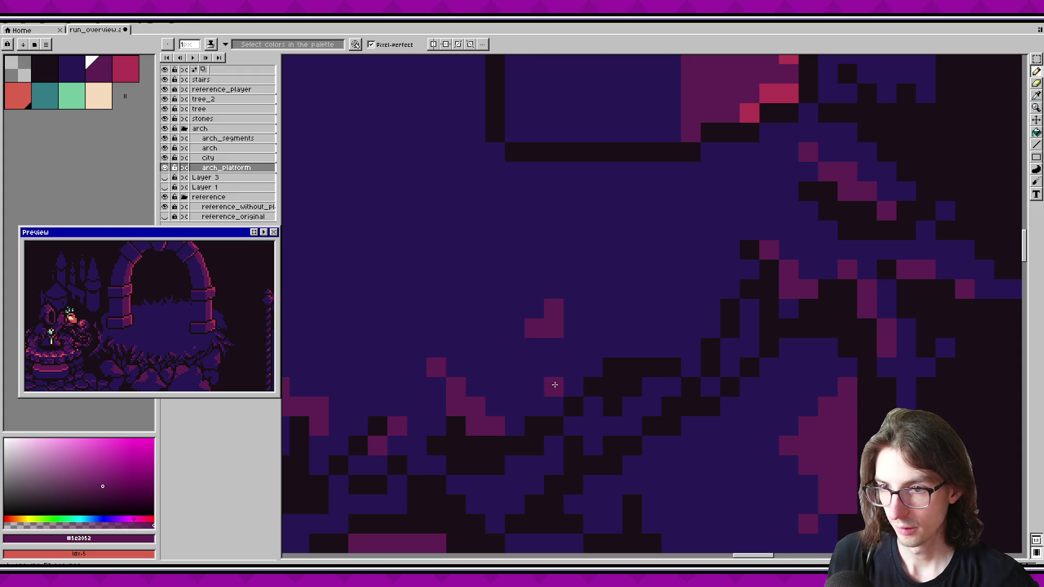
pyautogui.press('v')
pyautogui.hotkey('ctrl', 'z')
pyautogui.hotkey('ctrl', 'z')
pyautogui.hotkey('ctrl', 'z')
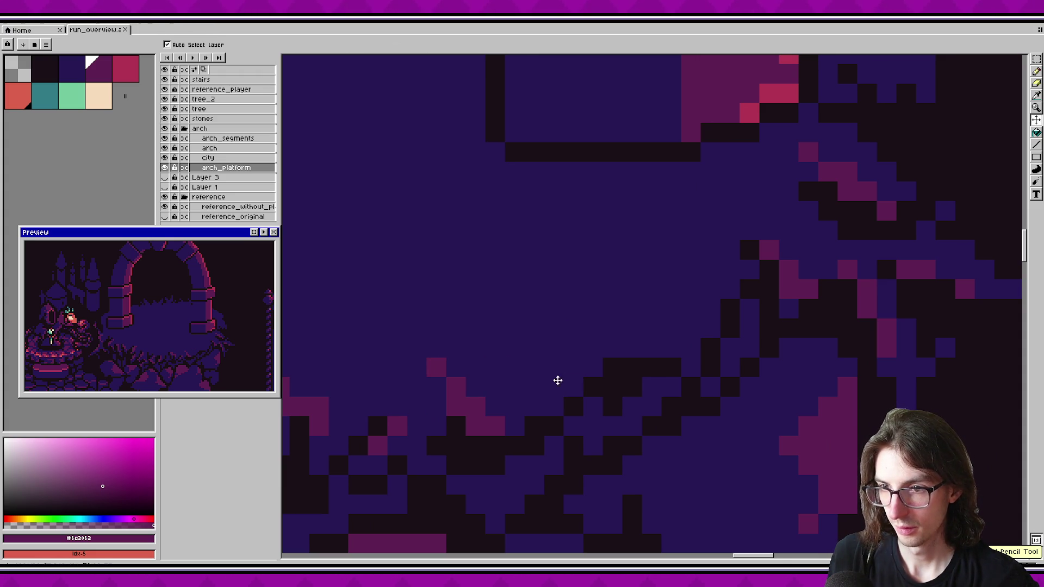
# Step: Draw a near-black diagonal outline of pixels running up-right through the foliage
pyautogui.press('b')
pyautogui.keyDown('alt'); pyautogui.click(575, 400); pyautogui.keyUp('alt')
pyautogui.click(554, 327)
pyautogui.click(554, 307)
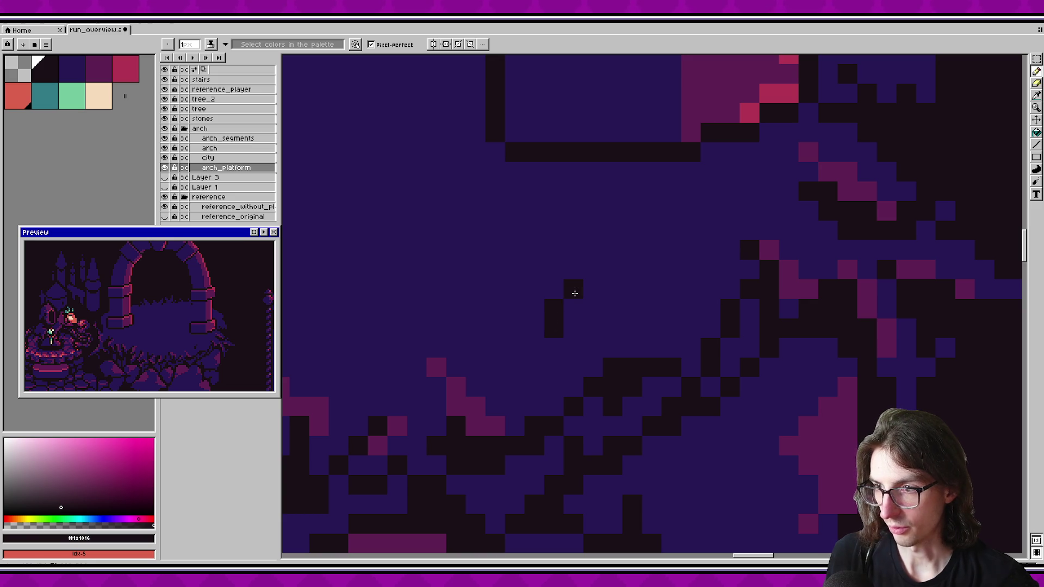
pyautogui.click(594, 306)
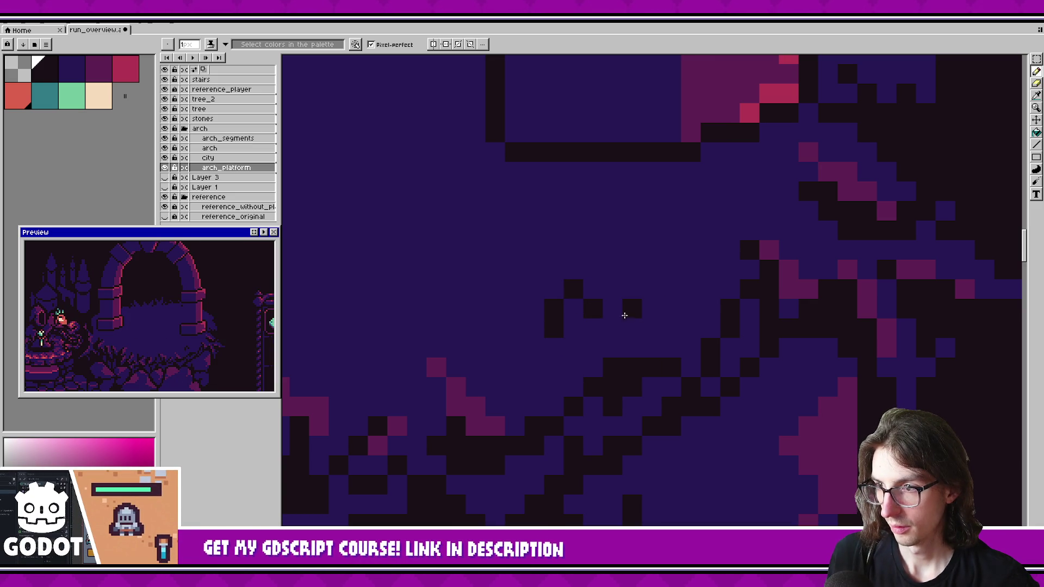
pyautogui.click(650, 287)
pyautogui.hotkey('ctrl', 'z')
pyautogui.click(666, 267)
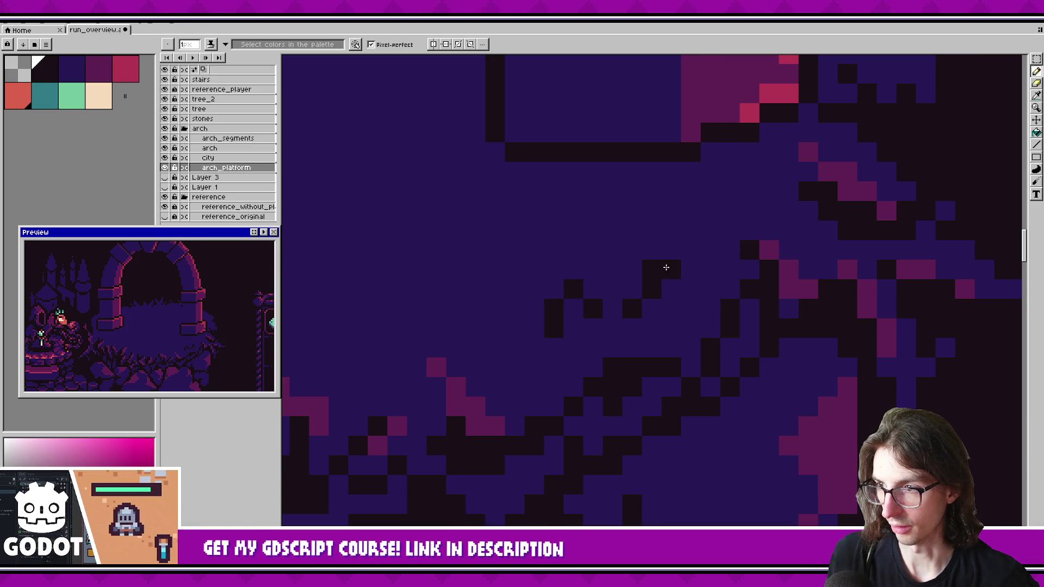
pyautogui.click(665, 256)
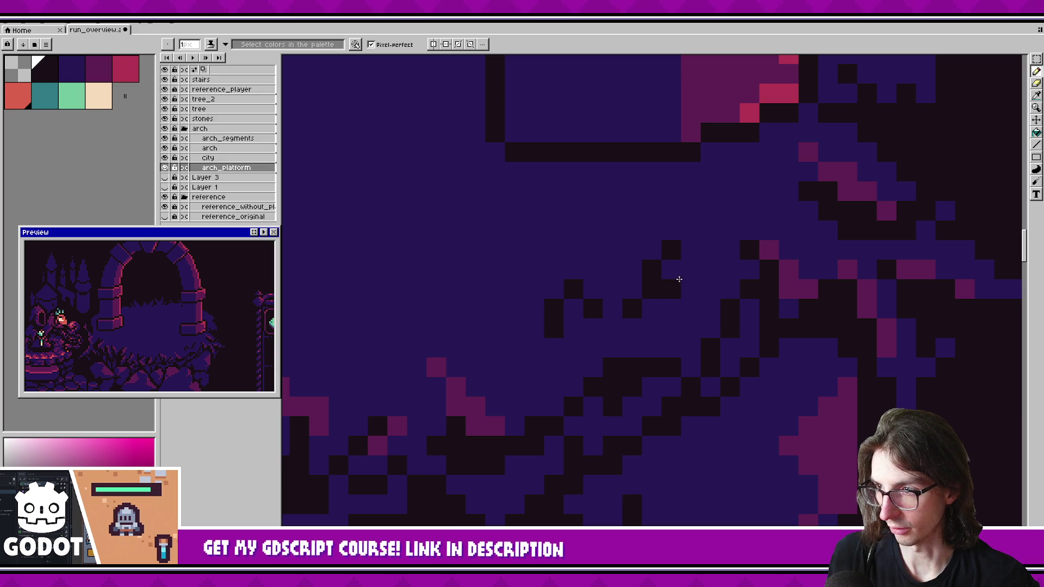
pyautogui.moveTo(680, 273); pyautogui.dragTo(682, 283)
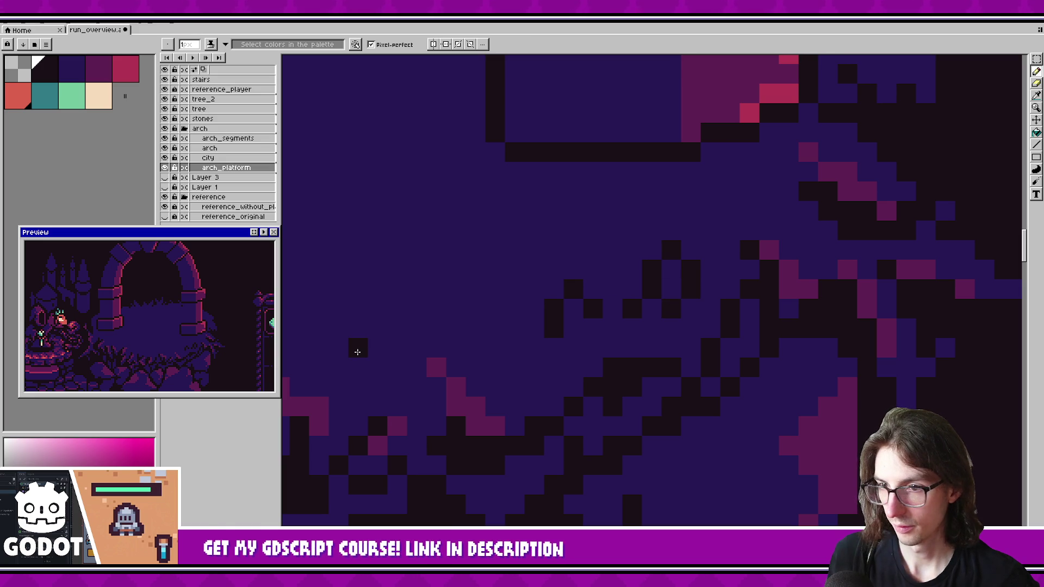
# Step: Paint magenta highlight pixels into the bush leaves under the arch
pyautogui.moveTo(654, 328); pyautogui.dragTo(586, 335)
pyautogui.keyDown('alt'); pyautogui.click(397, 408); pyautogui.keyUp('alt')
pyautogui.click(504, 317)
pyautogui.moveTo(584, 277); pyautogui.dragTo(596, 273)
pyautogui.hotkey('ctrl', 'z')
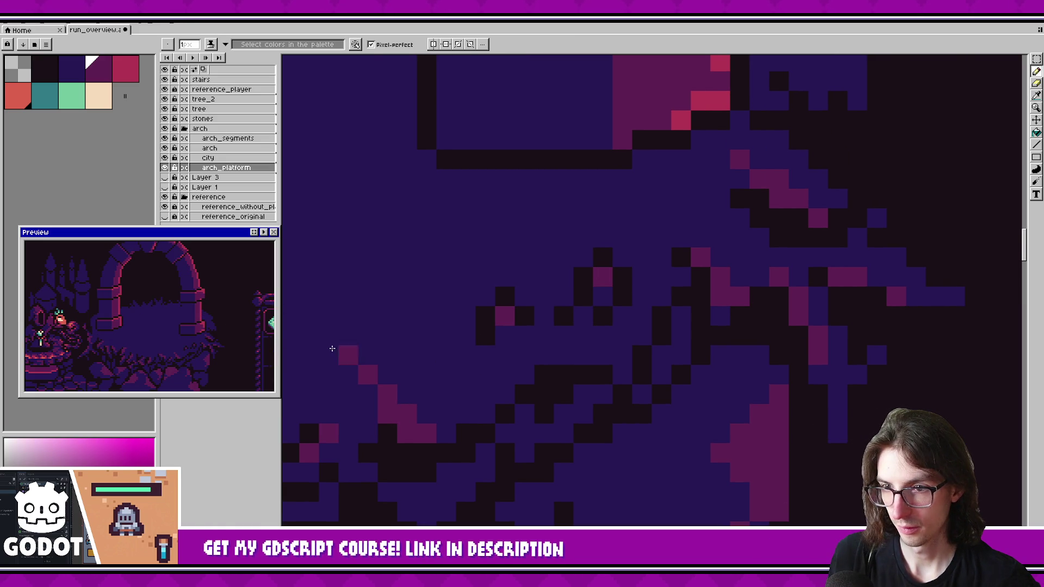
pyautogui.click(598, 297)
pyautogui.click(584, 317)
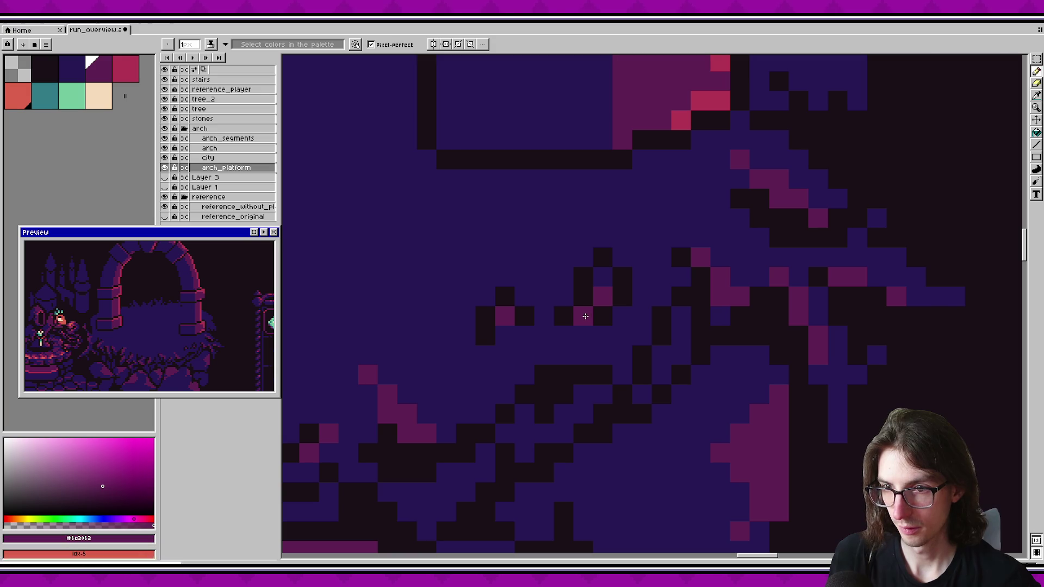
# Step: Sample the dark blue-purple #271854 from the canvas and save the file
pyautogui.scroll(-2, 230, 342)
pyautogui.scroll(2, 228, 342)
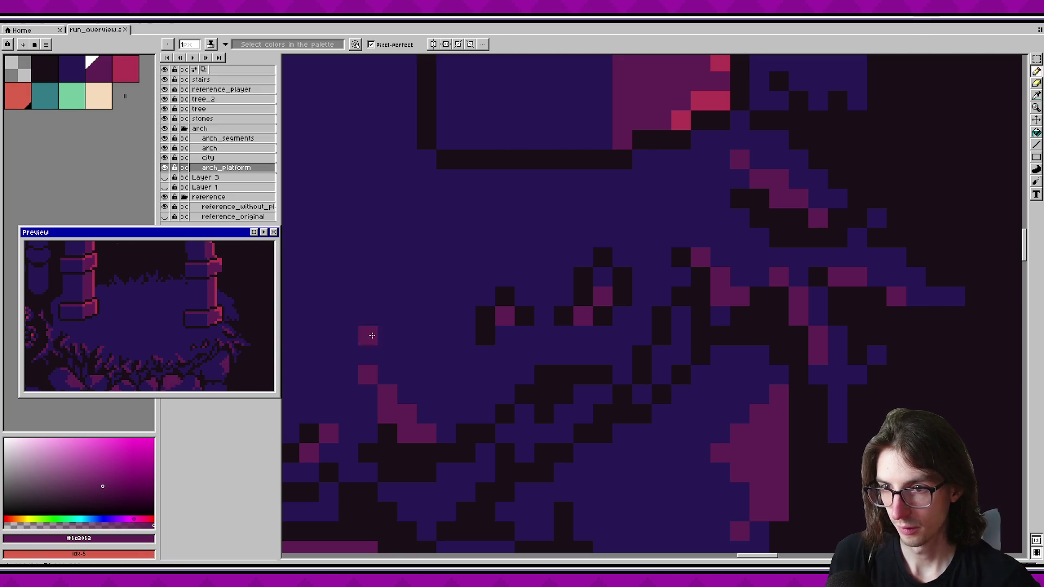
pyautogui.scroll(-2, 567, 306)
pyautogui.scroll(1, 567, 306)
pyautogui.keyDown('alt'); pyautogui.click(569, 336); pyautogui.keyUp('alt')
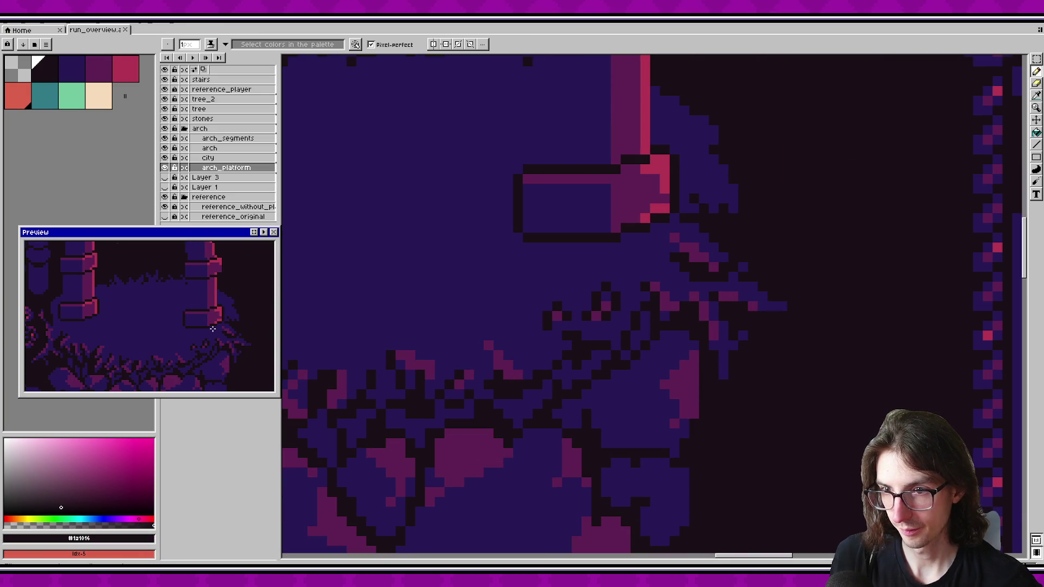
pyautogui.keyDown('alt'); pyautogui.click(606, 291); pyautogui.keyUp('alt')
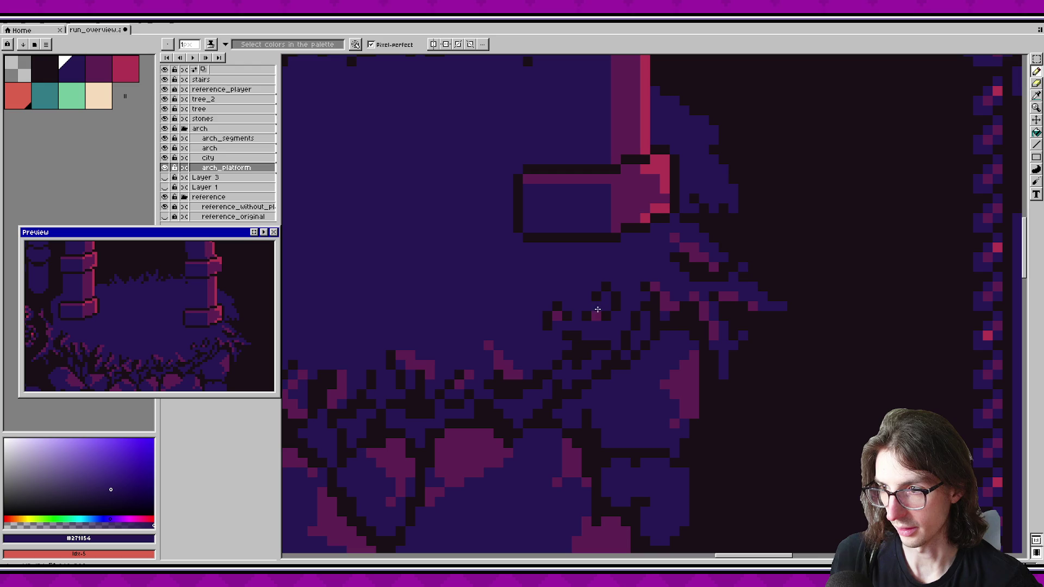
pyautogui.hotkey('ctrl', 's')
# Step: Touch up foliage pixels and draw a short dark #1a1016 stem, saving repeatedly
pyautogui.click(217, 317)
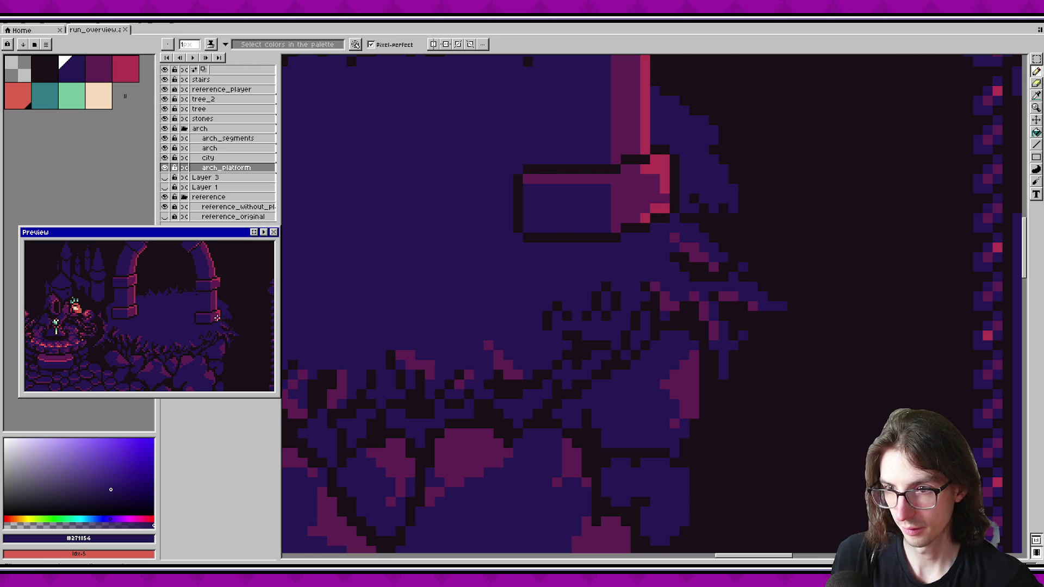
pyautogui.click(549, 364)
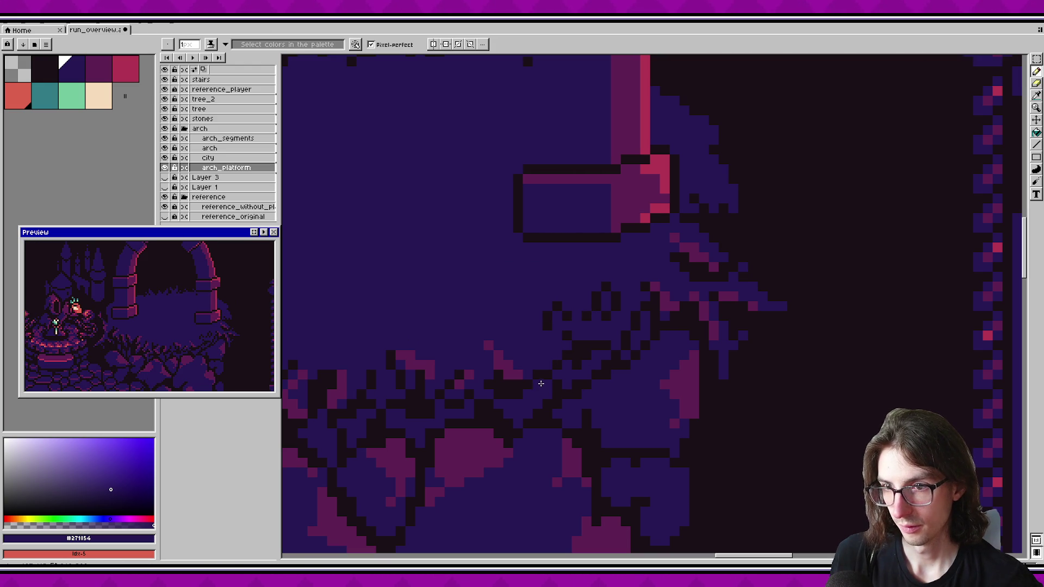
pyautogui.keyDown('alt'); pyautogui.click(565, 380); pyautogui.keyUp('alt')
pyautogui.hotkey('ctrl', 's')
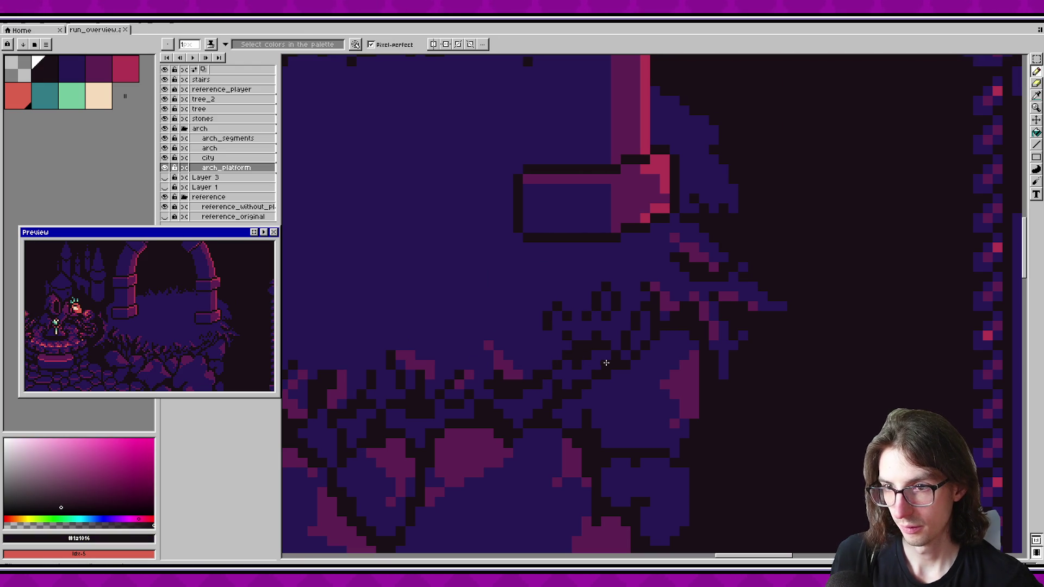
pyautogui.moveTo(498, 365); pyautogui.dragTo(520, 370)
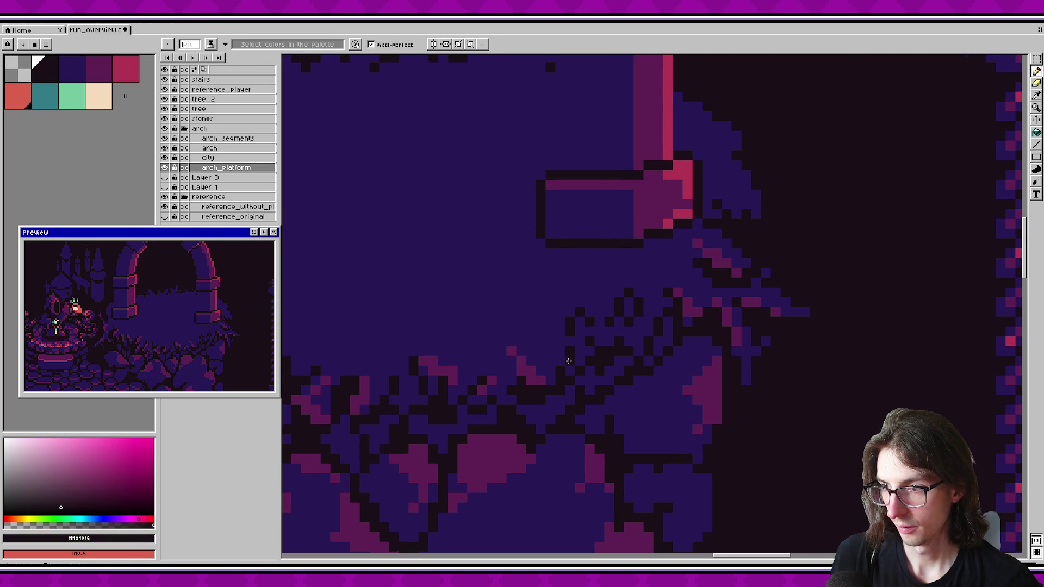
pyautogui.hotkey('ctrl', 's')
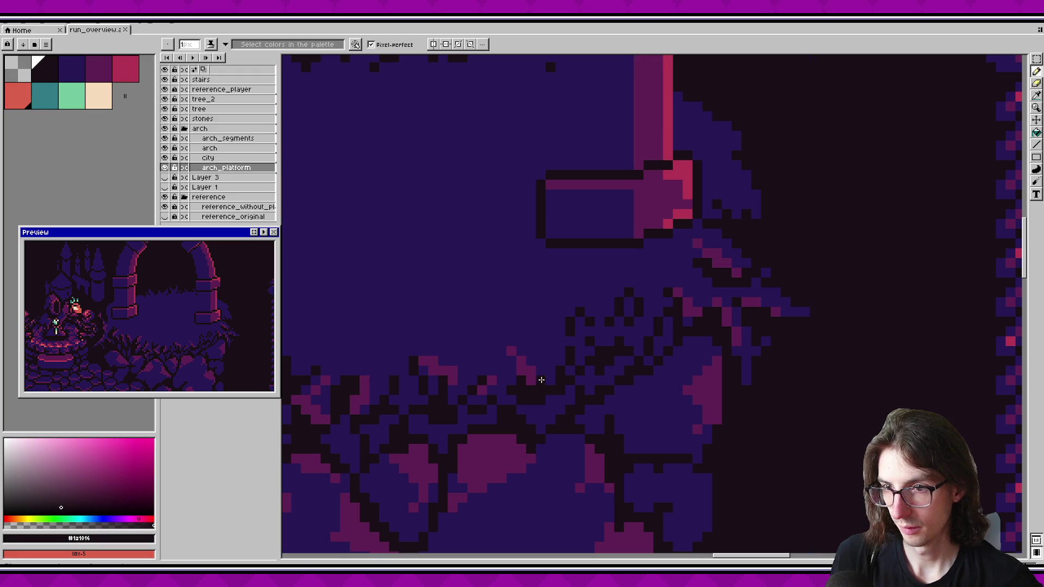
pyautogui.moveTo(559, 377); pyautogui.dragTo(560, 359)
pyautogui.hotkey('ctrl', 's')
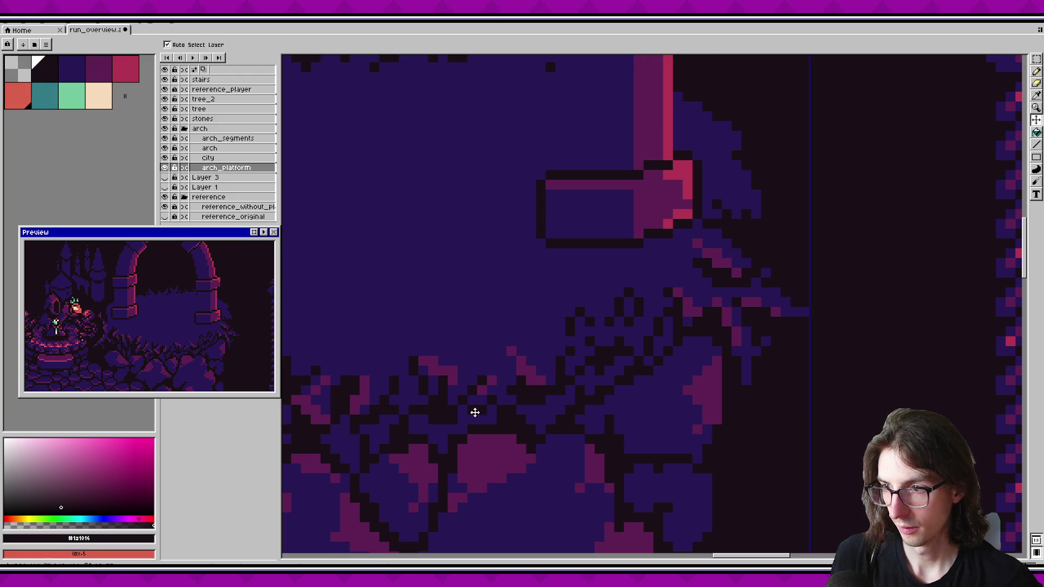
# Step: Shift a small block of foliage pixels up one step, then resample #271854 and save
pyautogui.press('m')
pyautogui.moveTo(555, 304); pyautogui.dragTo(599, 331)
pyautogui.press('Up')
pyautogui.press('Up')
pyautogui.press('b')
pyautogui.press('super')
pyautogui.press('Escape')
pyautogui.keyDown('alt'); pyautogui.click(575, 329); pyautogui.keyUp('alt')
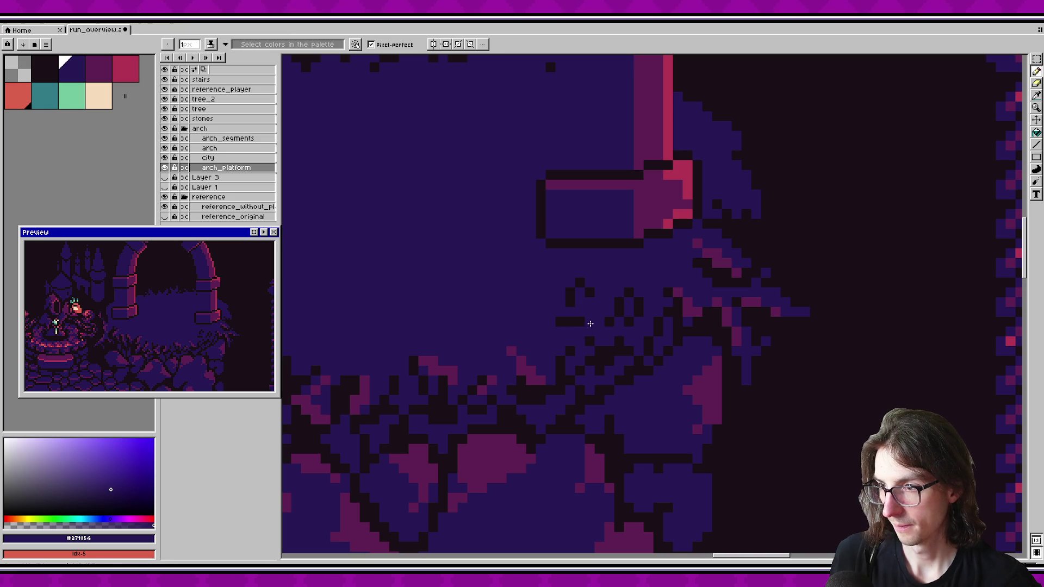
pyautogui.hotkey('ctrl', 's')
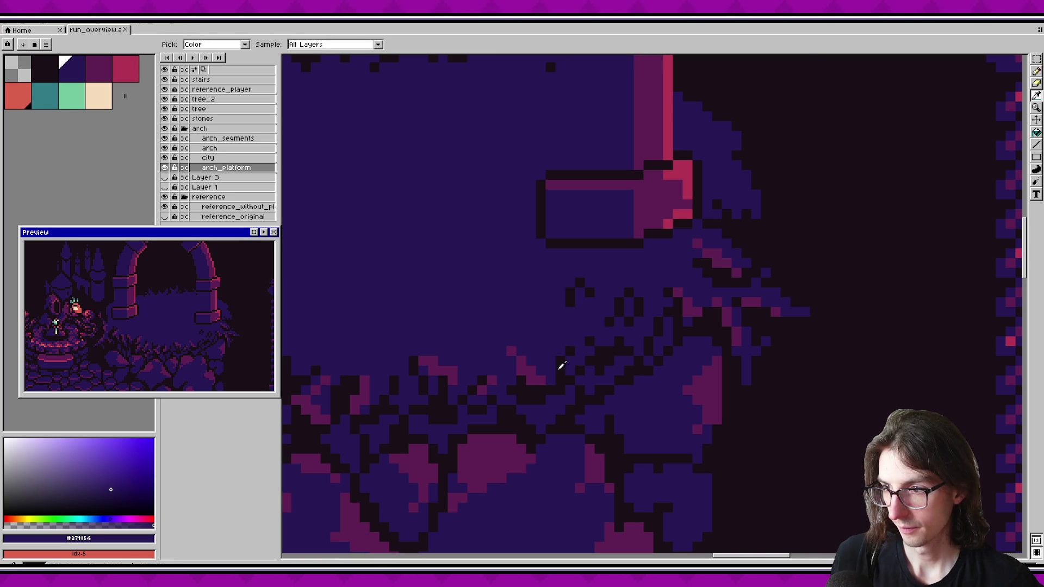
# Step: Sample the dark outline colour and purple #5e2052 from the canvas, saving each time
pyautogui.keyDown('alt'); pyautogui.click(543, 353); pyautogui.keyUp('alt')
pyautogui.hotkey('ctrl', 's')
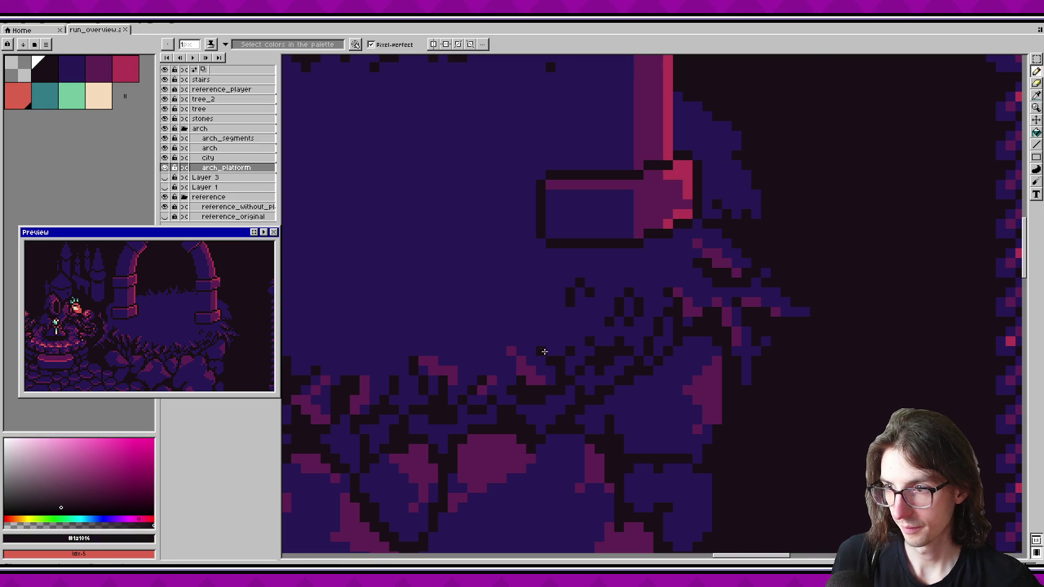
pyautogui.scroll(-1, 584, 408)
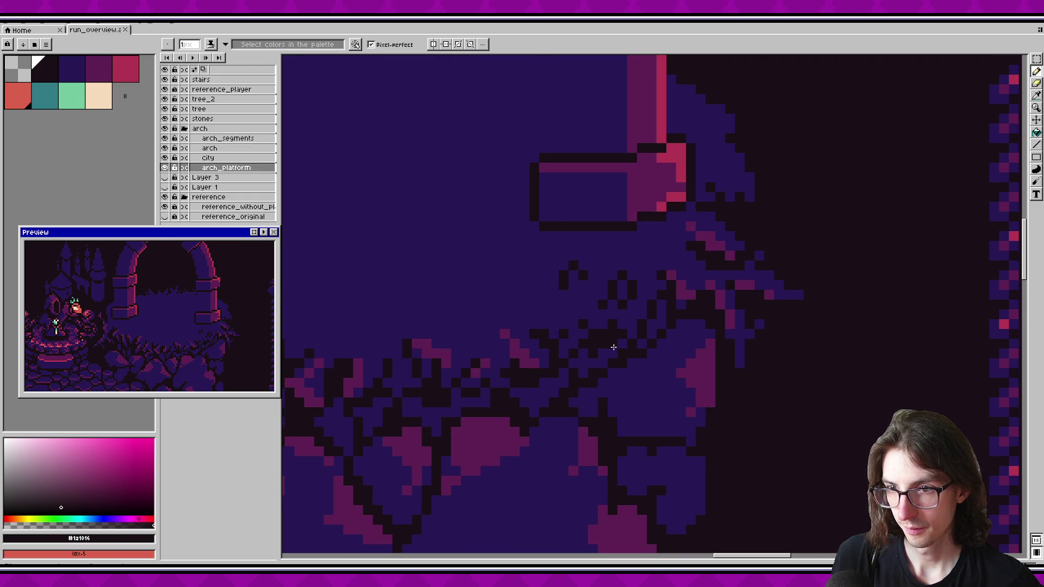
pyautogui.keyDown('alt'); pyautogui.click(541, 347); pyautogui.keyUp('alt')
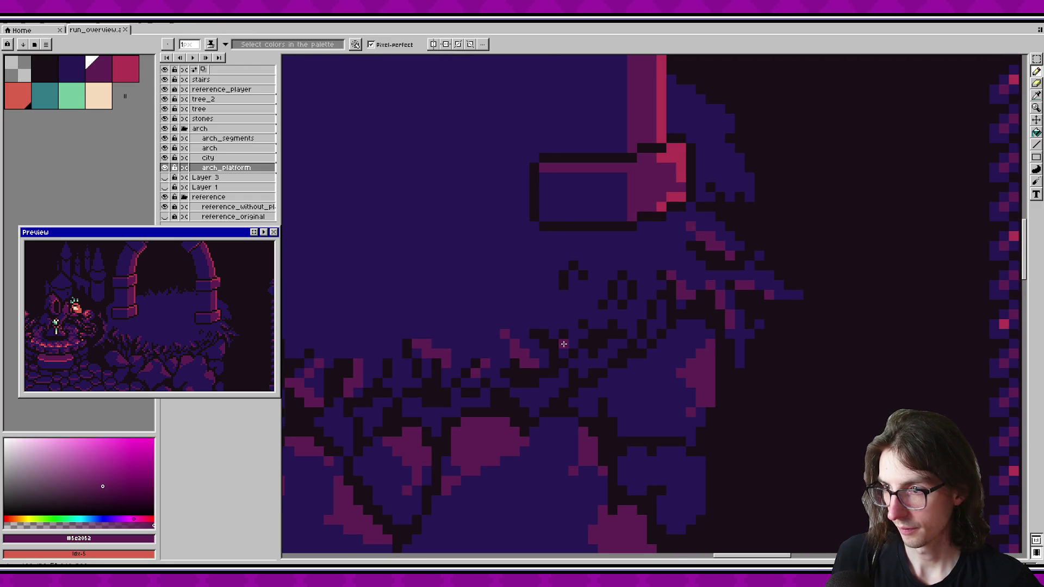
pyautogui.hotkey('ctrl', 's')
pyautogui.scroll(-1, 201, 310)
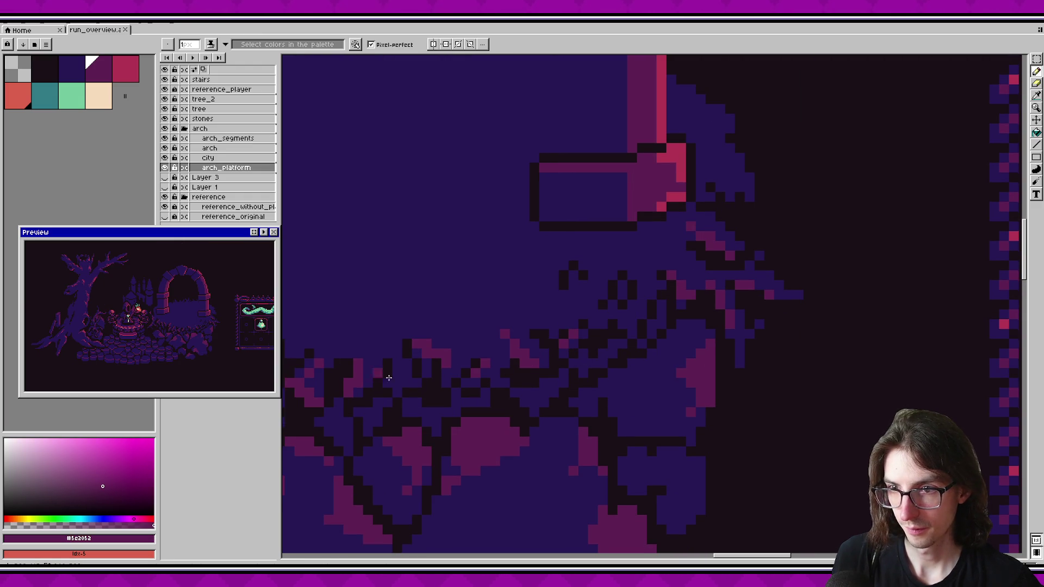
pyautogui.scroll(-1, 608, 361)
pyautogui.scroll(2, 541, 350)
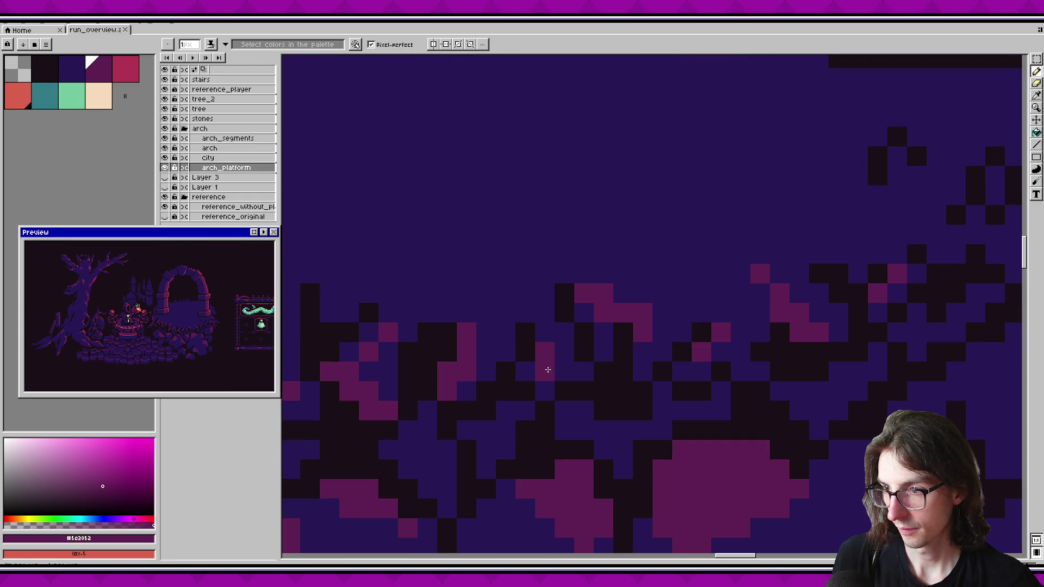
# Step: Paint purple #5c2052 and dark blue #271854 leaf pixels on the ground bush
pyautogui.click(565, 371)
pyautogui.click(545, 332)
pyautogui.click(525, 371)
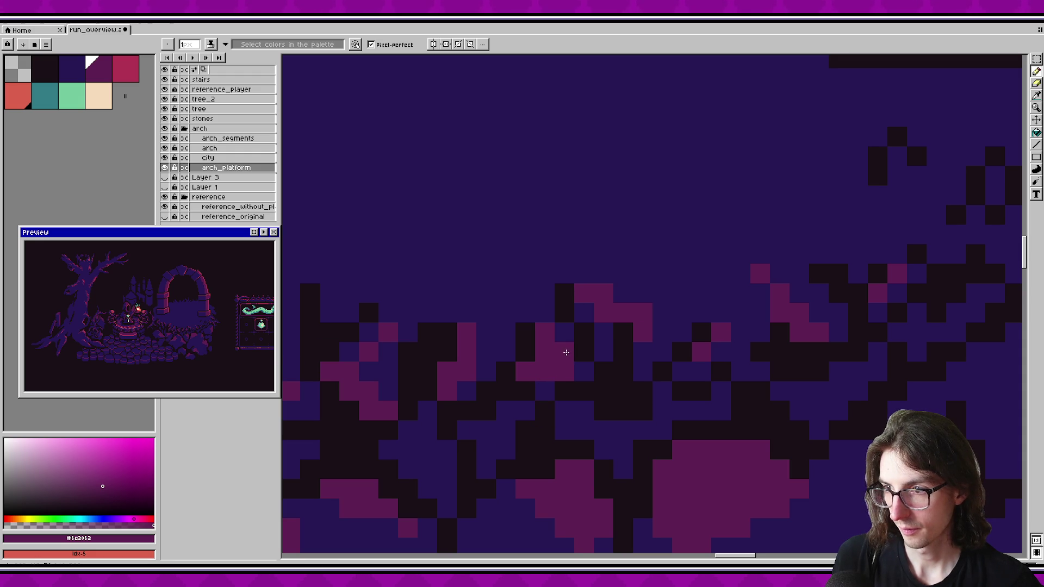
pyautogui.click(545, 391)
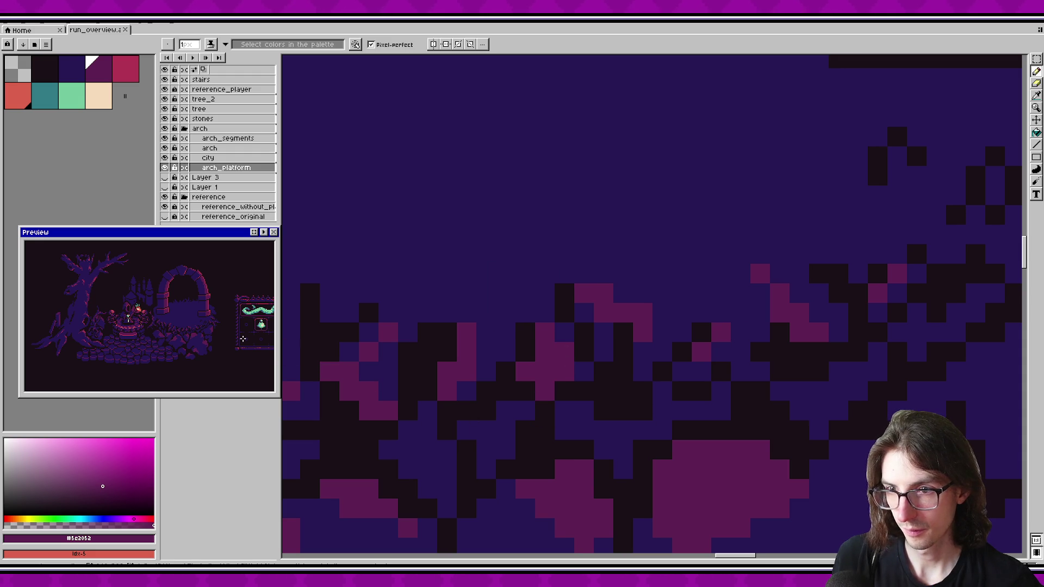
pyautogui.keyDown('alt'); pyautogui.click(562, 359); pyautogui.keyUp('alt')
pyautogui.click(543, 372)
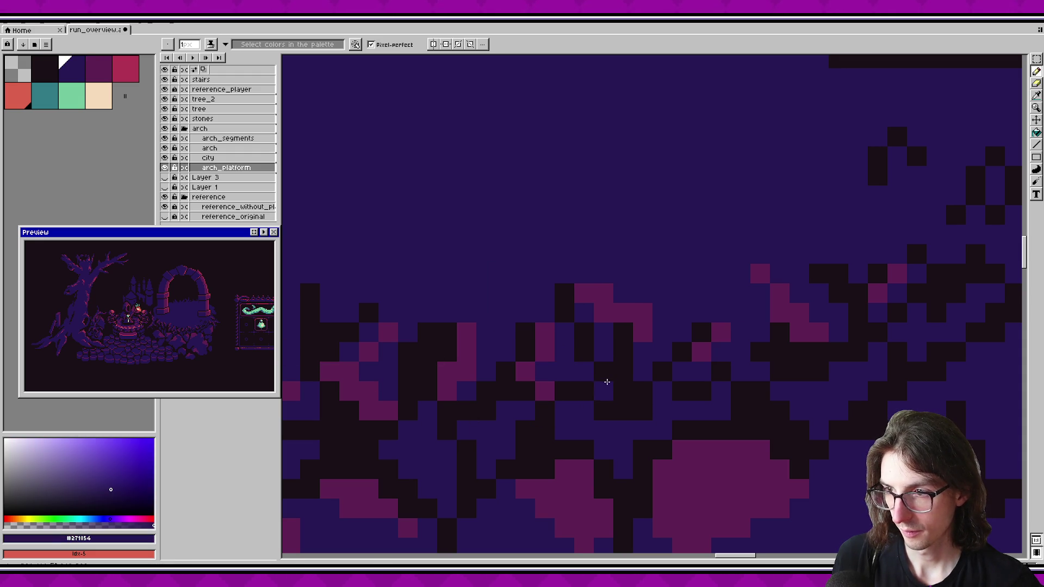
pyautogui.scroll(2, 169, 310)
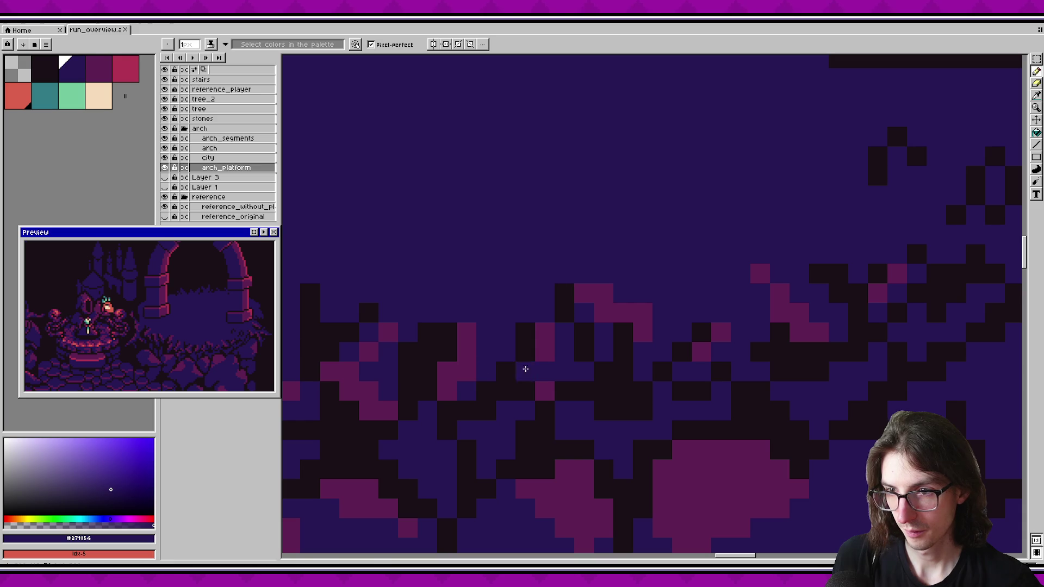
pyautogui.keyDown('alt'); pyautogui.click(548, 342); pyautogui.keyUp('alt')
pyautogui.click(548, 370)
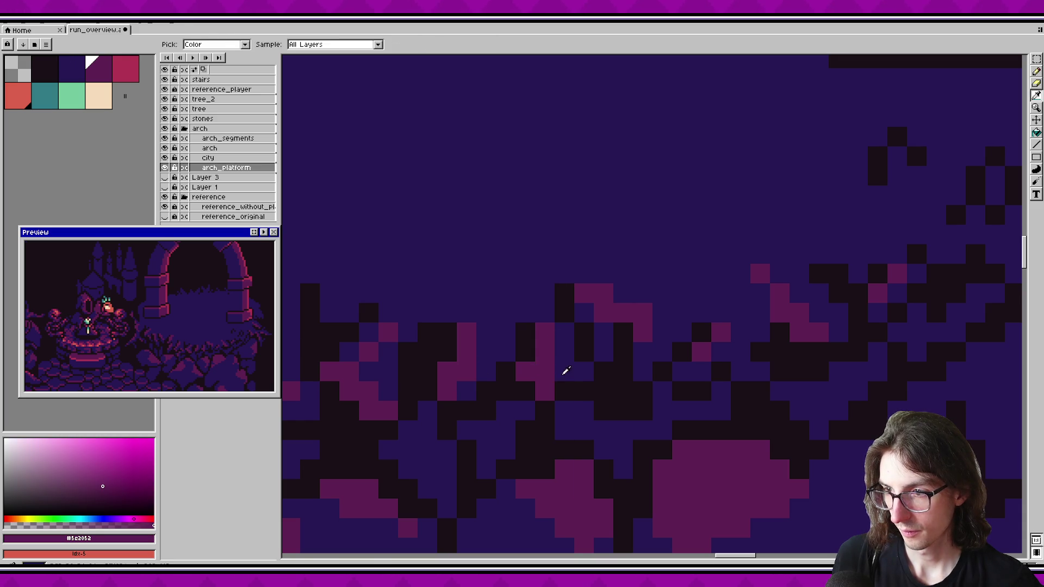
pyautogui.keyDown('alt'); pyautogui.click(566, 373); pyautogui.keyUp('alt')
pyautogui.click(545, 372)
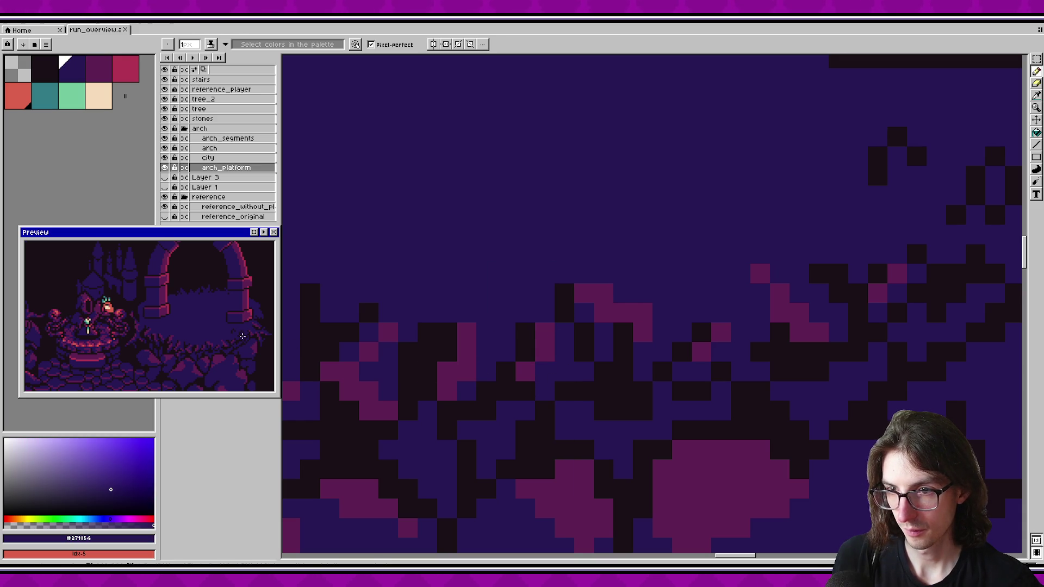
# Step: Paint a short blue pixel column along the dark edge beside the arch pillar and save
pyautogui.scroll(-3, 748, 397)
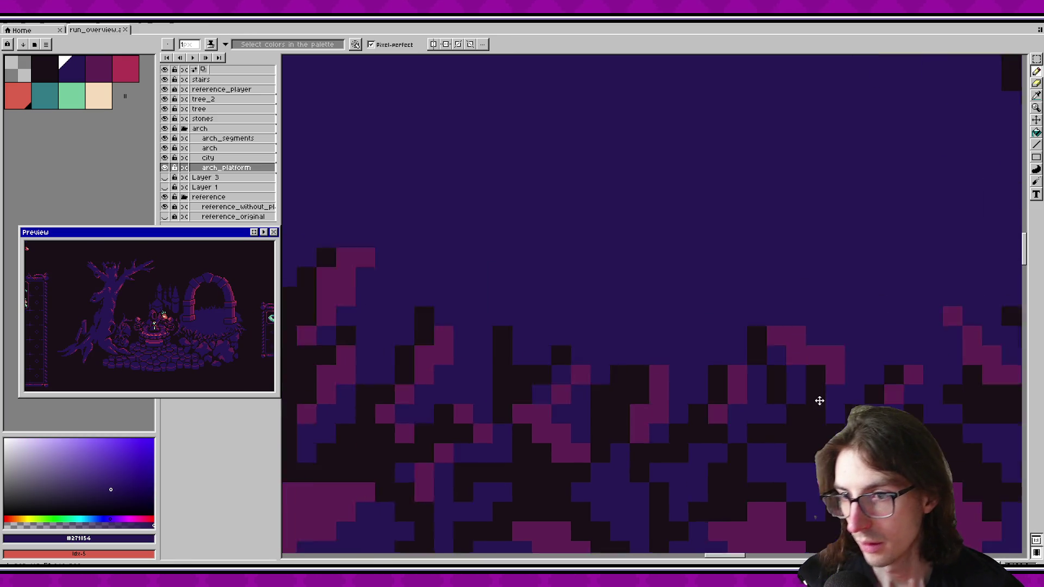
pyautogui.scroll(2, 555, 280)
pyautogui.scroll(2, 543, 284)
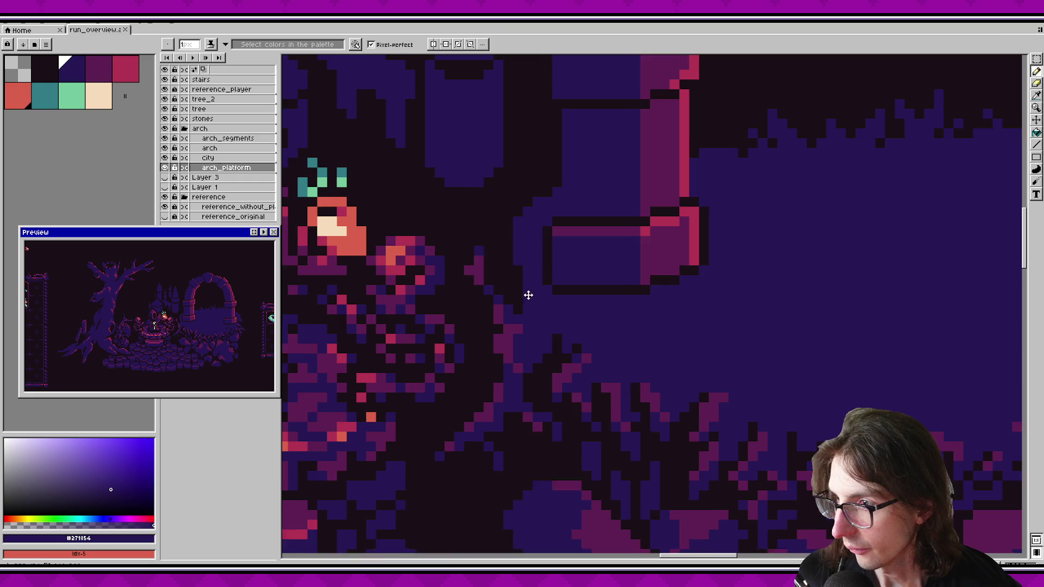
pyautogui.scroll(1, 536, 290)
pyautogui.moveTo(502, 231); pyautogui.dragTo(490, 244)
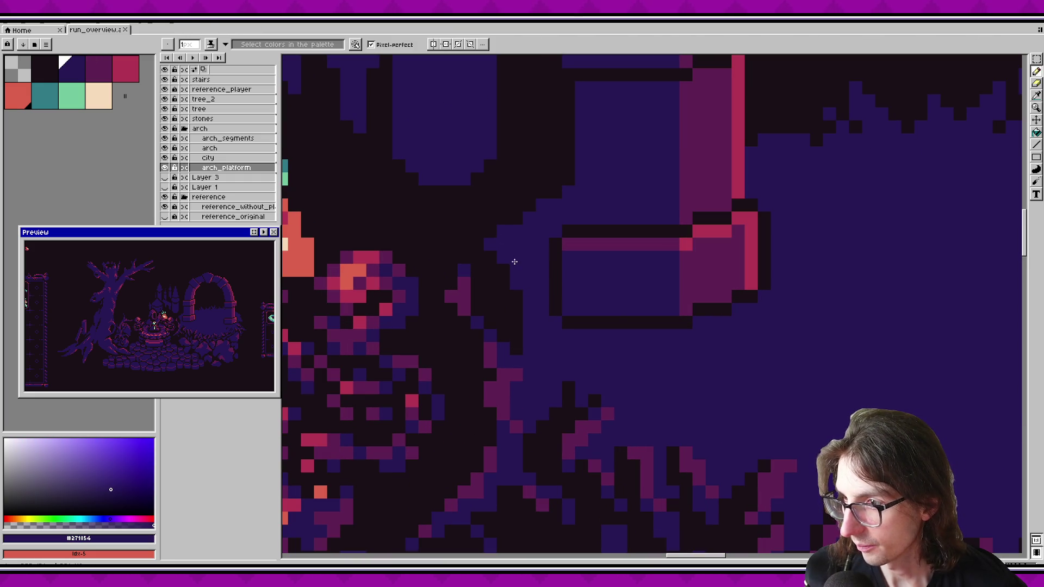
pyautogui.hotkey('ctrl', 'z')
pyautogui.click(503, 258)
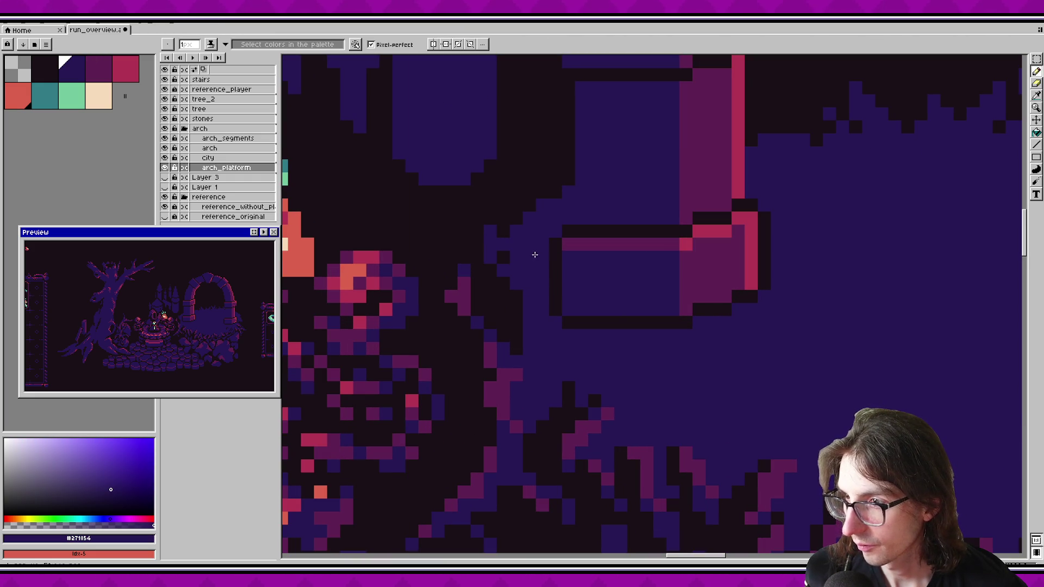
pyautogui.scroll(2, 532, 249)
pyautogui.moveTo(525, 274); pyautogui.dragTo(526, 245)
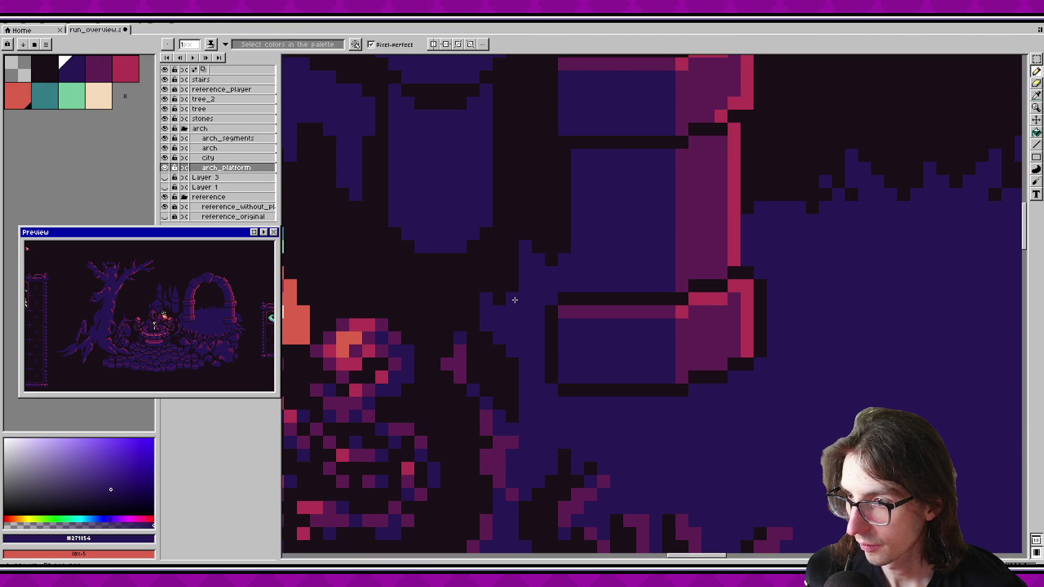
pyautogui.hotkey('ctrl', 's')
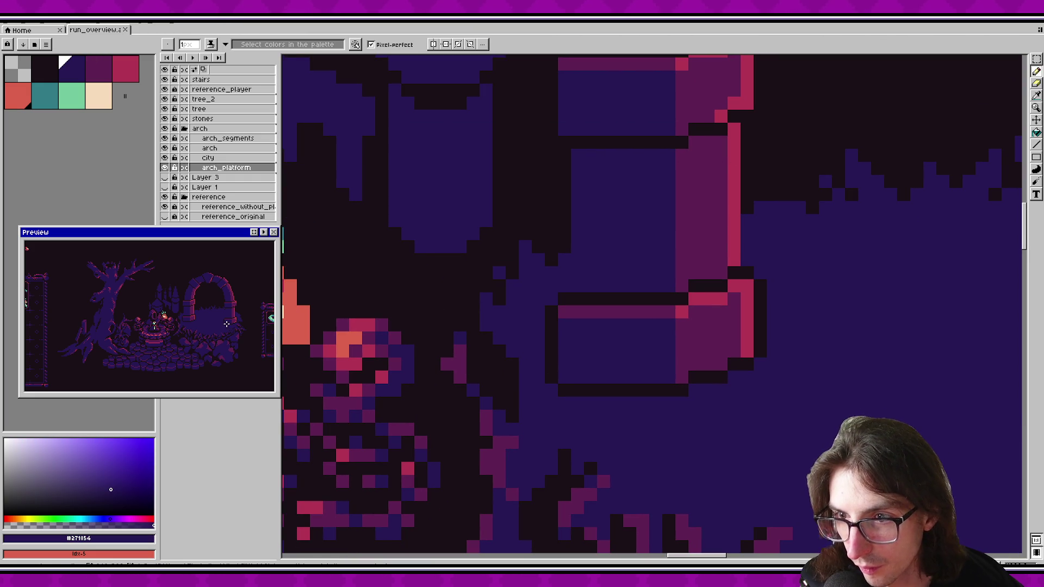
# Step: Add dark foliage pixels beside the arch platform, save, and hide the arch layer
pyautogui.moveTo(501, 372); pyautogui.dragTo(510, 387)
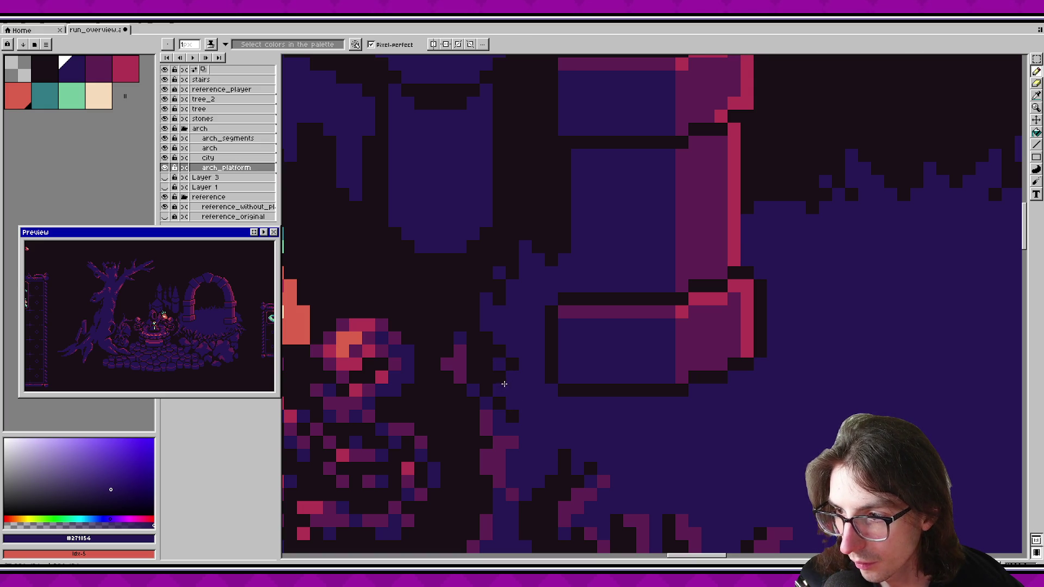
pyautogui.hotkey('ctrl', 's')
pyautogui.scroll(2, 203, 314)
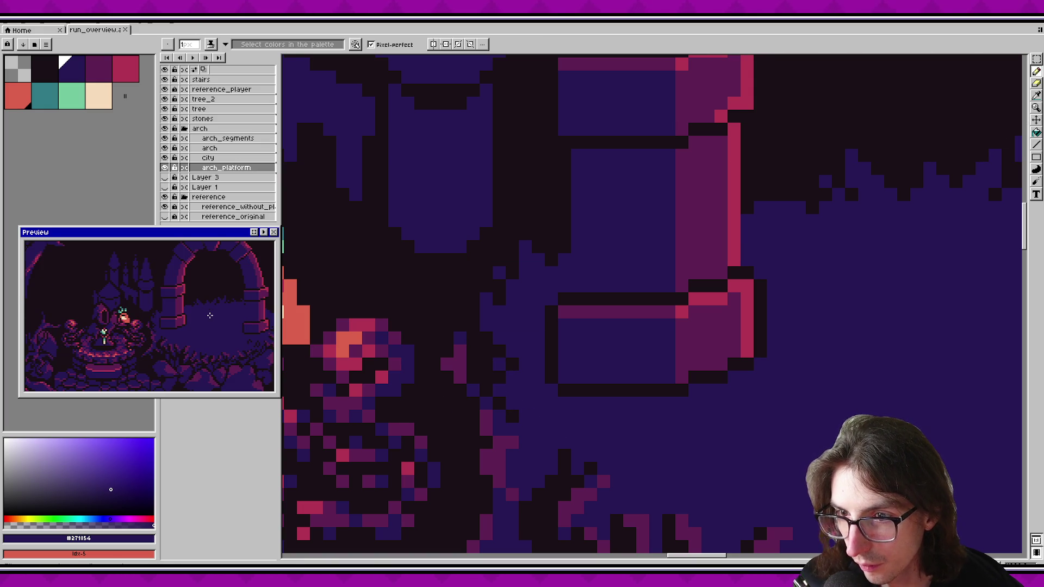
pyautogui.scroll(-2, 210, 315)
pyautogui.scroll(-3, 536, 320)
pyautogui.scroll(3, 537, 320)
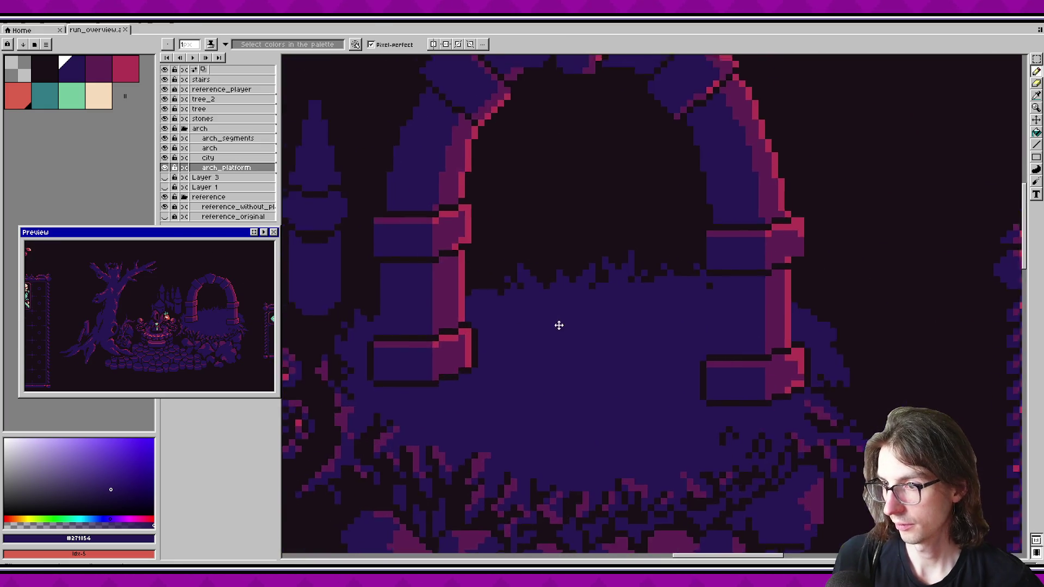
pyautogui.scroll(-1, 536, 320)
pyautogui.click(164, 148)
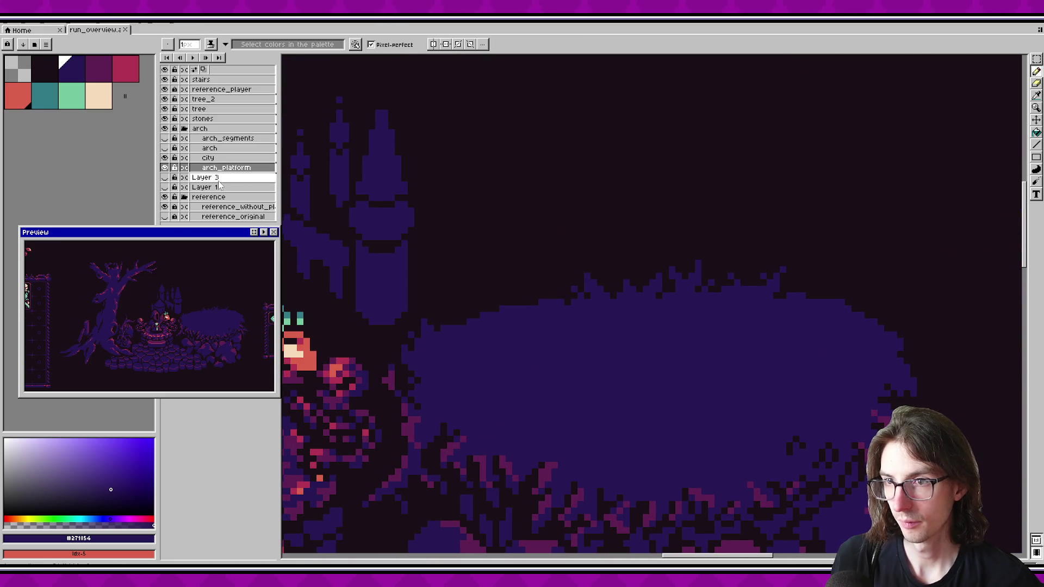
# Step: Move the city layer out of the arch group to sit above it
pyautogui.click(165, 158)
pyautogui.click(165, 158)
pyautogui.click(207, 158)
pyautogui.moveTo(208, 134); pyautogui.dragTo(209, 131)
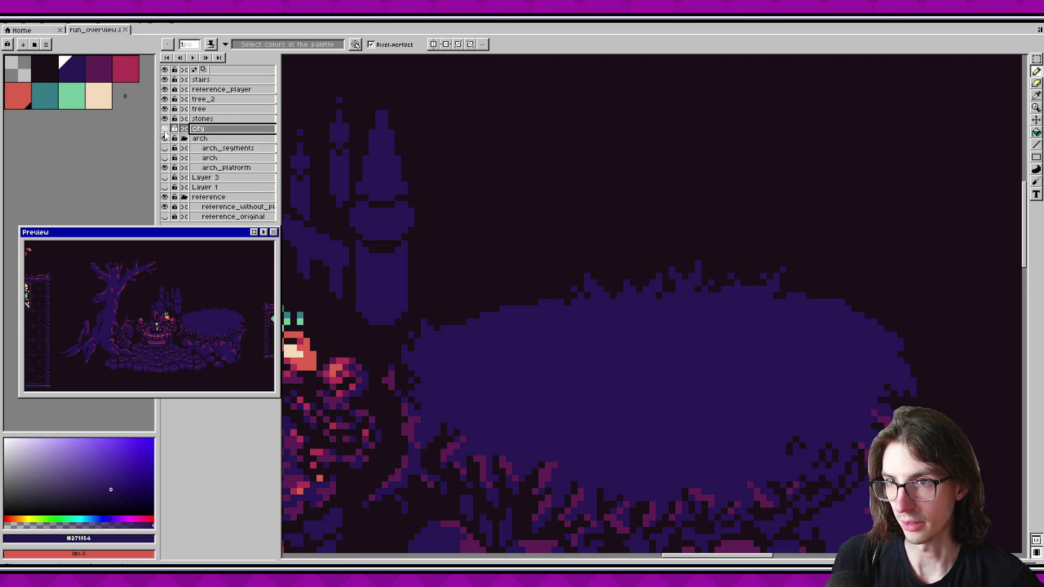
pyautogui.moveTo(510, 356); pyautogui.dragTo(535, 351)
# Step: Add a small dark spike to the bush's top edge and save
pyautogui.scroll(2, 535, 350)
pyautogui.moveTo(455, 287); pyautogui.dragTo(469, 307)
pyautogui.hotkey('ctrl', 'z')
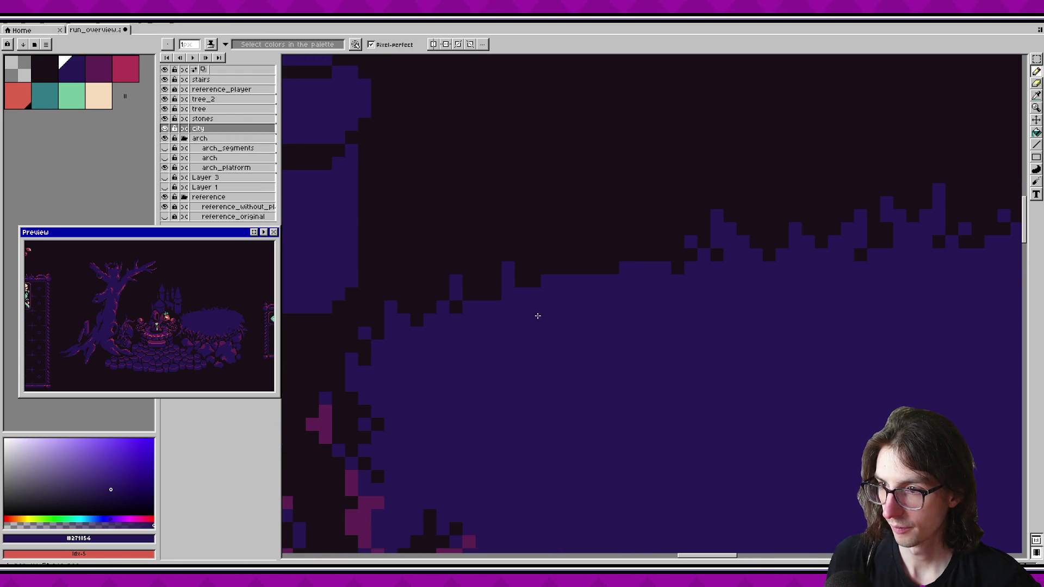
pyautogui.moveTo(599, 241); pyautogui.dragTo(612, 268)
pyautogui.hotkey('ctrl', 's')
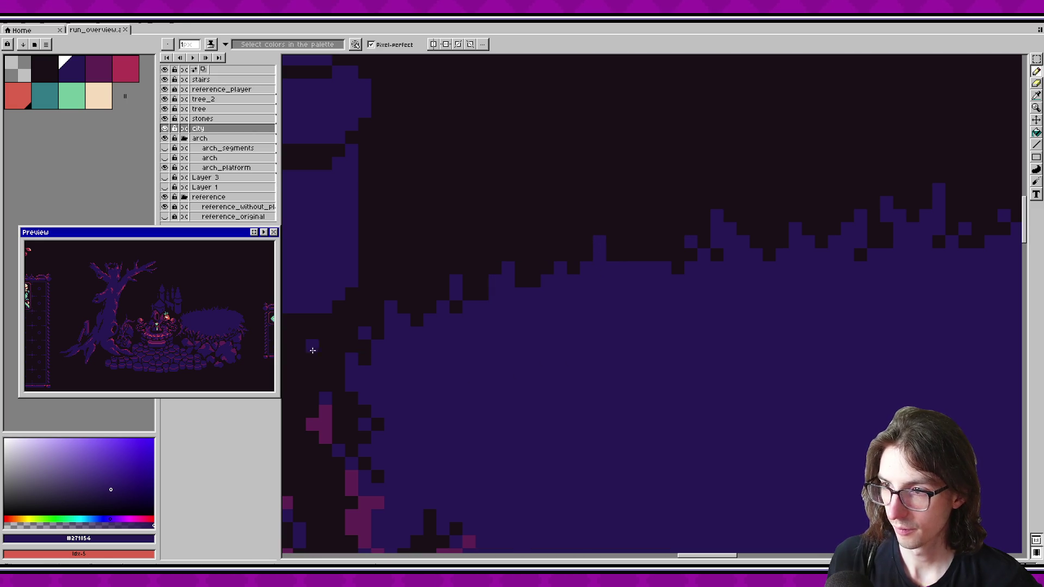
# Step: Turn the old spike pixel dark, paint a purple pixel beside it, and save
pyautogui.hscroll(1, 590, 272)
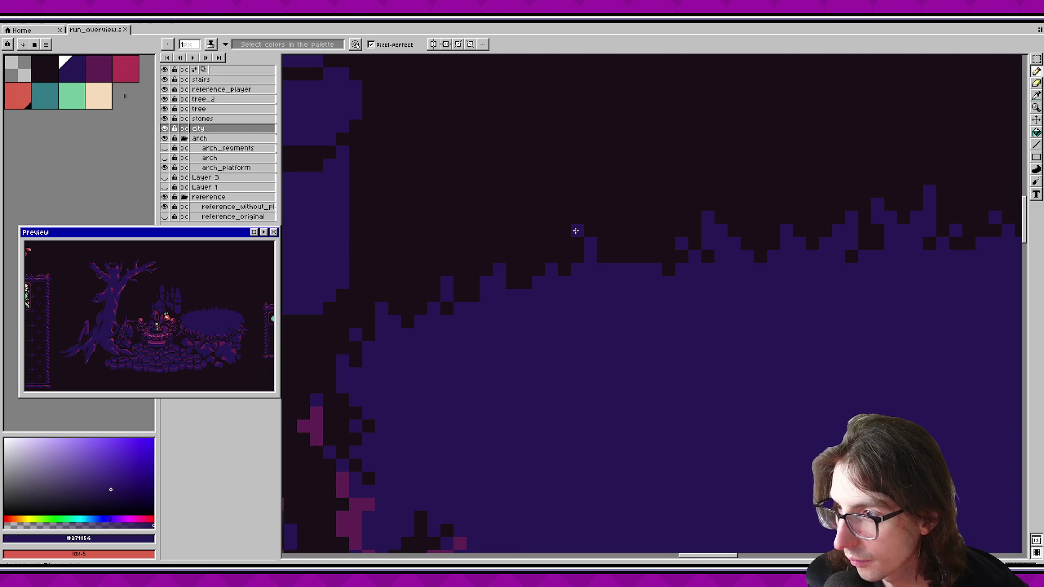
pyautogui.rightClick(591, 244)
pyautogui.click(577, 243)
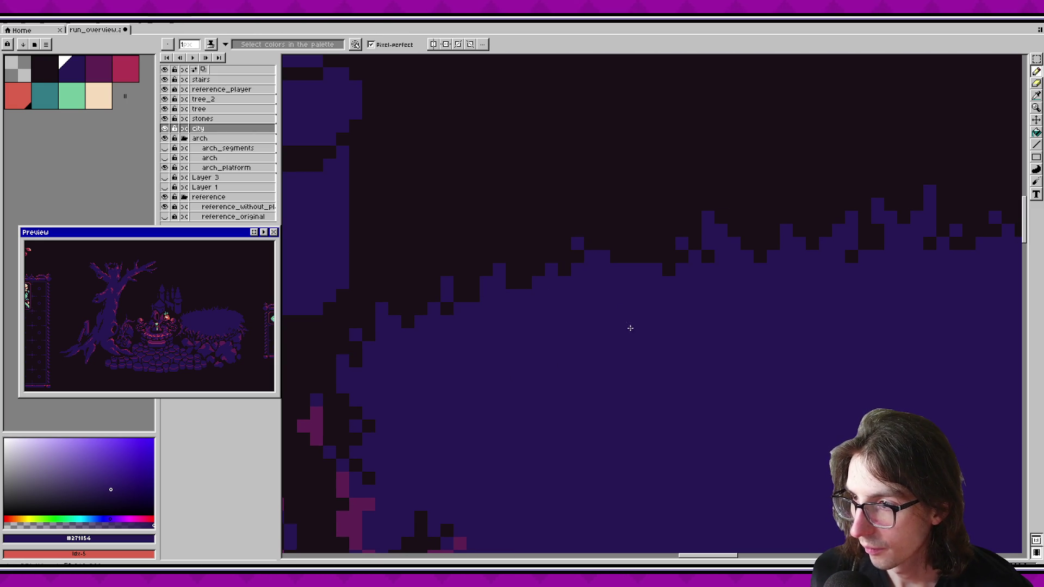
pyautogui.scroll(2, 201, 322)
pyautogui.scroll(-2, 499, 326)
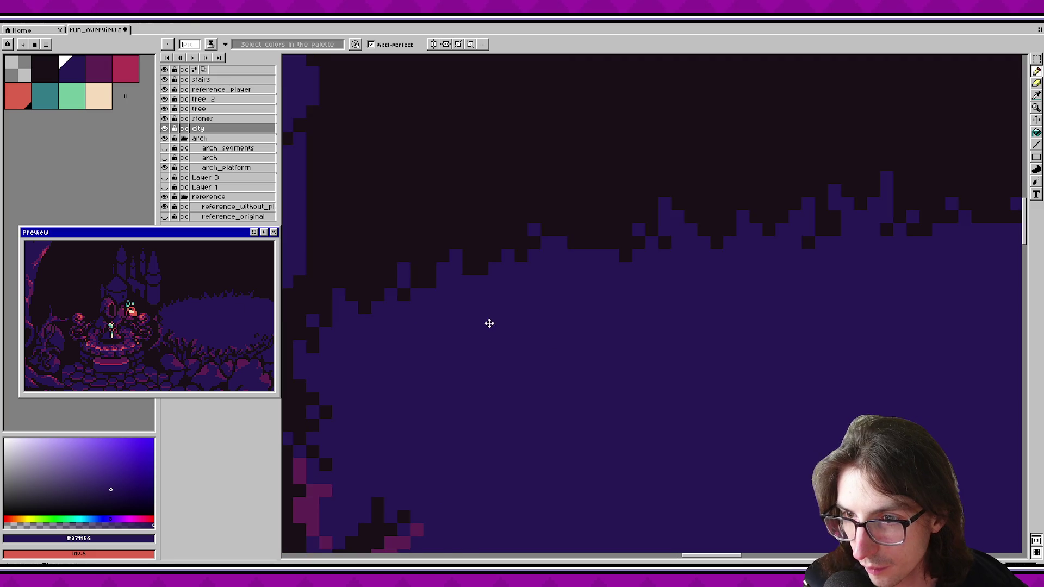
pyautogui.scroll(-1, 534, 324)
pyautogui.hotkey('ctrl', 's')
# Step: Fill a top-edge pixel and extend the bush's right edge with indigo pixels, then save
pyautogui.scroll(3, 686, 342)
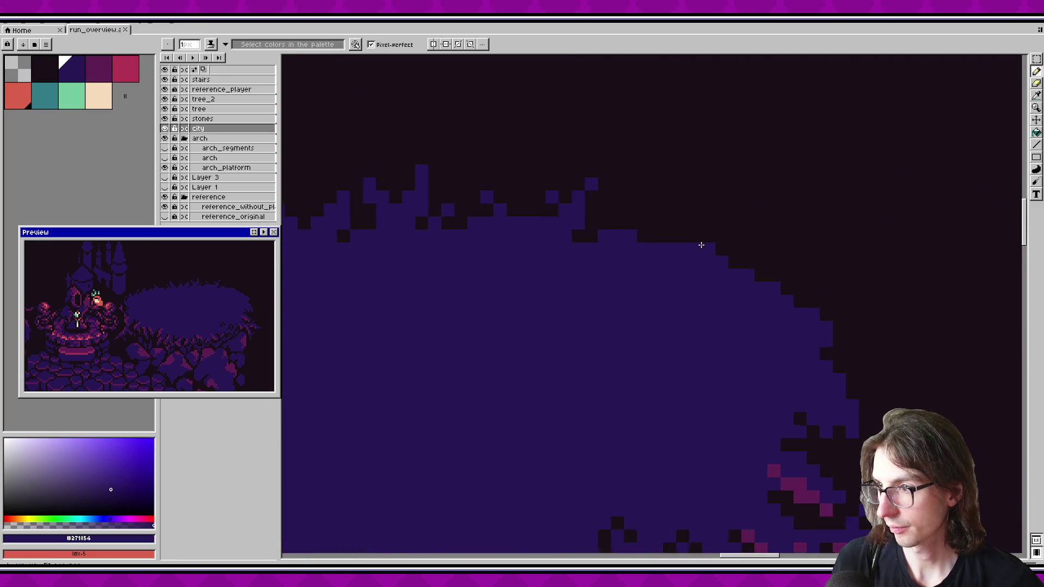
pyautogui.click(676, 212)
pyautogui.moveTo(735, 263); pyautogui.dragTo(793, 251)
pyautogui.click(754, 271)
pyautogui.hscroll(3, 542, 310)
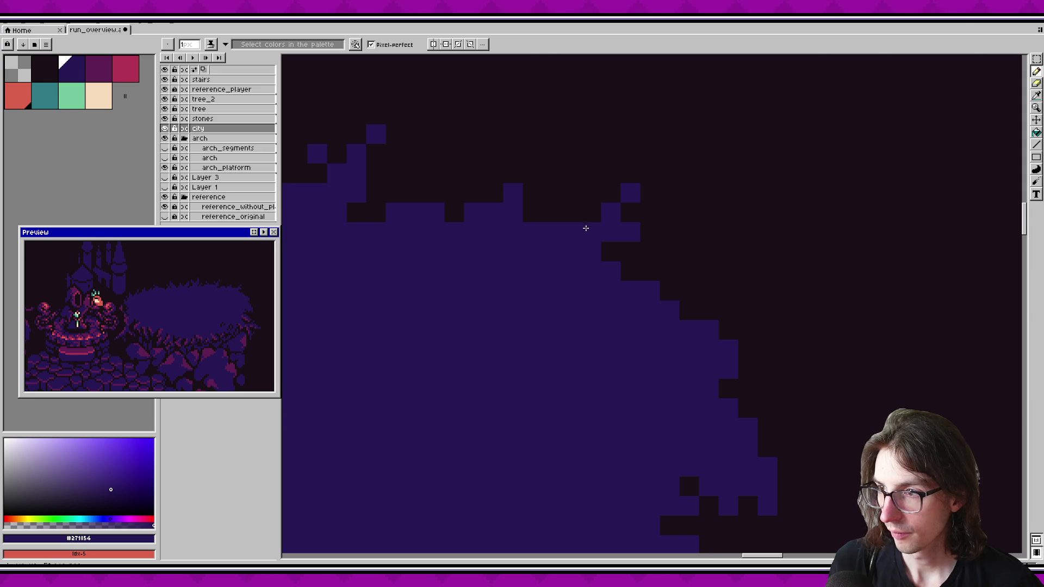
pyautogui.hotkey('ctrl', 's')
# Step: Paint purple pixels along the bush's right edge after discarding an erased pixel
pyautogui.hscroll(2, 560, 296)
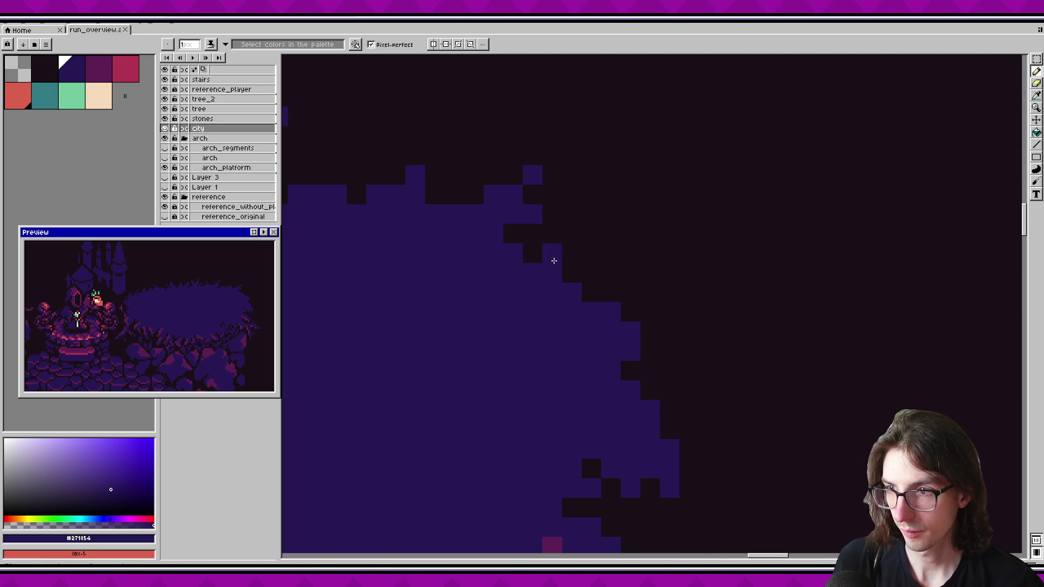
pyautogui.press('e')
pyautogui.hotkey('ctrl', 'z')
pyautogui.press('b')
pyautogui.moveTo(591, 233); pyautogui.dragTo(566, 269)
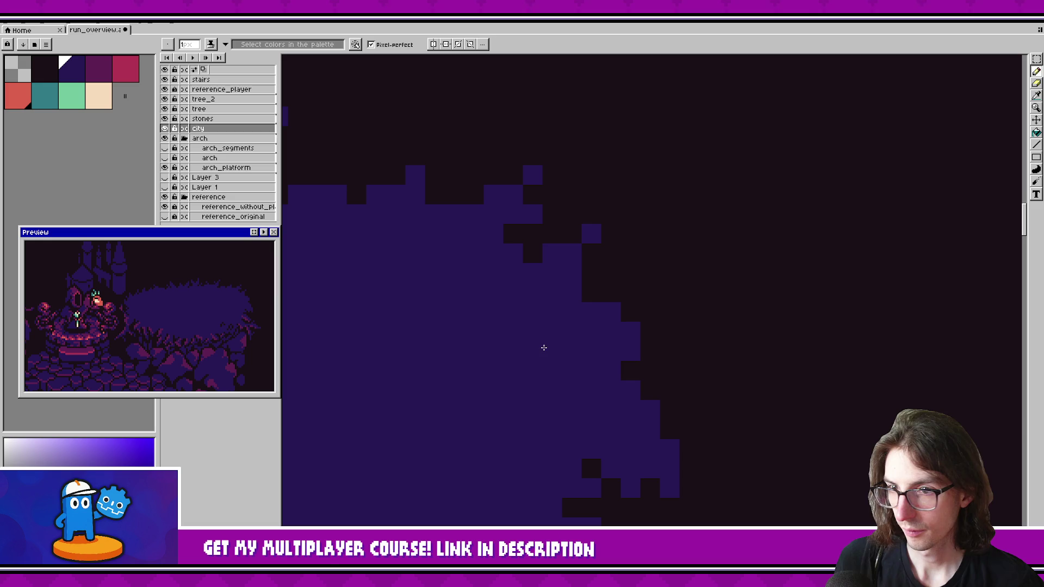
# Step: Add a purple pixel block to the ragged right edge, then box the bush and stones
pyautogui.hscroll(3, 544, 347)
pyautogui.moveTo(564, 281); pyautogui.dragTo(581, 272)
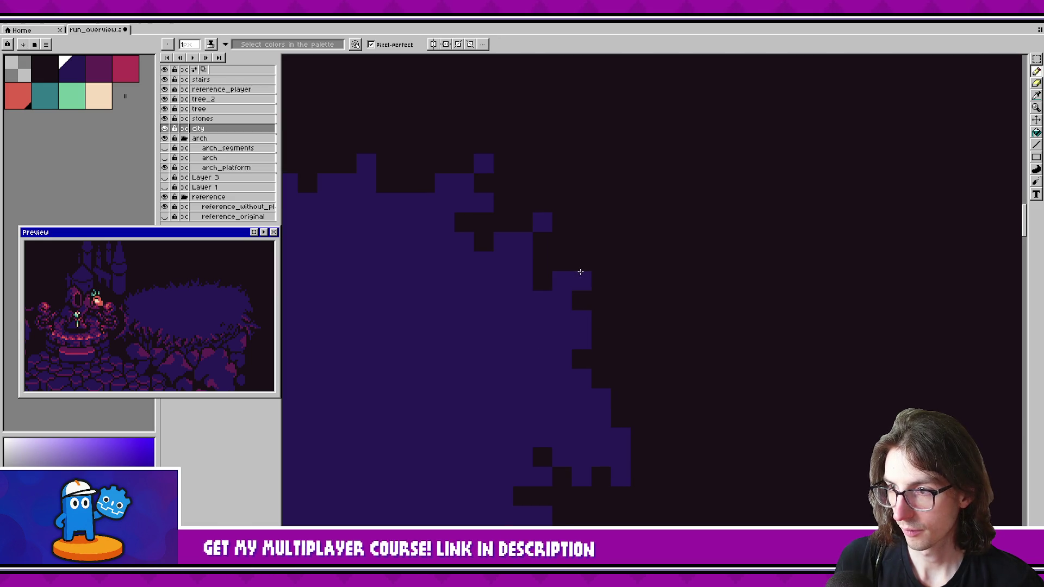
pyautogui.hotkey('ctrl', 'z')
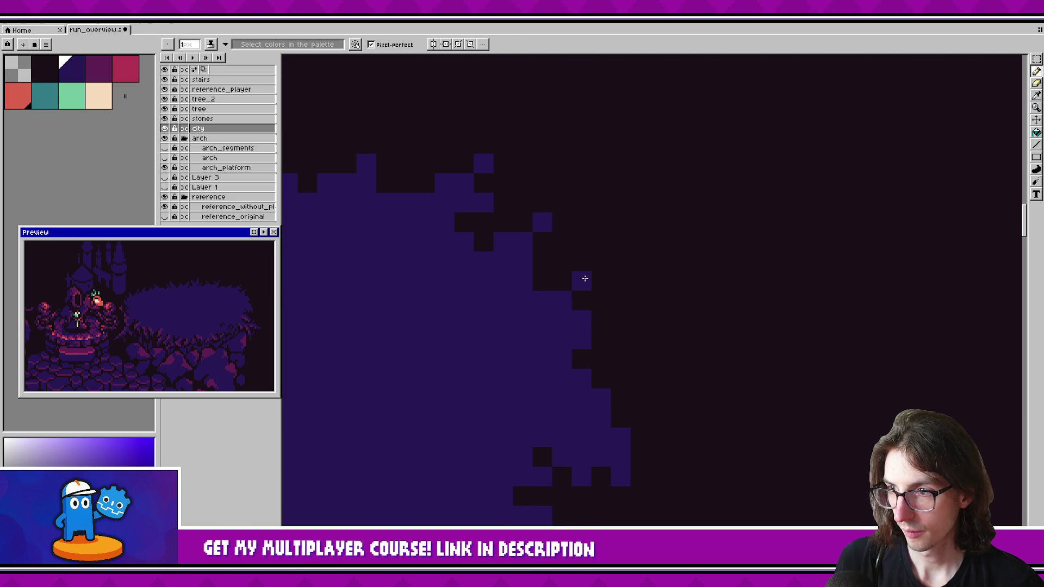
pyautogui.scroll(-3, 570, 354)
pyautogui.moveTo(573, 287); pyautogui.dragTo(577, 269)
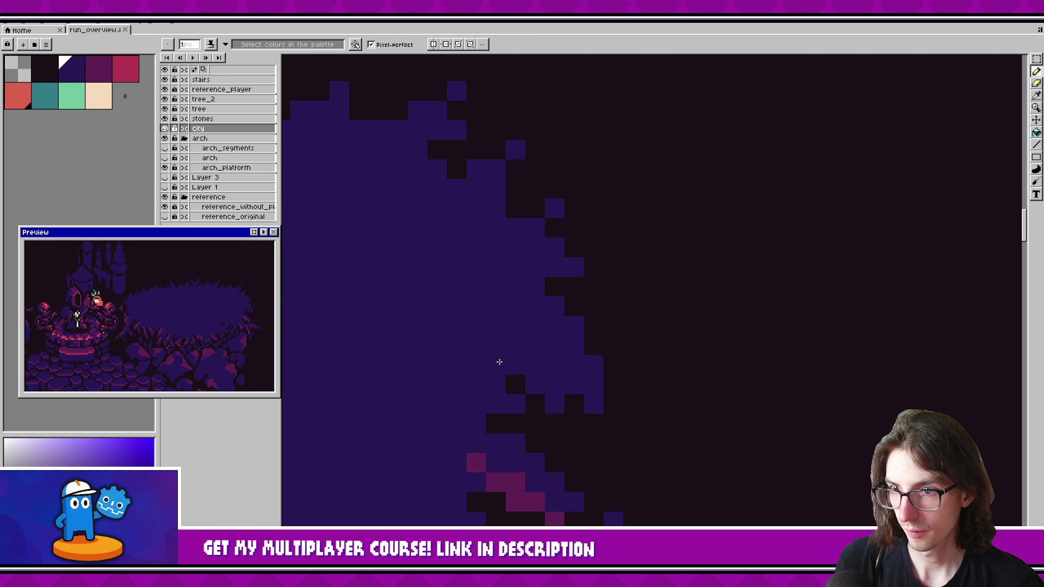
pyautogui.scroll(-5, 531, 360)
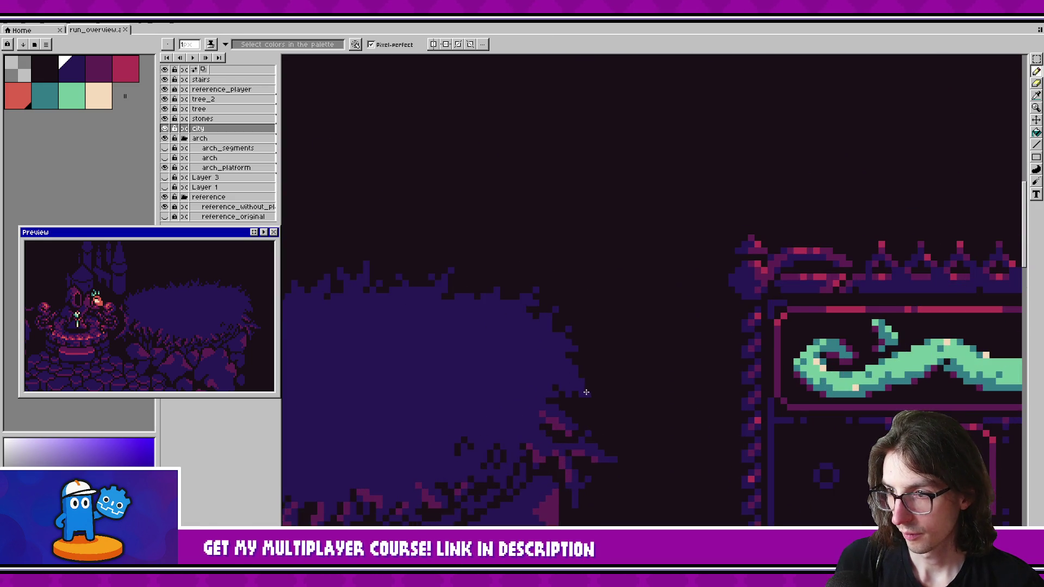
pyautogui.scroll(5, 592, 380)
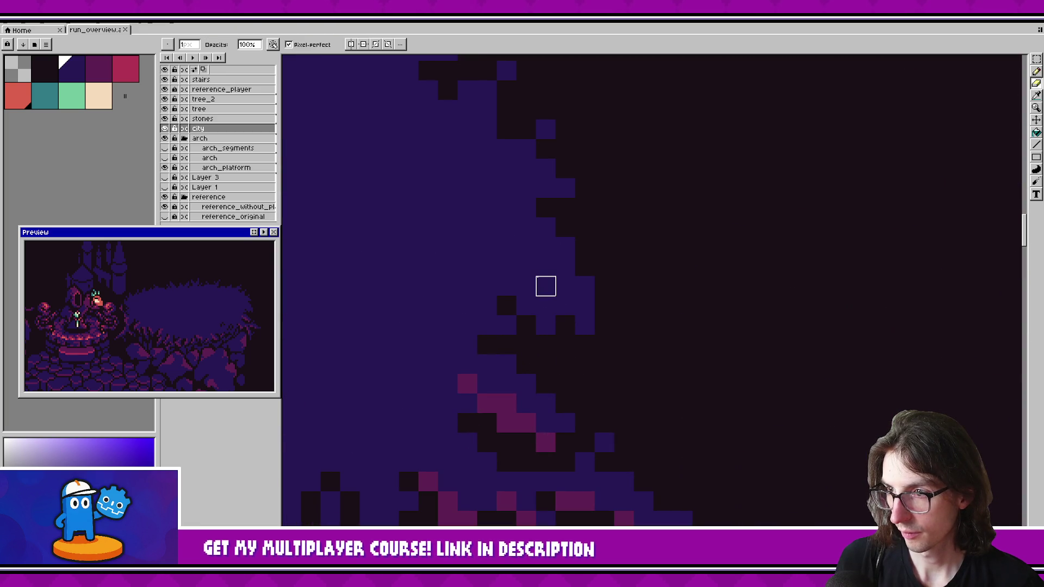
pyautogui.scroll(-4, 473, 228)
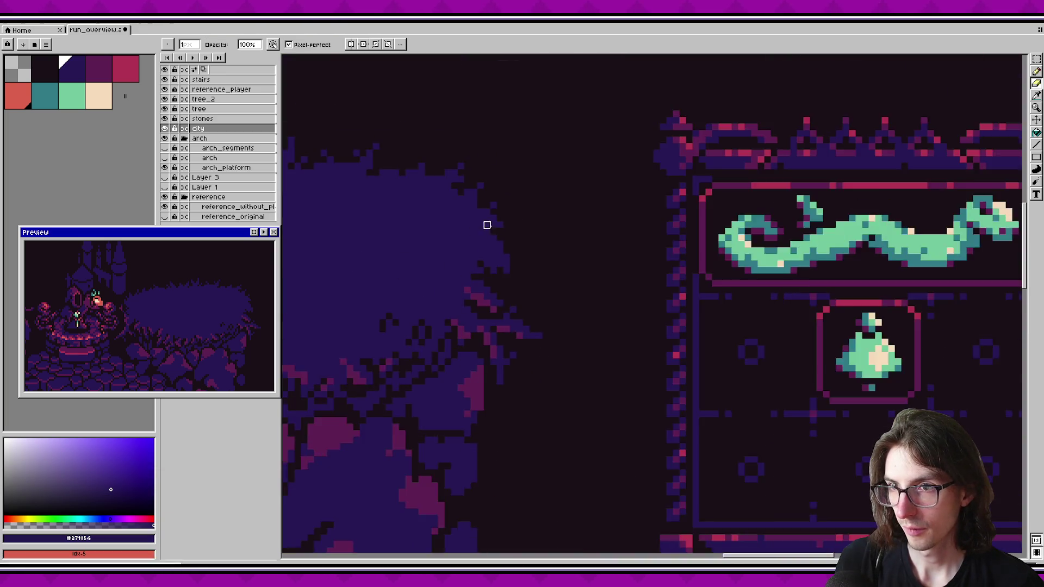
pyautogui.press('v')
pyautogui.moveTo(425, 243); pyautogui.dragTo(675, 431)
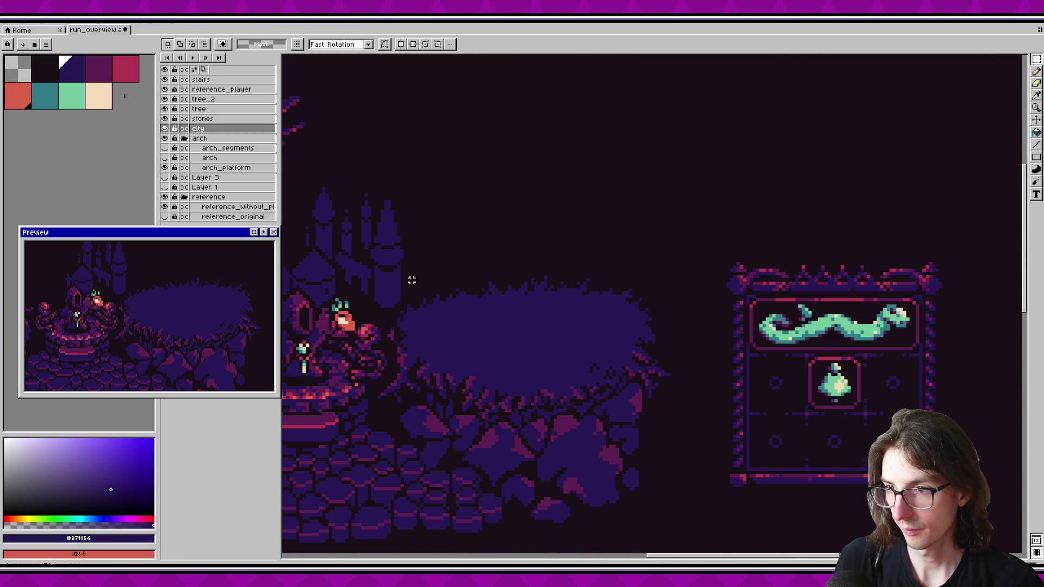
# Step: Draw marquee rectangles over the bush and area above, deselect, and pick arch_platform
pyautogui.moveTo(395, 309); pyautogui.dragTo(636, 492)
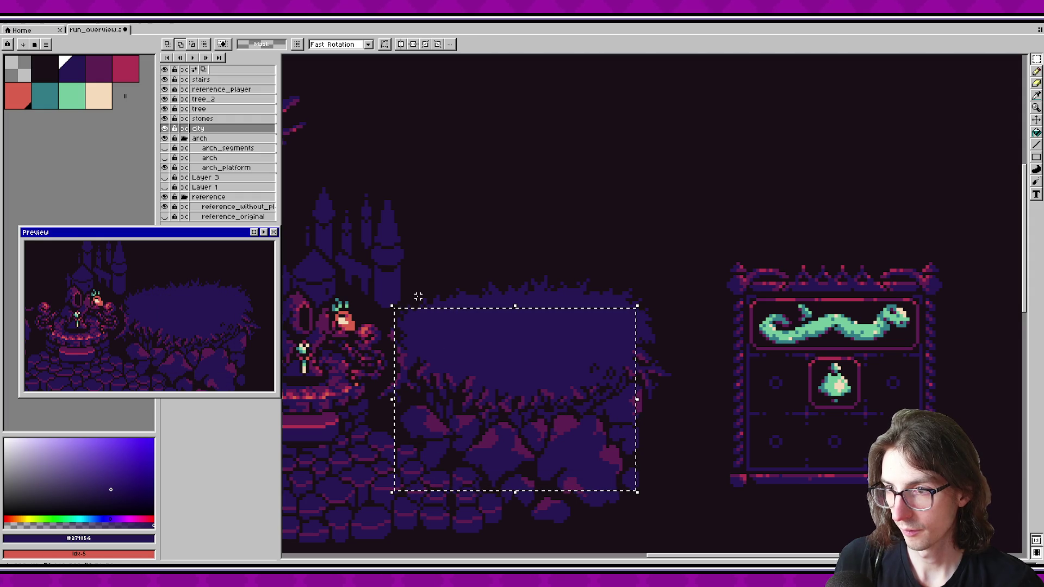
pyautogui.moveTo(404, 285); pyautogui.dragTo(723, 418)
pyautogui.moveTo(455, 246); pyautogui.dragTo(621, 296)
pyautogui.hotkey('ctrl', 'd')
pyautogui.click(225, 168)
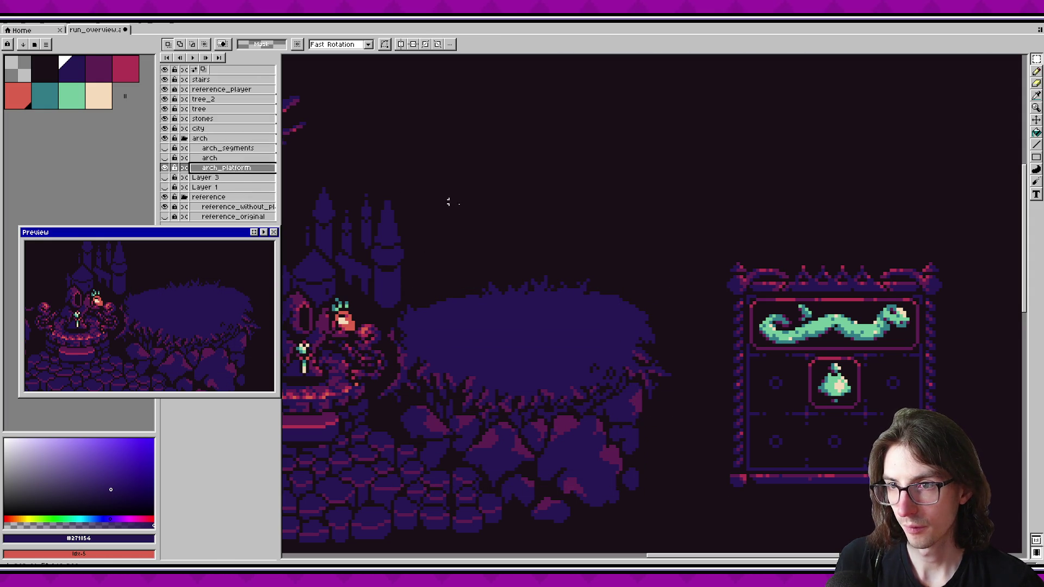
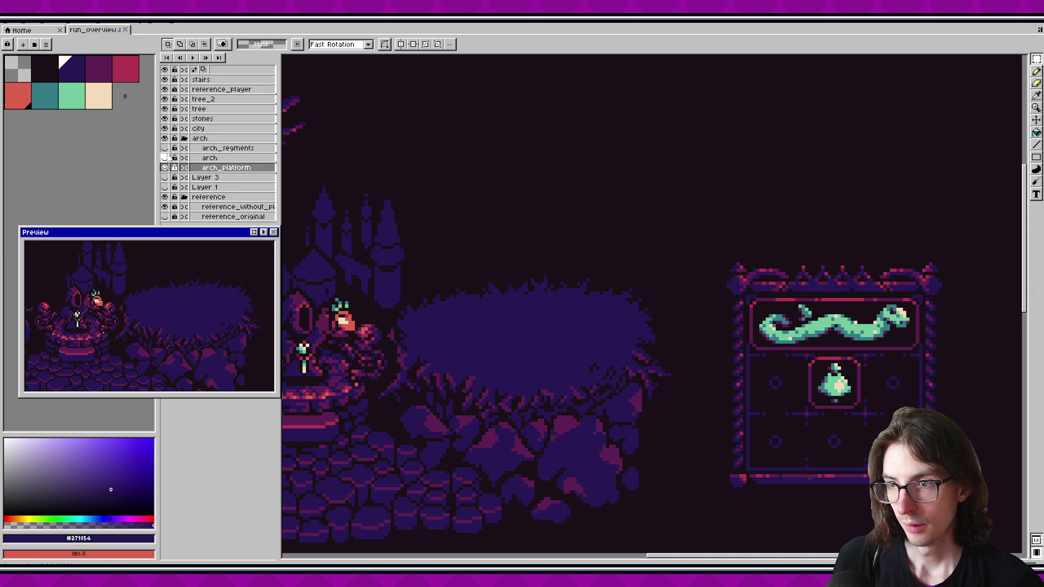
# Step: Unhide the arch and arch_segments layers so the stone arch shows again
pyautogui.click(165, 158)
pyautogui.click(165, 148)
pyautogui.scroll(-2, 493, 337)
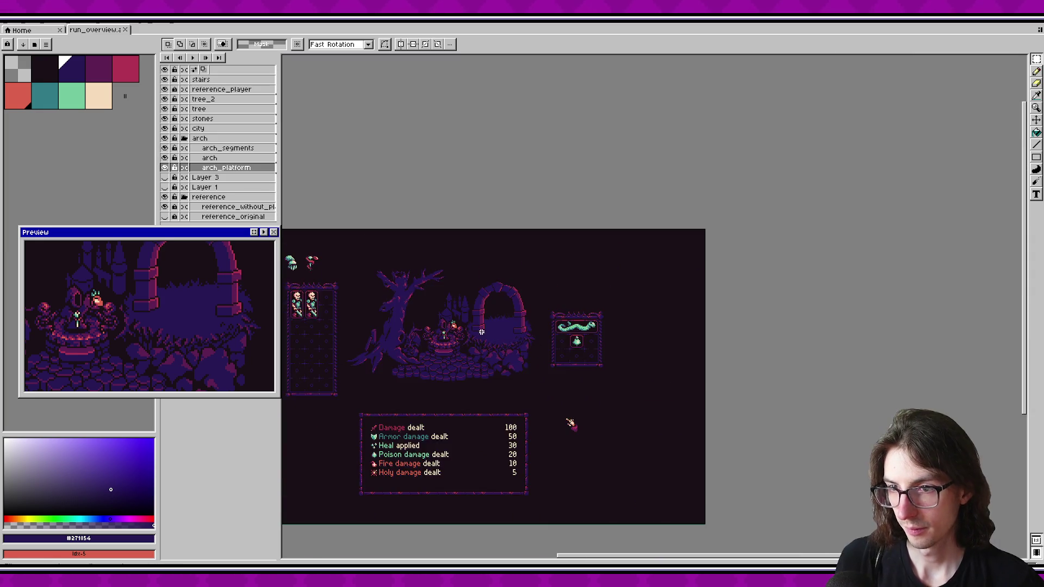
pyautogui.scroll(4, 473, 327)
pyautogui.scroll(1, 492, 333)
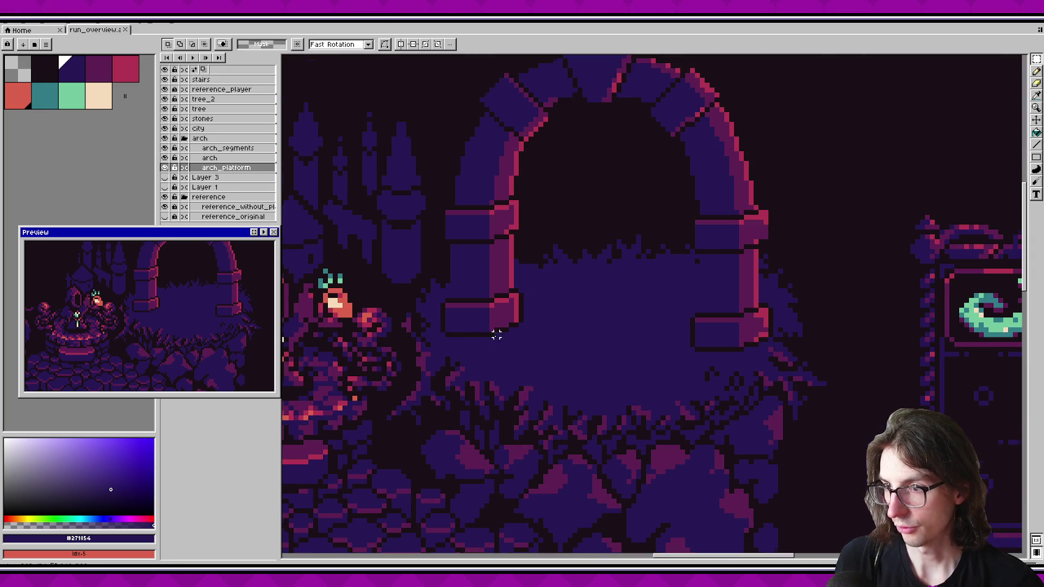
# Step: Add a new Layer 4 above arch_segments and pick the navy palette colour
pyautogui.hotkey('alt', 'Up')
pyautogui.hotkey('alt', 'Up')
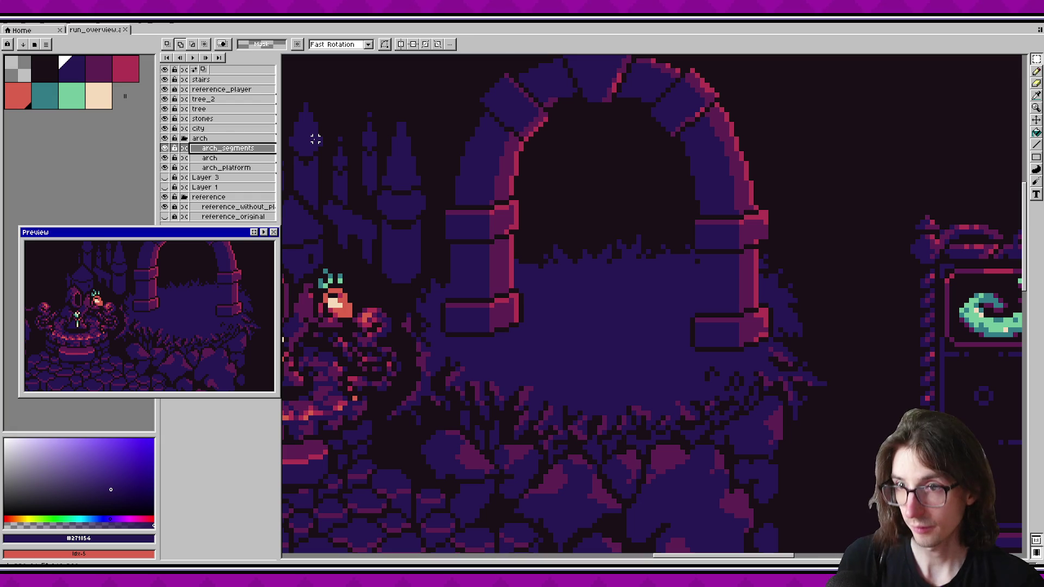
pyautogui.hotkey('shift', 'n')
pyautogui.keyDown('alt'); pyautogui.click(315, 139); pyautogui.keyUp('alt')
pyautogui.press('v')
pyautogui.scroll(2, 522, 329)
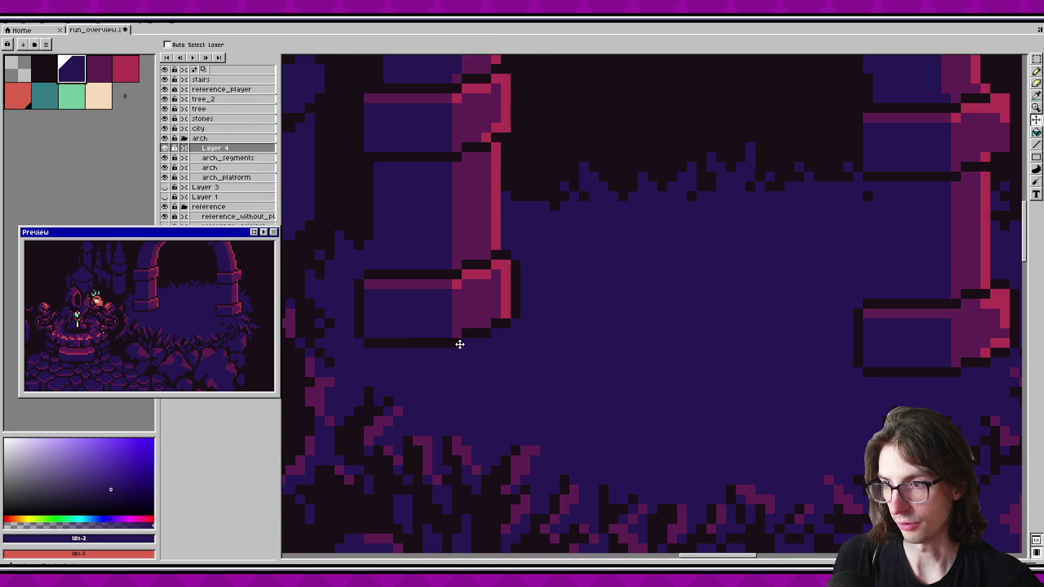
pyautogui.press('b')
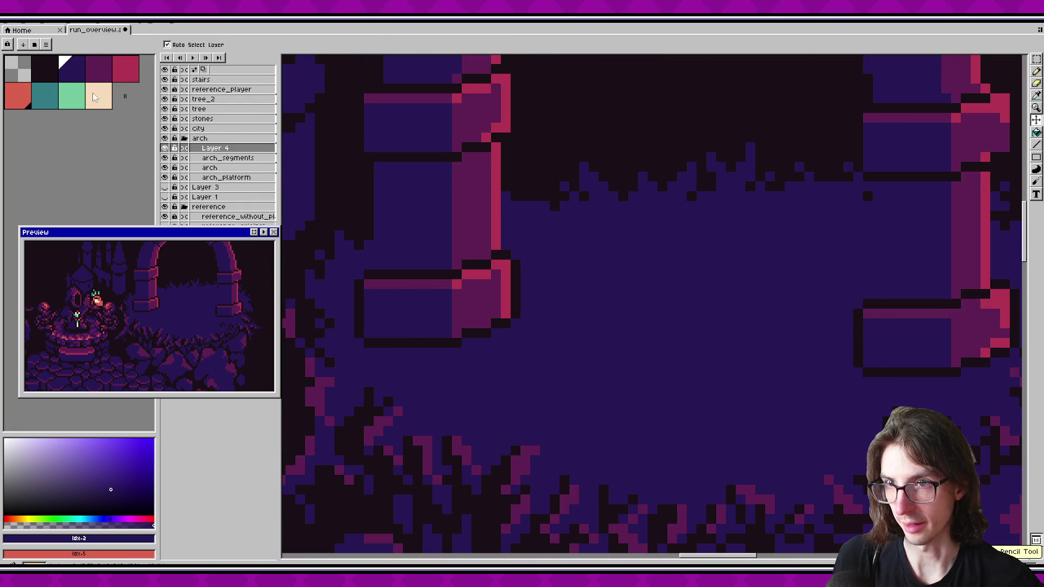
pyautogui.click(378, 275)
pyautogui.moveTo(408, 353); pyautogui.dragTo(408, 343)
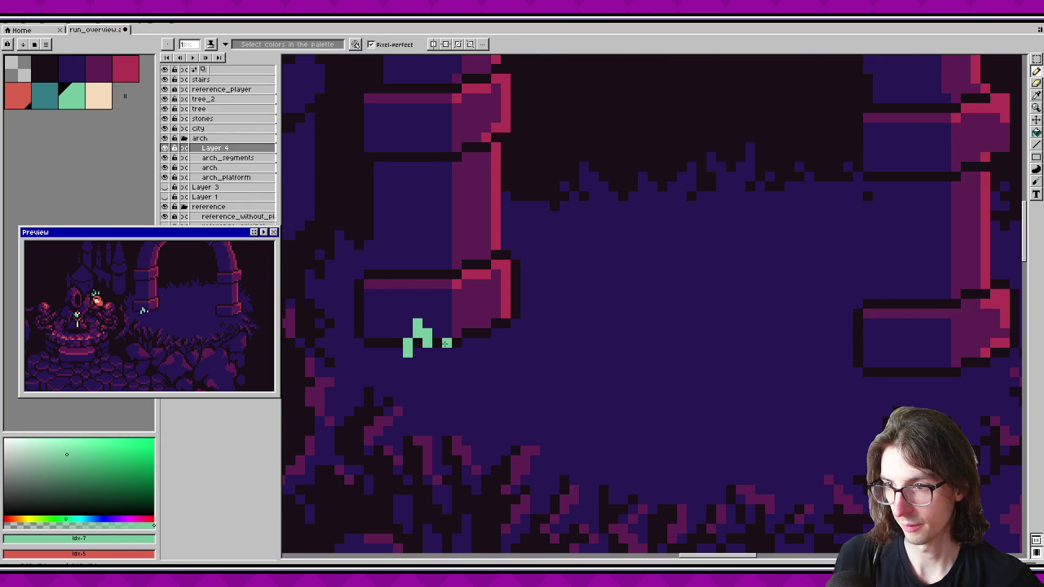
pyautogui.moveTo(469, 320); pyautogui.dragTo(466, 304)
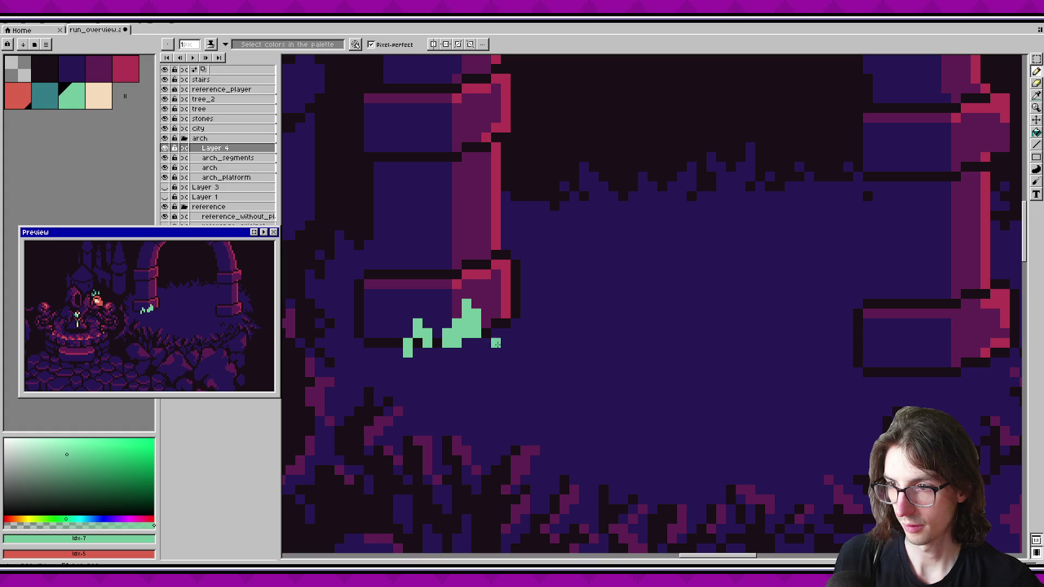
pyautogui.hotkey('ctrl', 'z')
pyautogui.hotkey('ctrl', 'z')
pyautogui.moveTo(456, 341); pyautogui.dragTo(465, 342)
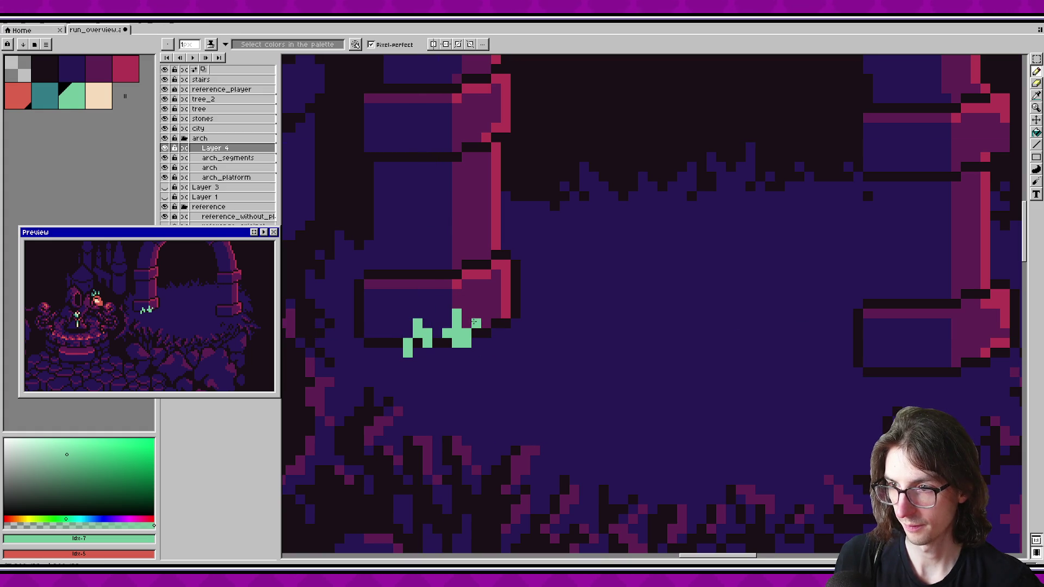
pyautogui.hotkey('ctrl', 's')
pyautogui.hscroll(-2, 489, 342)
pyautogui.hotkey('ctrl', 's')
pyautogui.scroll(1, 429, 359)
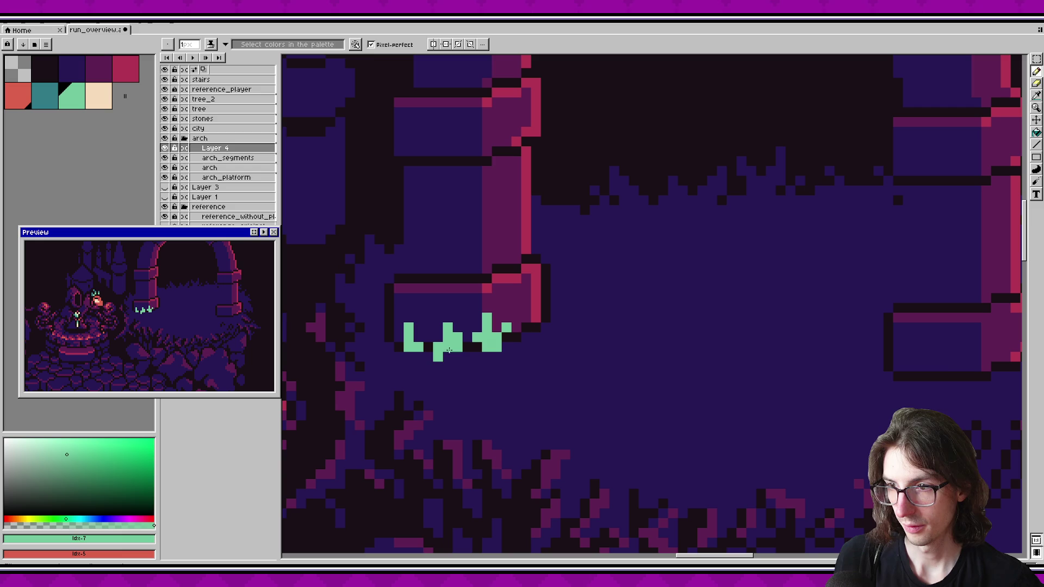
pyautogui.keyDown('alt'); pyautogui.click(449, 376); pyautogui.keyUp('alt')
pyautogui.press('w')
pyautogui.click(504, 332)
pyautogui.keyDown('shift'); pyautogui.click(449, 341); pyautogui.keyUp('shift')
pyautogui.keyDown('shift'); pyautogui.click(412, 337); pyautogui.keyUp('shift')
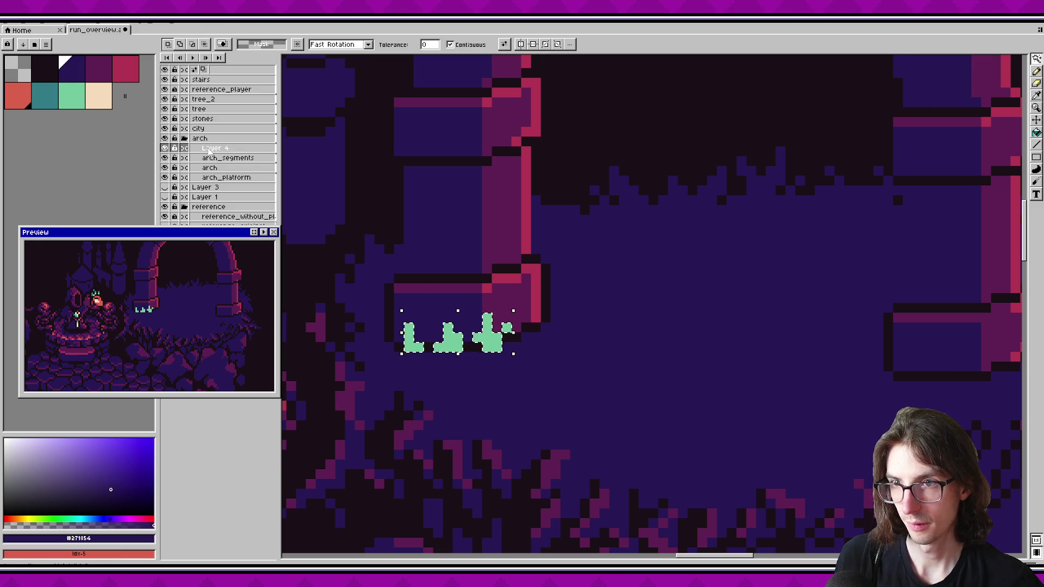
pyautogui.press('Delete')
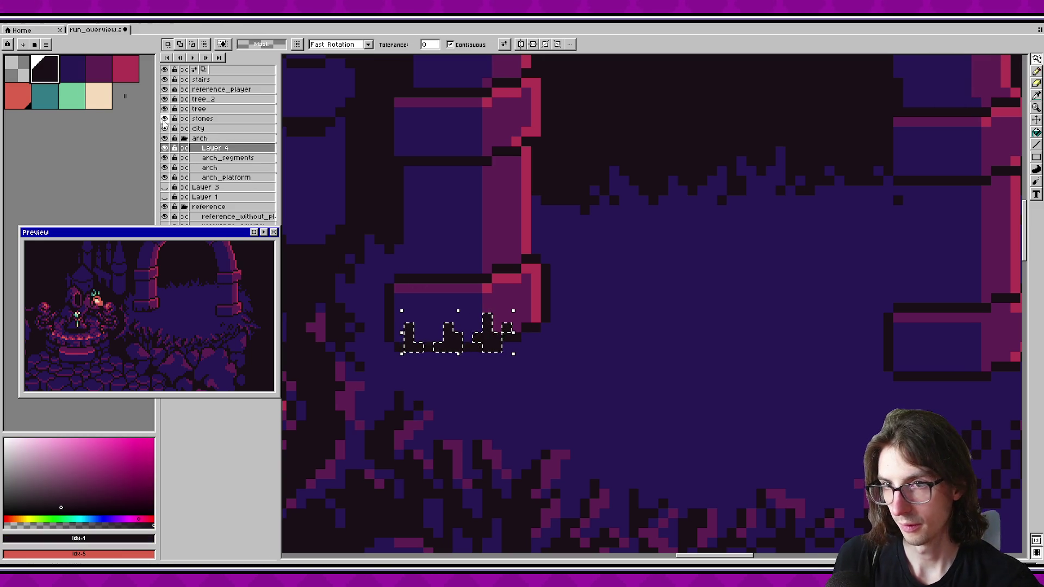
pyautogui.press(']')
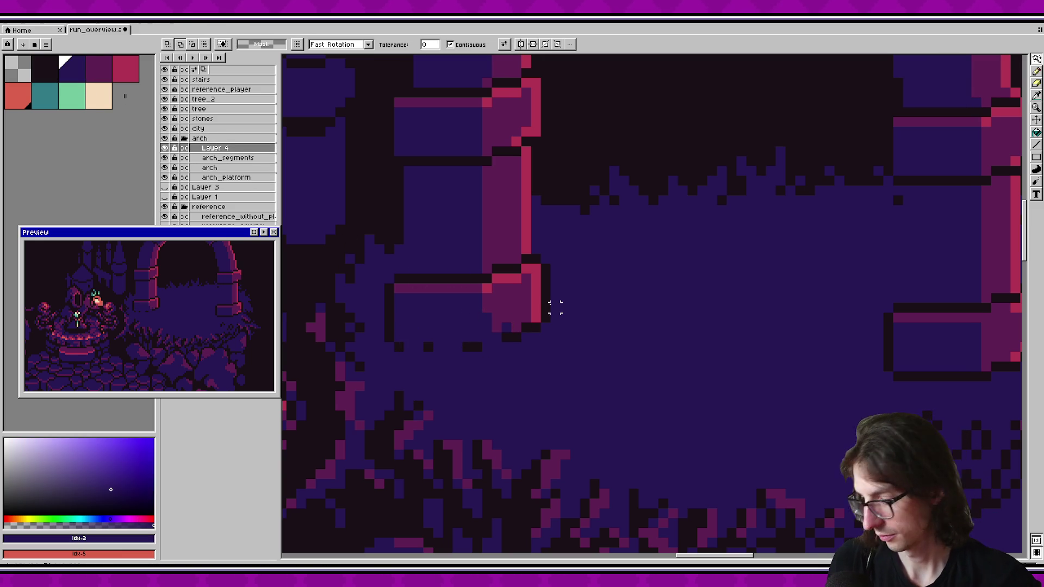
pyautogui.press('o')
pyautogui.click(357, 171)
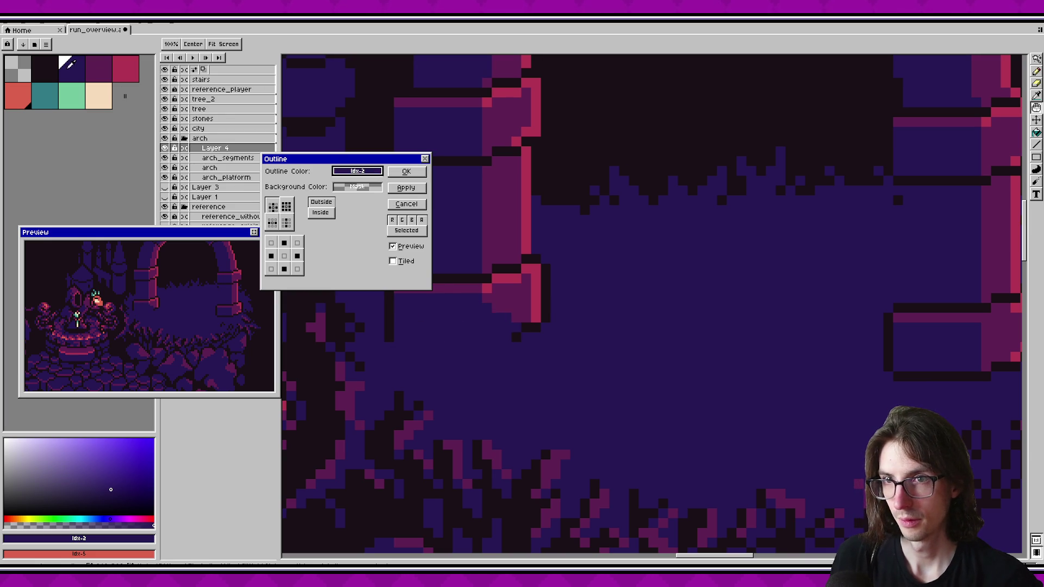
pyautogui.click(411, 206)
pyautogui.scroll(3, 443, 396)
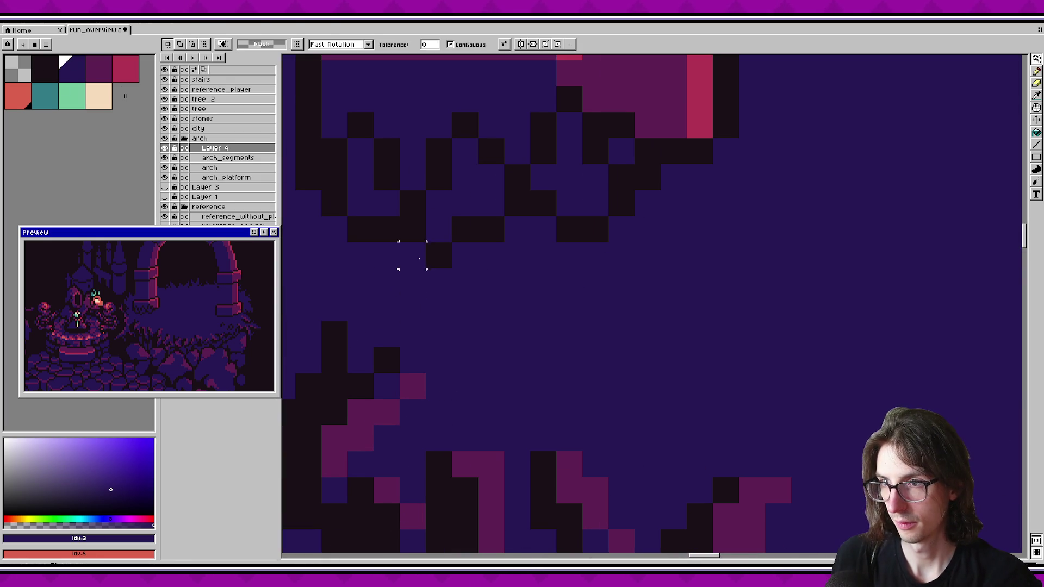
# Step: Switch back to the pencil and save the file
pyautogui.press('b')
pyautogui.hotkey('ctrl', 's')
pyautogui.scroll(-5, 703, 291)
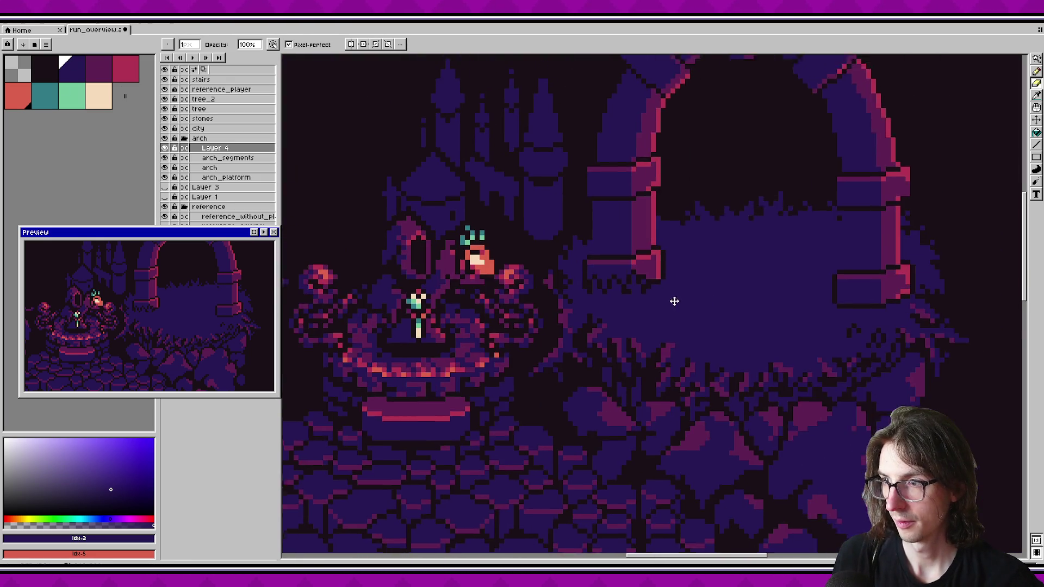
pyautogui.scroll(-2, 598, 290)
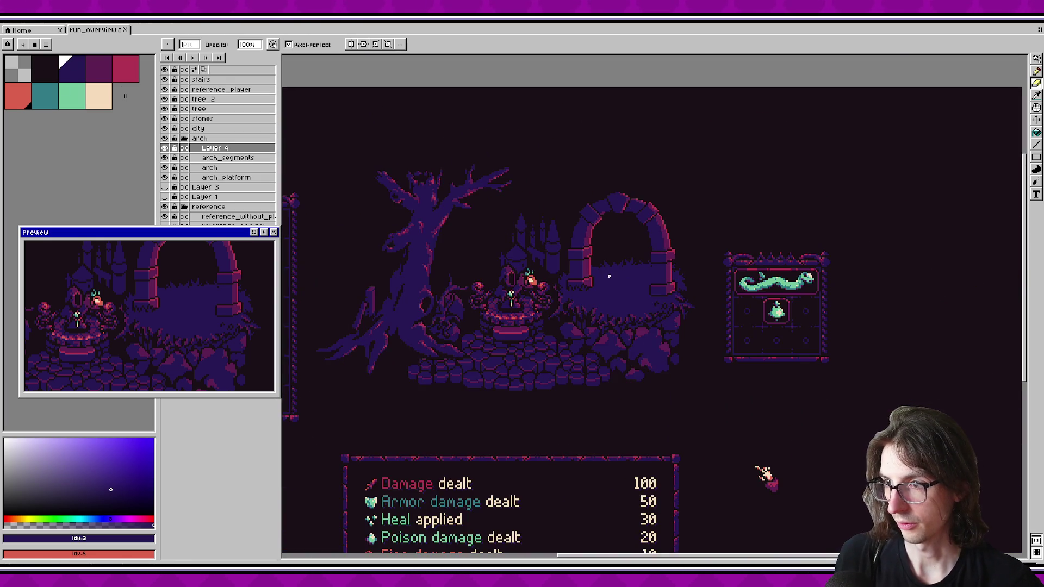
pyautogui.scroll(5, 575, 284)
# Step: Sample the dark shadow colour, try shifting a small block, then undo the move
pyautogui.keyDown('alt'); pyautogui.click(623, 443); pyautogui.keyUp('alt')
pyautogui.scroll(-3, 599, 375)
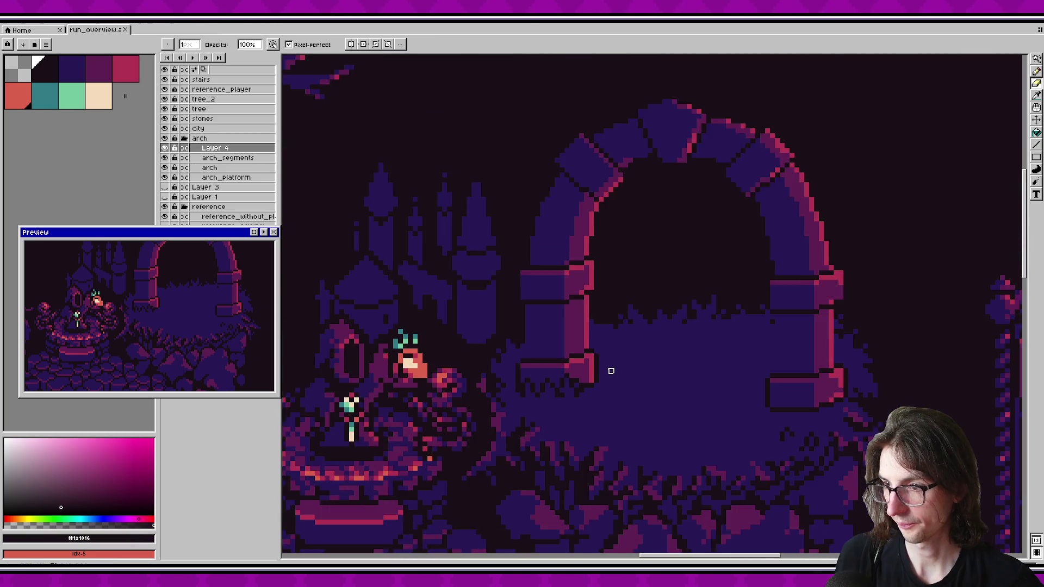
pyautogui.scroll(3, 605, 393)
pyautogui.press('m')
pyautogui.moveTo(500, 426); pyautogui.dragTo(576, 374)
pyautogui.press('Return')
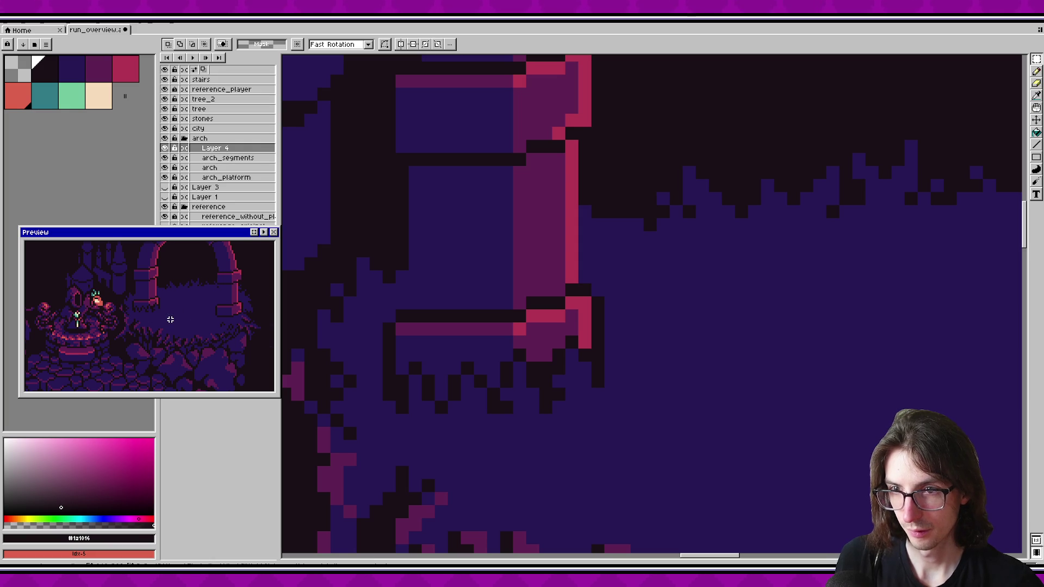
pyautogui.hotkey('ctrl', 'z')
pyautogui.hotkey('ctrl', 'z')
pyautogui.hotkey('ctrl', 'z')
# Step: Recolour three stray dark pixels under the arch with the purple ground colour
pyautogui.press('i')
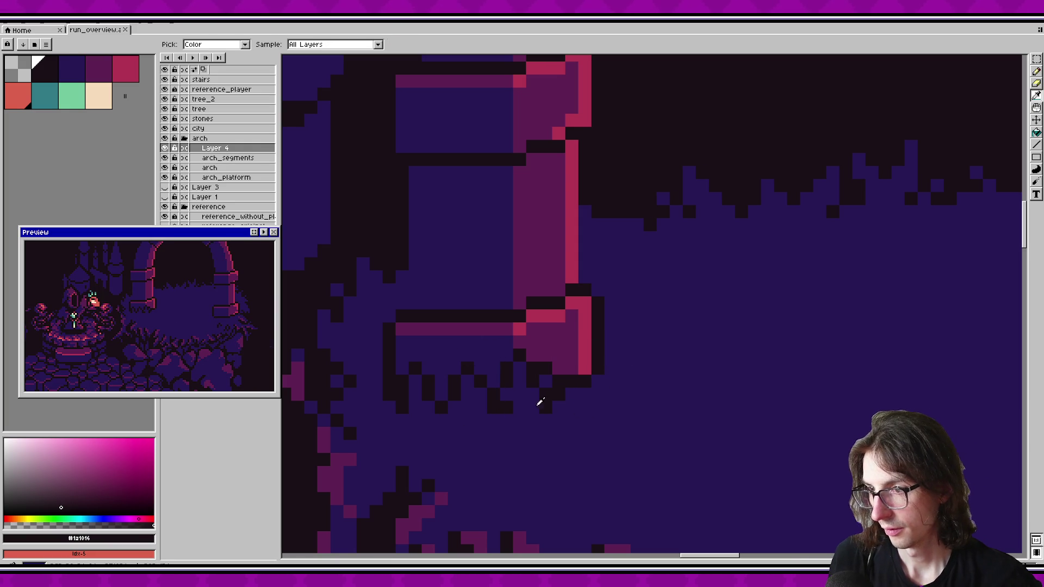
pyautogui.click(542, 403)
pyautogui.press('b')
pyautogui.click(572, 381)
pyautogui.click(558, 342)
pyautogui.click(597, 369)
# Step: Paint a jagged dark shadow fringe beneath the left pillar's bottom stone, undoing the extra pixels
pyautogui.press('i')
pyautogui.click(561, 364)
pyautogui.press('b')
pyautogui.click(545, 343)
pyautogui.click(559, 329)
pyautogui.click(572, 342)
pyautogui.click(585, 367)
pyautogui.click(600, 351)
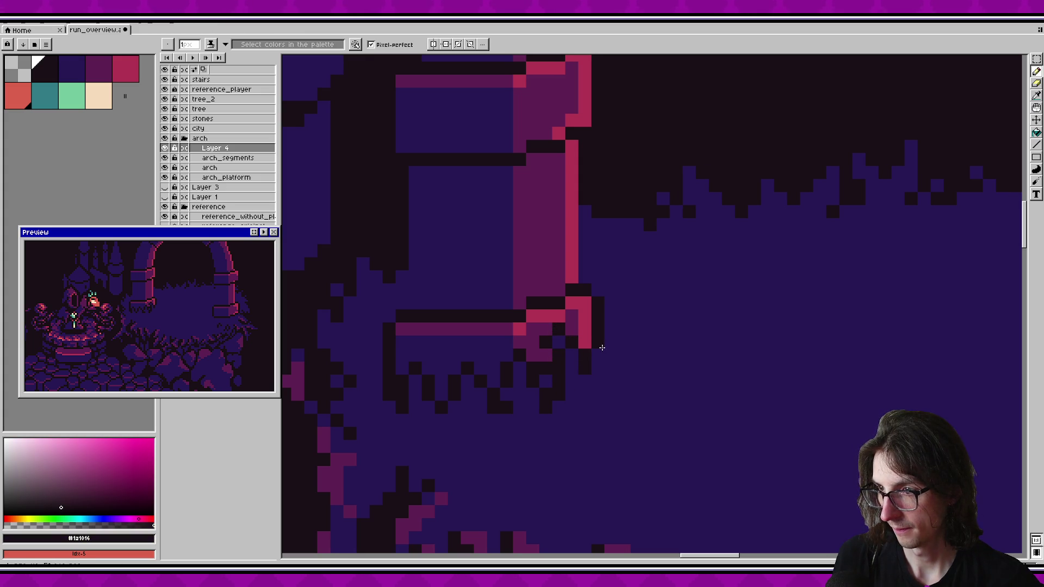
pyautogui.moveTo(609, 351); pyautogui.dragTo(610, 383)
pyautogui.click(610, 394)
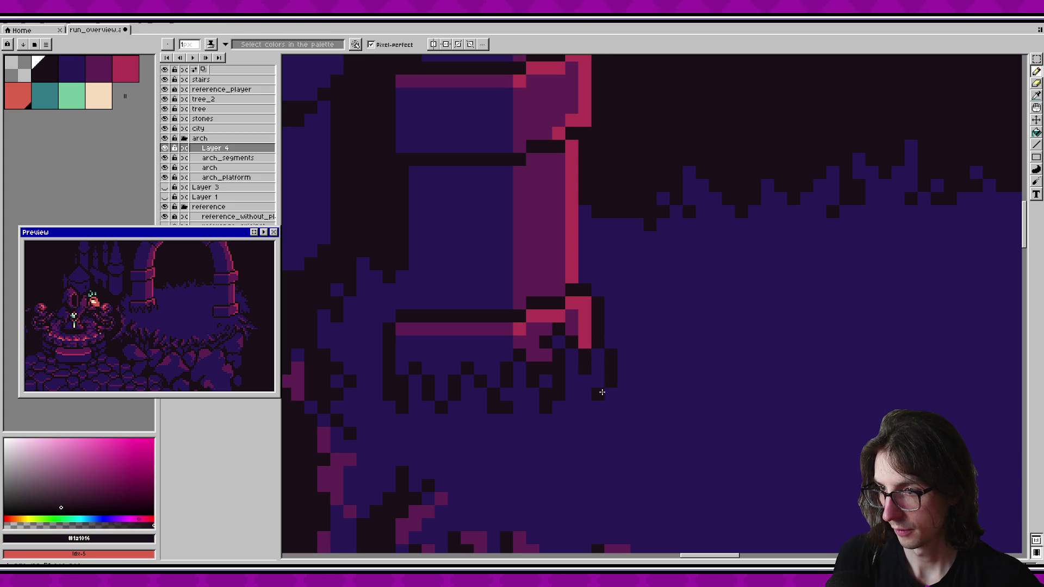
pyautogui.hotkey('ctrl', 'z')
pyautogui.hotkey('ctrl', 'z')
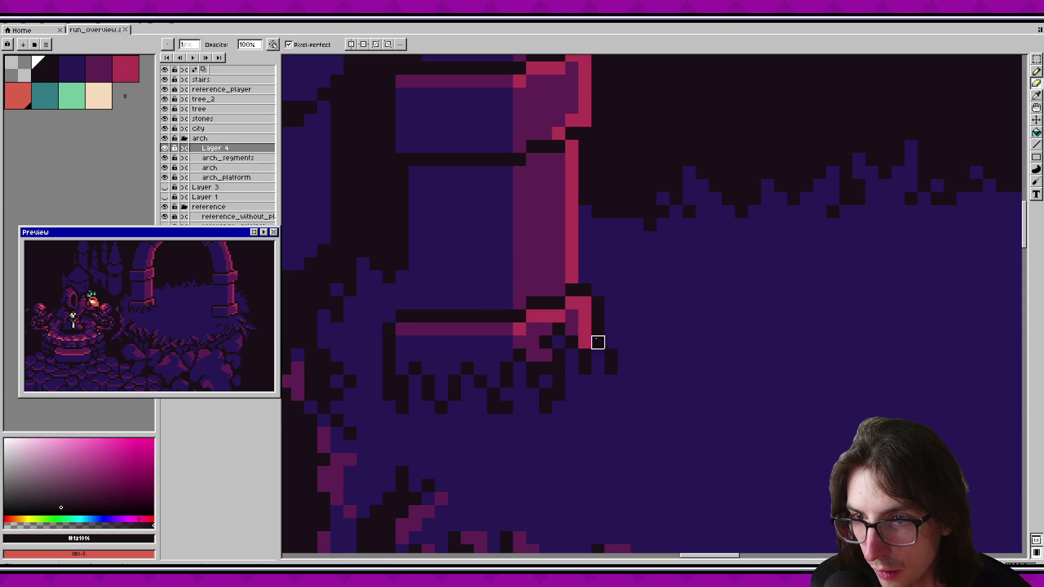
# Step: Clear a test selection, pick the purple ground colour, and save the file
pyautogui.scroll(-1, 539, 306)
pyautogui.scroll(-2, 578, 324)
pyautogui.press('m')
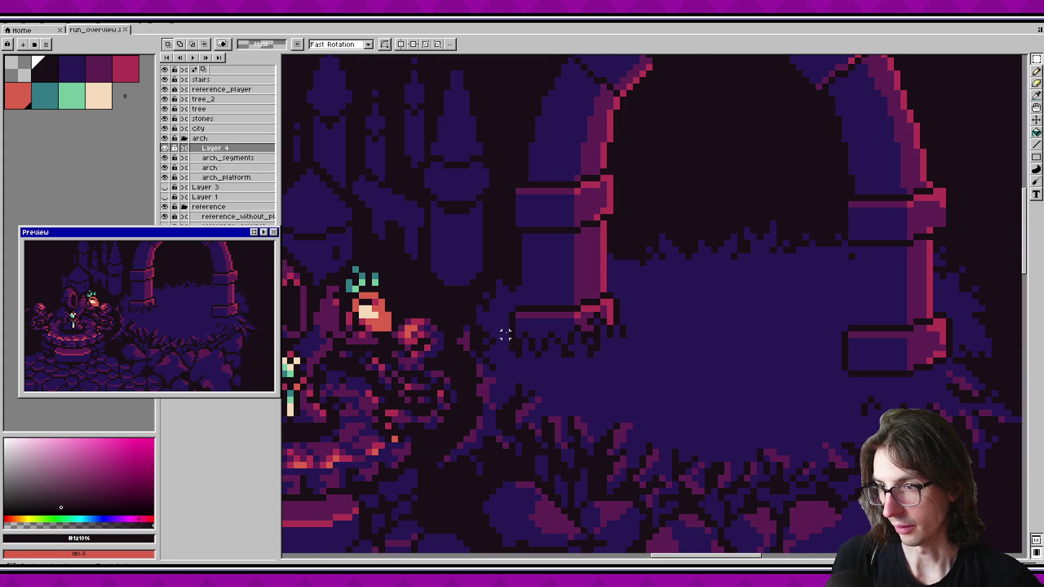
pyautogui.click(528, 357)
pyautogui.press('Escape')
pyautogui.scroll(2, 552, 351)
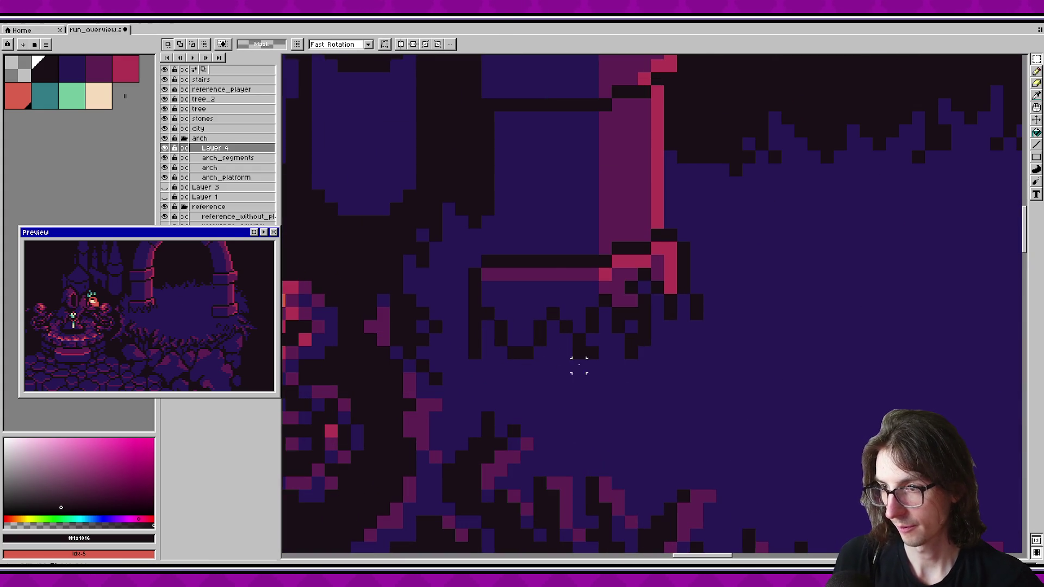
pyautogui.press('b')
pyautogui.keyDown('alt'); pyautogui.click(520, 356); pyautogui.keyUp('alt')
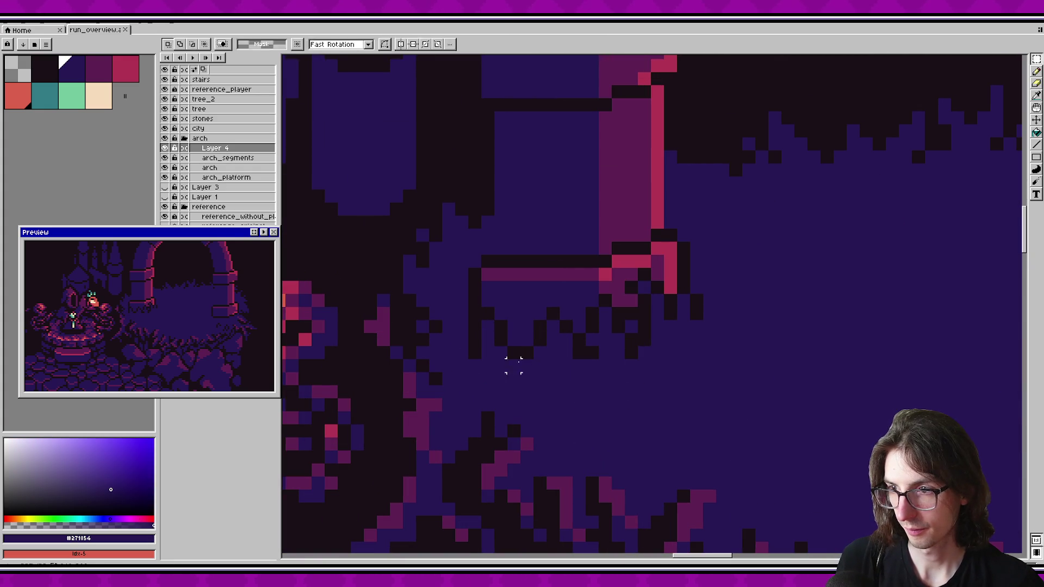
pyautogui.hotkey('ctrl', 's')
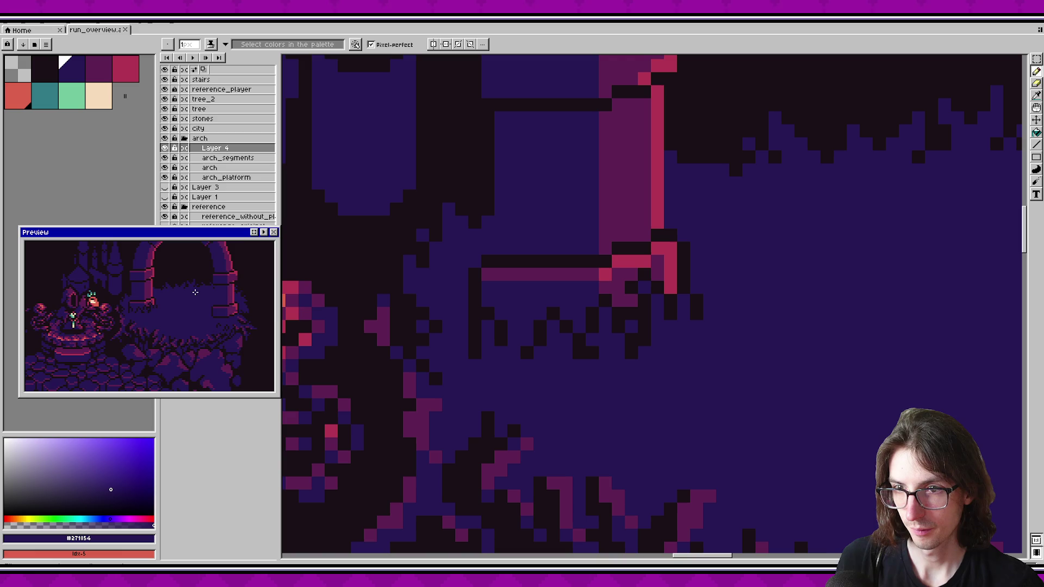
# Step: Copy the new shadow fringe under the right pillar's bottom stone
pyautogui.scroll(-2, 195, 293)
pyautogui.scroll(-3, 566, 359)
pyautogui.press('m')
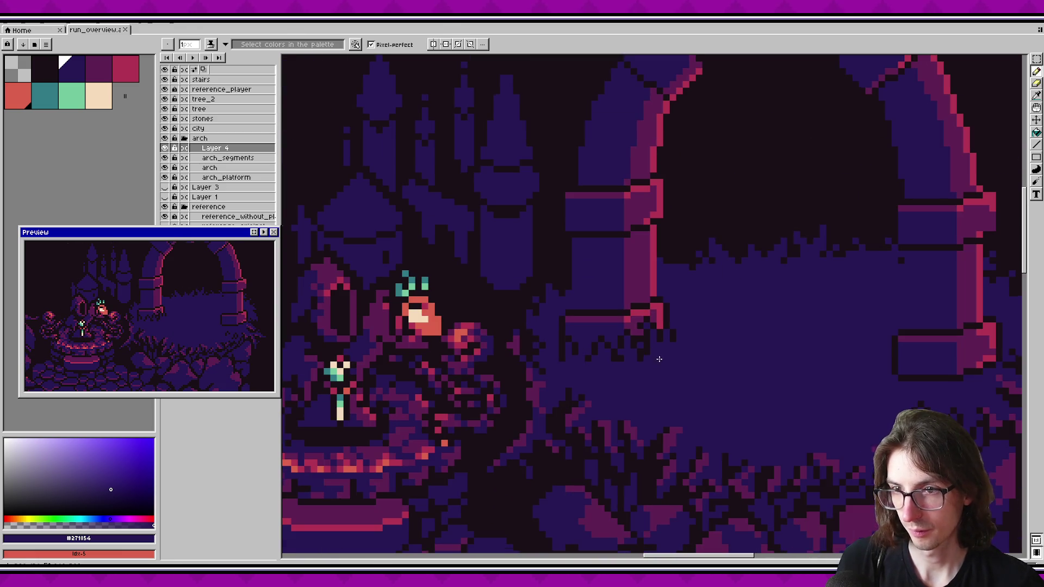
pyautogui.moveTo(541, 283); pyautogui.dragTo(703, 377)
pyautogui.hscroll(2, 730, 350)
pyautogui.moveTo(531, 326); pyautogui.dragTo(849, 346)
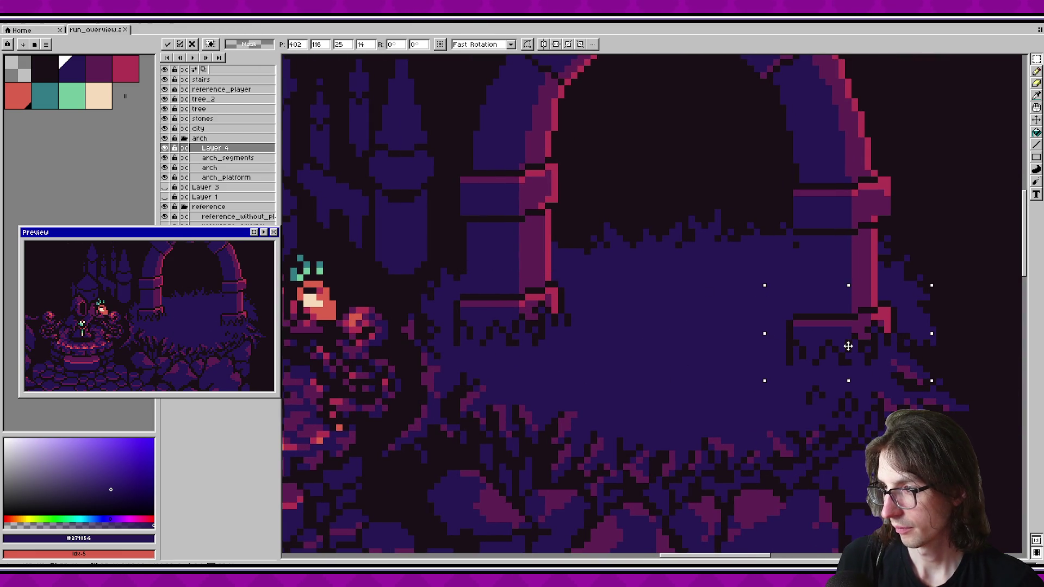
# Step: Commit the copied shadow under the right pillar and save
pyautogui.click(939, 396)
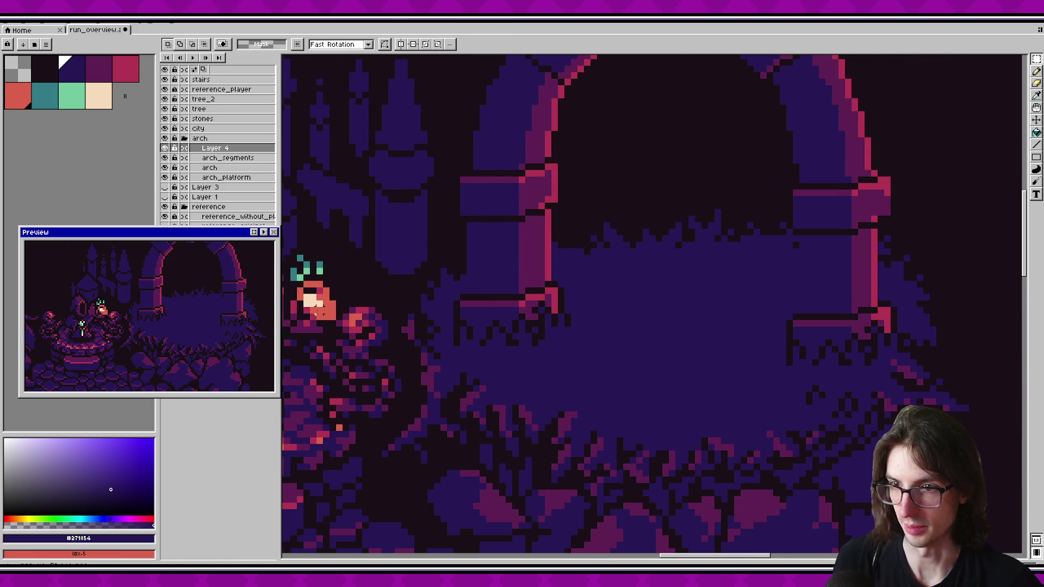
pyautogui.hotkey('ctrl', 's')
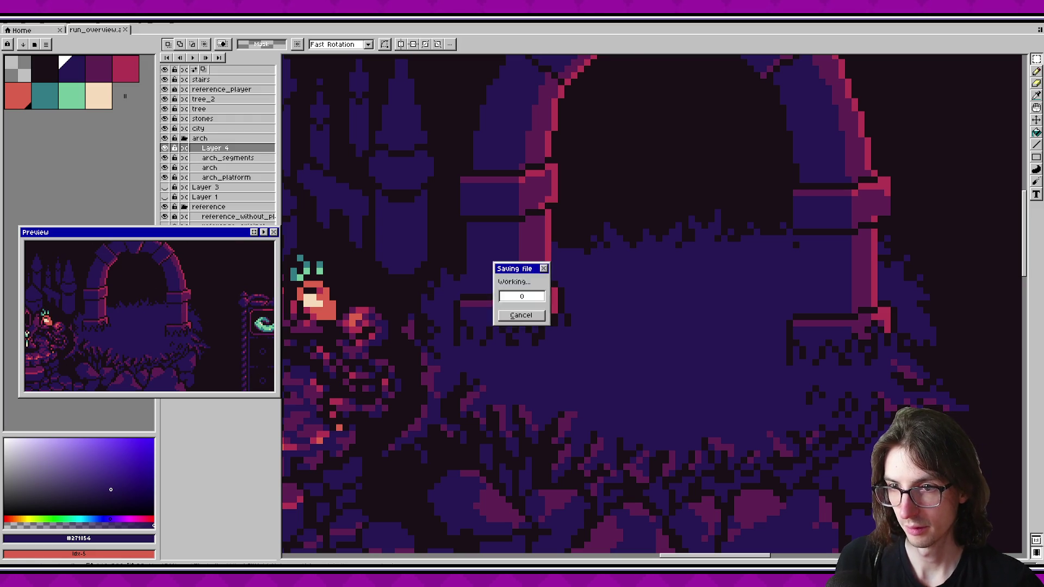
pyautogui.scroll(-1, 591, 342)
pyautogui.scroll(-2, 215, 299)
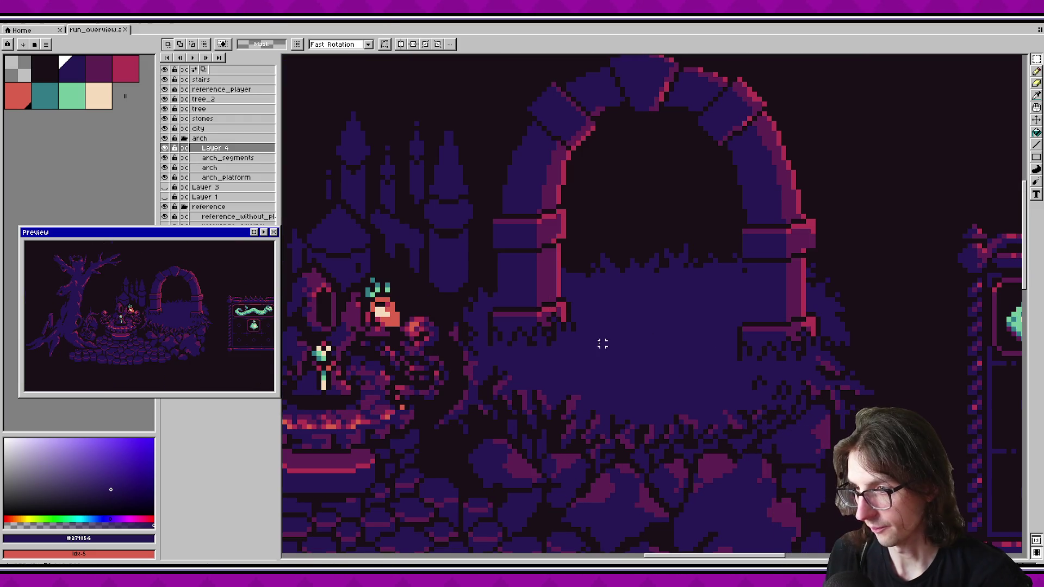
# Step: Set the drawing colour to dark #1a1016 with the pencil
pyautogui.keyDown('alt'); pyautogui.click(549, 334); pyautogui.keyUp('alt')
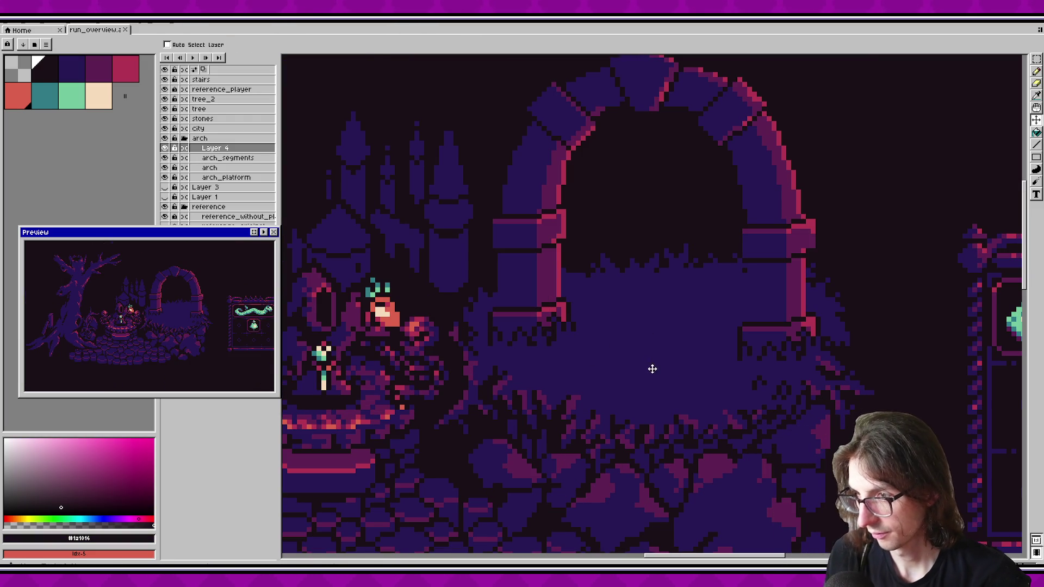
pyautogui.press('b')
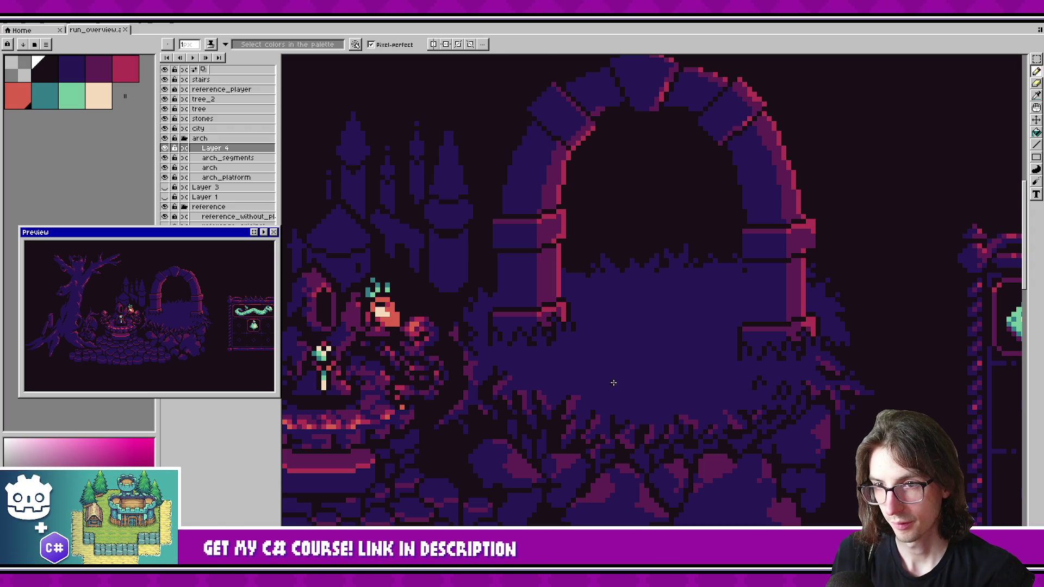
pyautogui.scroll(2, 621, 357)
pyautogui.scroll(-1, 597, 367)
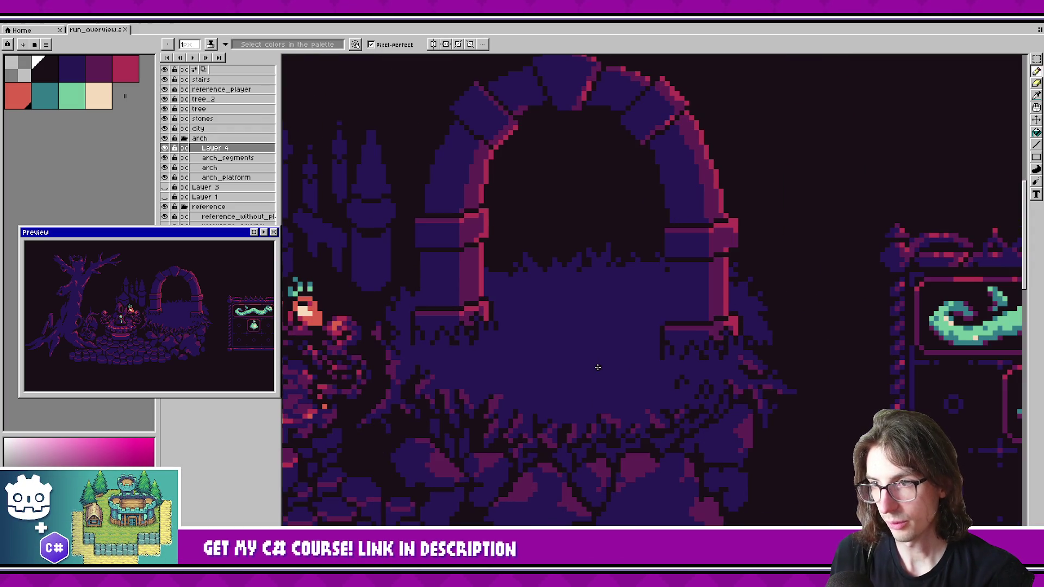
pyautogui.press('alt')
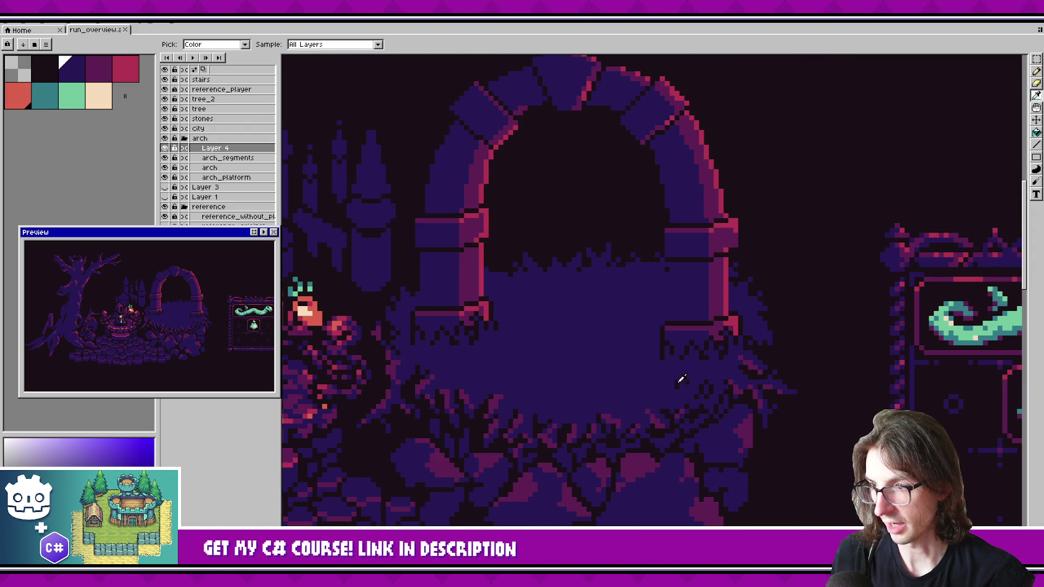
pyautogui.scroll(2, 595, 373)
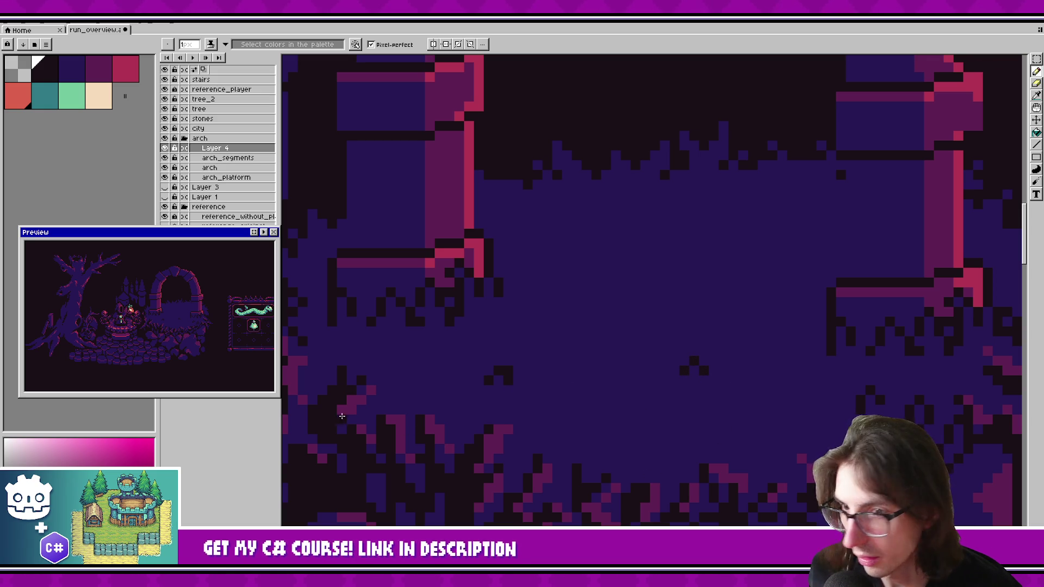
# Step: Shift one dark grass-tuft cluster and paste a copy further left and down
pyautogui.press('m')
pyautogui.moveTo(648, 334)
pyautogui.mouseDown()
pyautogui.moveTo(694, 373)
pyautogui.moveTo(721, 416)
pyautogui.moveTo(679, 430)
pyautogui.mouseUp()
pyautogui.press('Return')
pyautogui.scroll(2, 707, 326)
pyautogui.press('b')
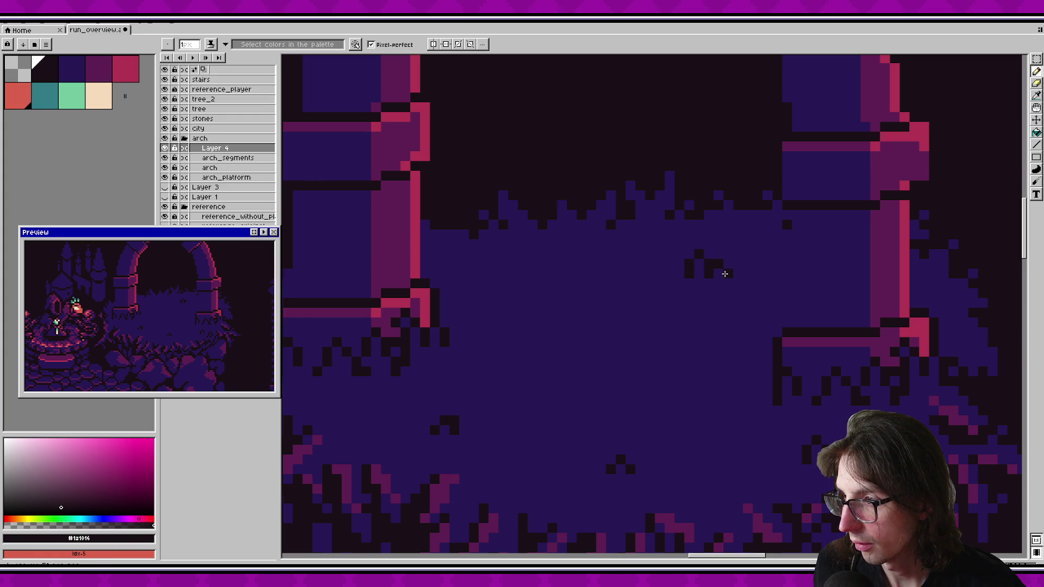
pyautogui.moveTo(153, 292); pyautogui.dragTo(195, 291)
pyautogui.hotkey('ctrl', 'v')
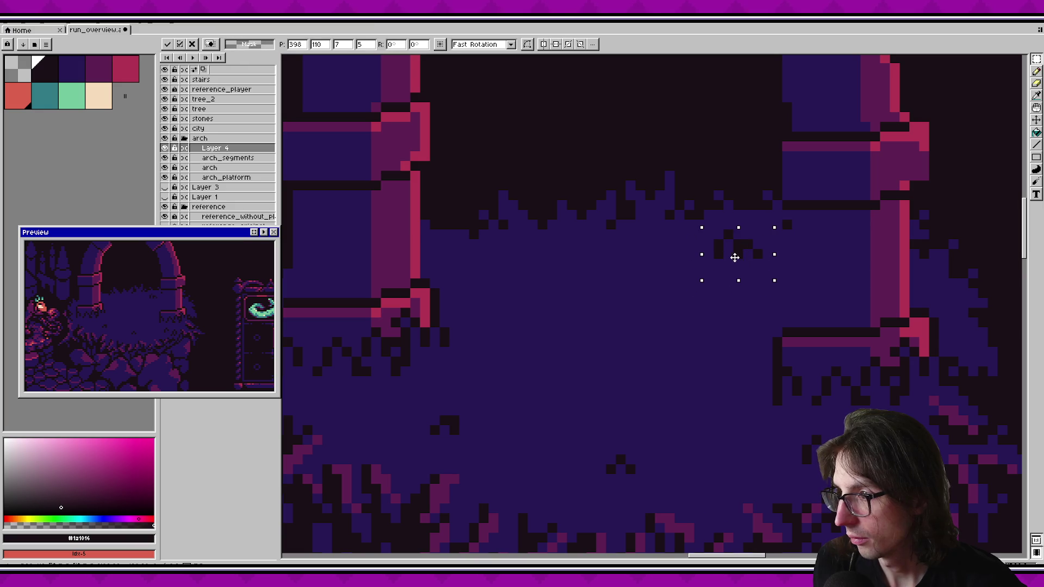
pyautogui.moveTo(737, 257)
pyautogui.mouseDown()
pyautogui.moveTo(630, 280)
pyautogui.moveTo(492, 286)
pyautogui.mouseUp()
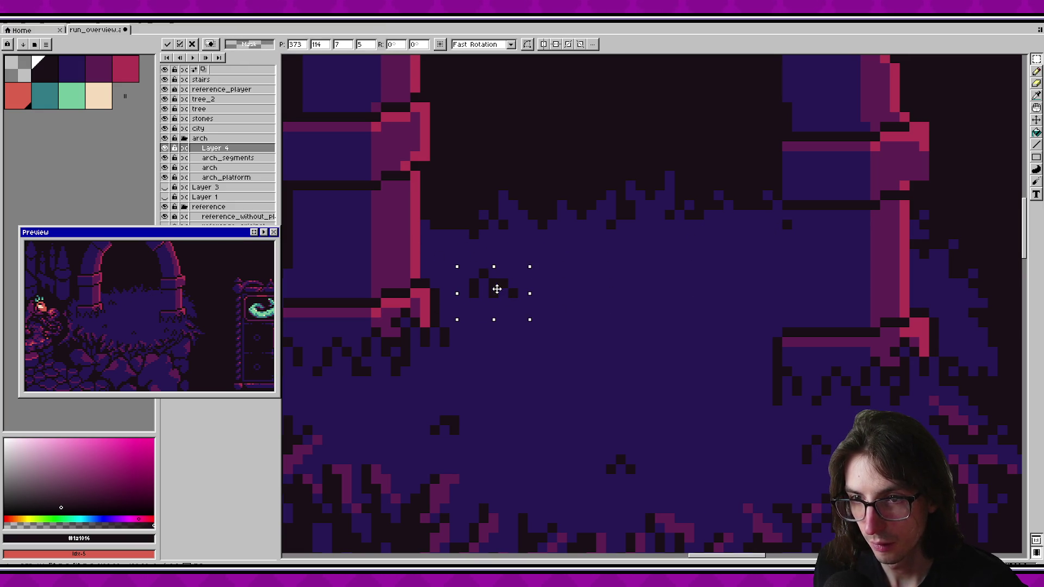
pyautogui.press('Return')
# Step: Move a thin row of dark pixels left and two more clusters to new spots
pyautogui.moveTo(388, 414); pyautogui.dragTo(500, 447)
pyautogui.moveTo(442, 432)
pyautogui.mouseDown()
pyautogui.moveTo(402, 431)
pyautogui.moveTo(400, 422)
pyautogui.moveTo(419, 457)
pyautogui.moveTo(344, 415)
pyautogui.moveTo(466, 445)
pyautogui.moveTo(475, 415)
pyautogui.mouseUp()
pyautogui.press('Return')
pyautogui.press('Return')
pyautogui.moveTo(588, 435)
pyautogui.mouseDown()
pyautogui.moveTo(661, 492)
pyautogui.moveTo(712, 419)
pyautogui.mouseUp()
pyautogui.press('Return')
pyautogui.moveTo(420, 387)
pyautogui.mouseDown()
pyautogui.moveTo(468, 415)
pyautogui.moveTo(508, 456)
pyautogui.mouseUp()
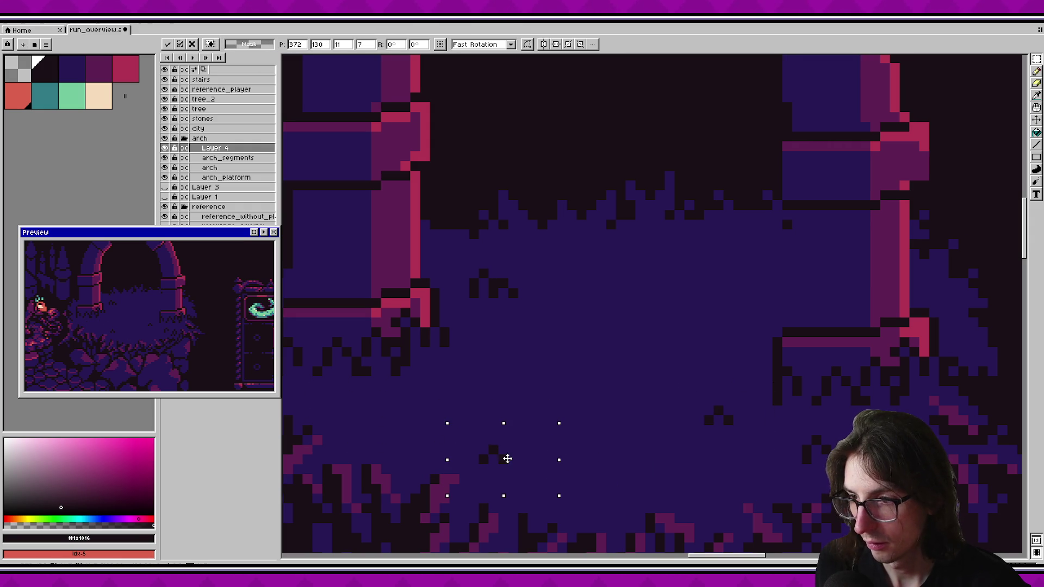
pyautogui.press('Return')
# Step: Raise another dark cluster higher on the platform and save the sprite
pyautogui.hscroll(1, 615, 408)
pyautogui.moveTo(654, 383); pyautogui.dragTo(717, 446)
pyautogui.moveTo(690, 413)
pyautogui.mouseDown()
pyautogui.moveTo(711, 299)
pyautogui.moveTo(710, 319)
pyautogui.mouseUp()
pyautogui.press('Return')
pyautogui.hscroll(2, 604, 401)
pyautogui.hotkey('ctrl', 's')
# Step: Reposition the small arch-shaped tuft clusters lower in the grass patch
pyautogui.press('i')
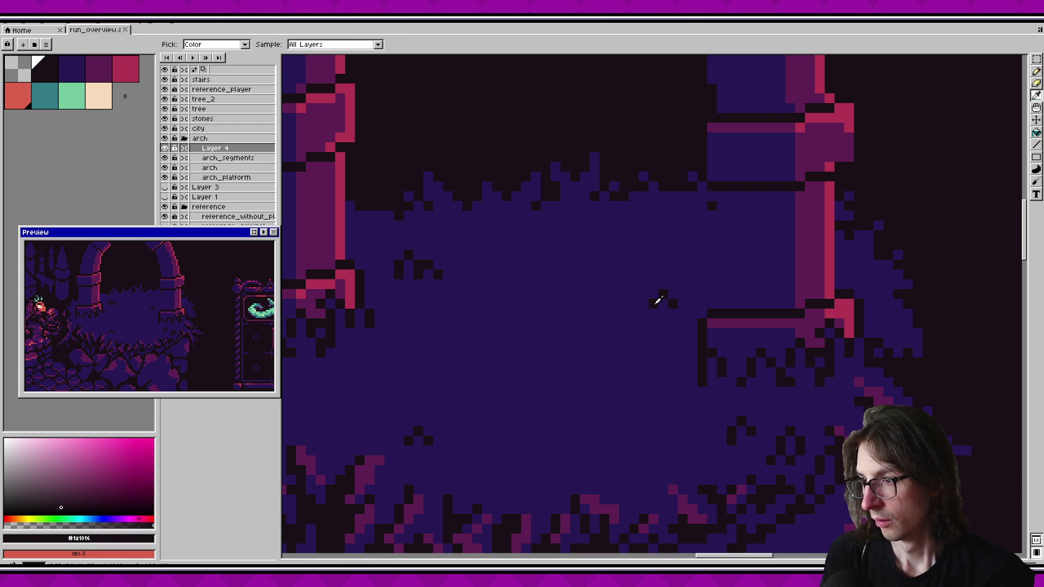
pyautogui.click(672, 301)
pyautogui.press('b')
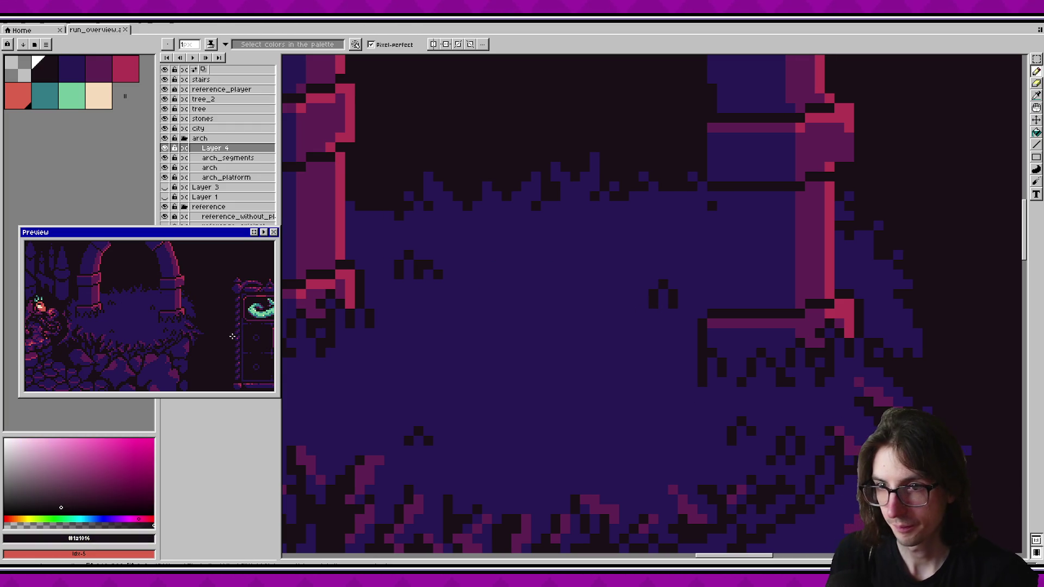
pyautogui.moveTo(666, 298); pyautogui.dragTo(490, 456)
pyautogui.moveTo(596, 340); pyautogui.dragTo(659, 272)
pyautogui.click(515, 391)
pyautogui.moveTo(515, 391)
pyautogui.mouseDown()
pyautogui.moveTo(517, 436)
pyautogui.moveTo(537, 434)
pyautogui.moveTo(435, 426)
pyautogui.moveTo(464, 437)
pyautogui.mouseUp()
pyautogui.click(532, 426)
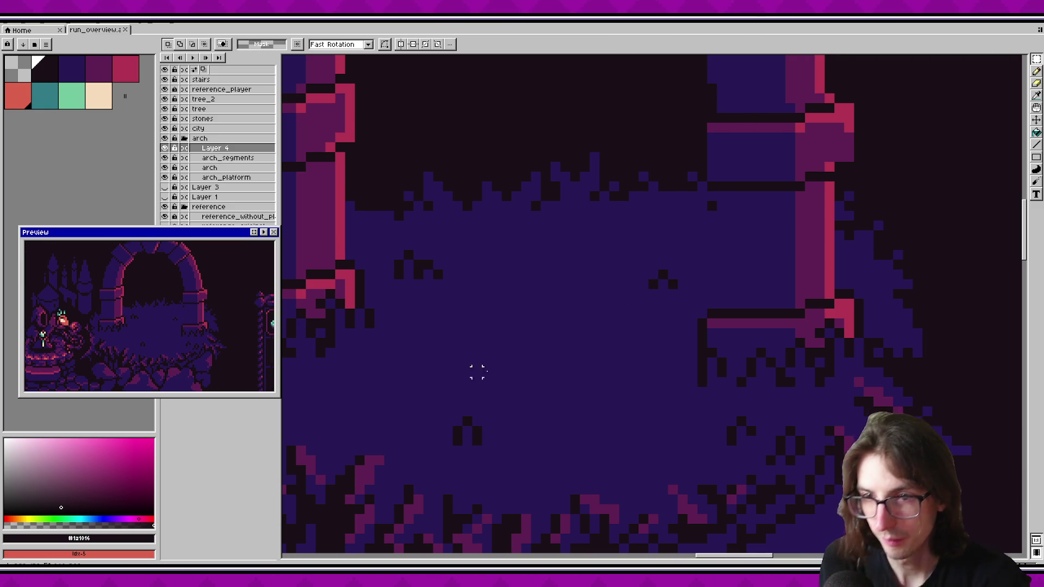
pyautogui.scroll(-4, 563, 312)
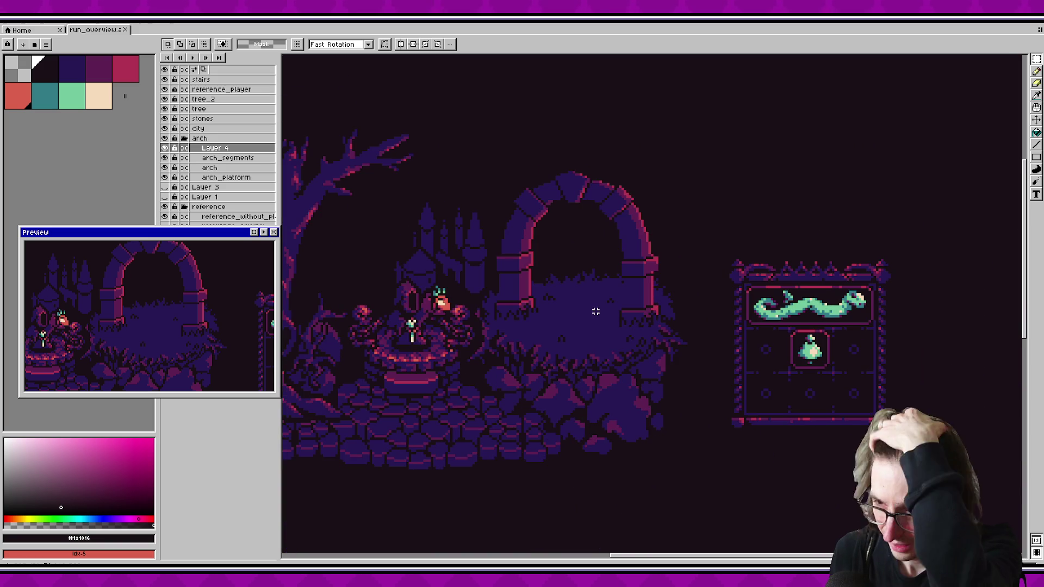
pyautogui.scroll(5, 596, 312)
# Step: Pick purple #5c2052 and draw short diagonal strokes on the platform's front edge
pyautogui.press('i')
pyautogui.click(464, 363)
pyautogui.click(464, 363)
pyautogui.press('b')
pyautogui.moveTo(480, 361)
pyautogui.mouseDown()
pyautogui.moveTo(492, 378)
pyautogui.moveTo(539, 377)
pyautogui.moveTo(538, 345)
pyautogui.moveTo(522, 336)
pyautogui.mouseUp()
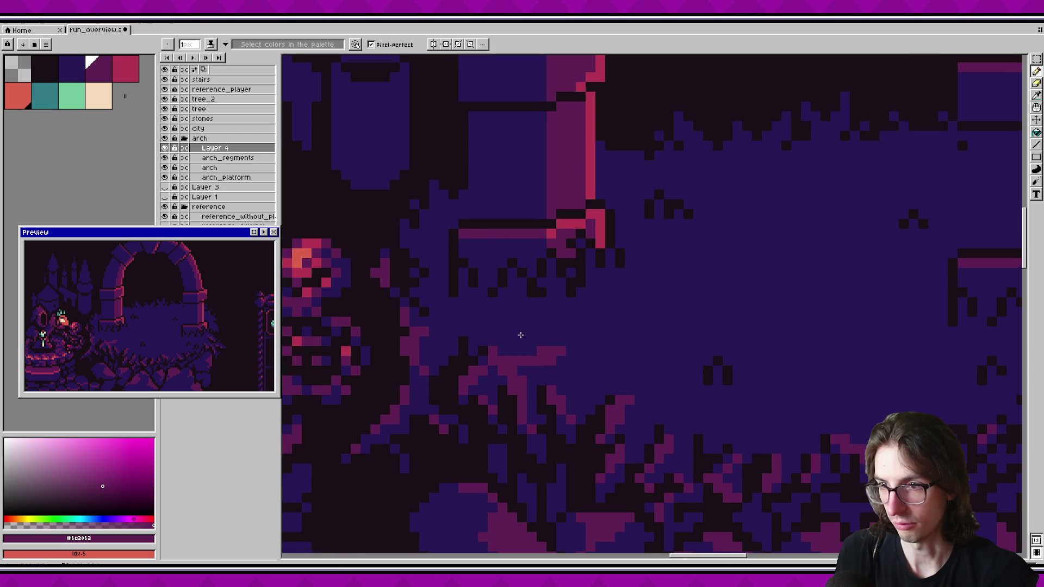
pyautogui.moveTo(582, 366)
pyautogui.mouseDown()
pyautogui.moveTo(520, 399)
pyautogui.moveTo(496, 361)
pyautogui.moveTo(523, 396)
pyautogui.mouseUp()
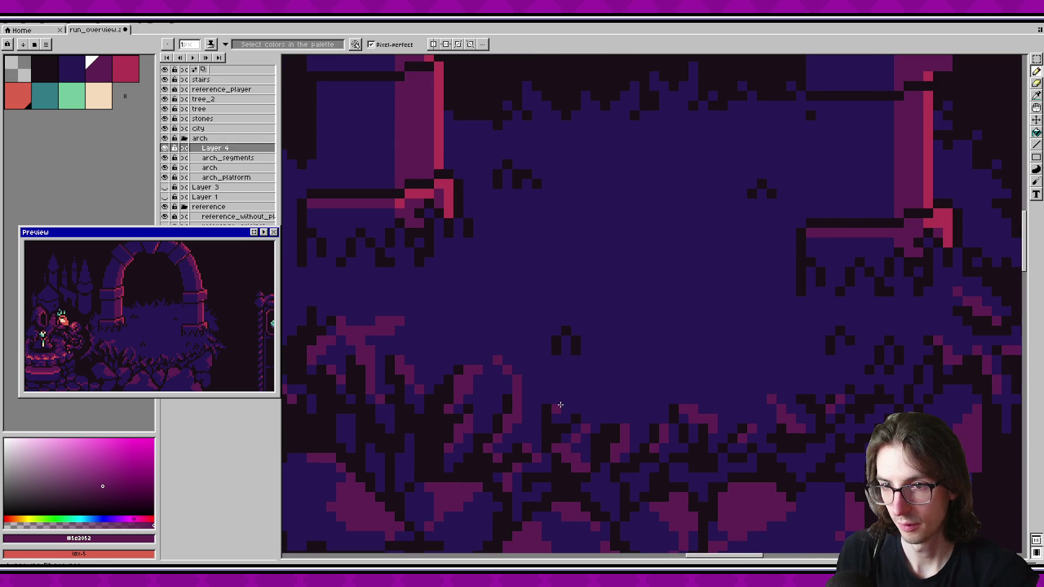
pyautogui.press('v')
pyautogui.moveTo(524, 402)
pyautogui.mouseDown()
pyautogui.moveTo(533, 368)
pyautogui.moveTo(532, 378)
pyautogui.mouseUp()
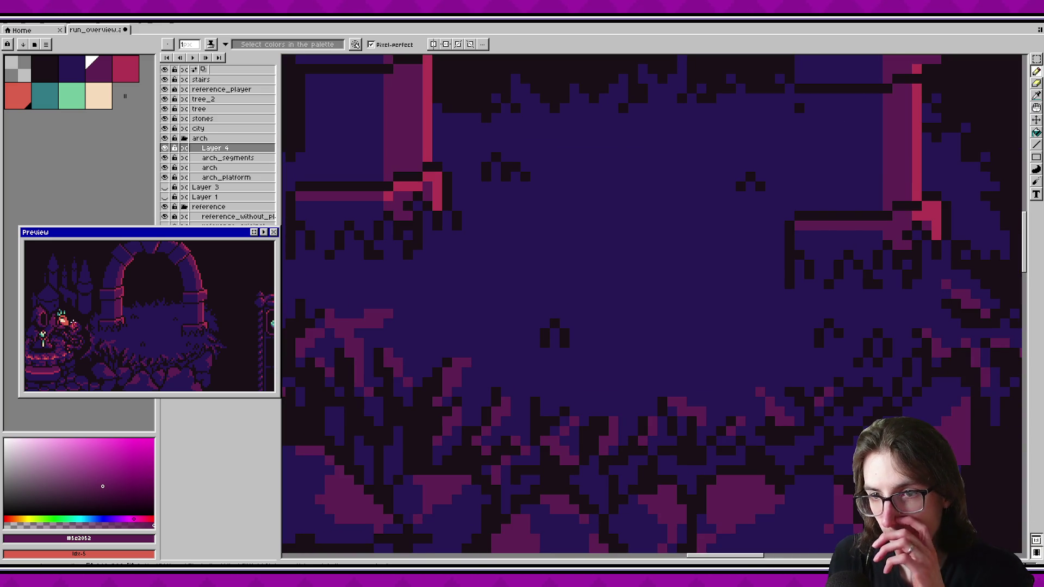
# Step: Draw another short diagonal purple stroke further right along the platform edge
pyautogui.scroll(-2, 163, 325)
pyautogui.hscroll(2, 619, 316)
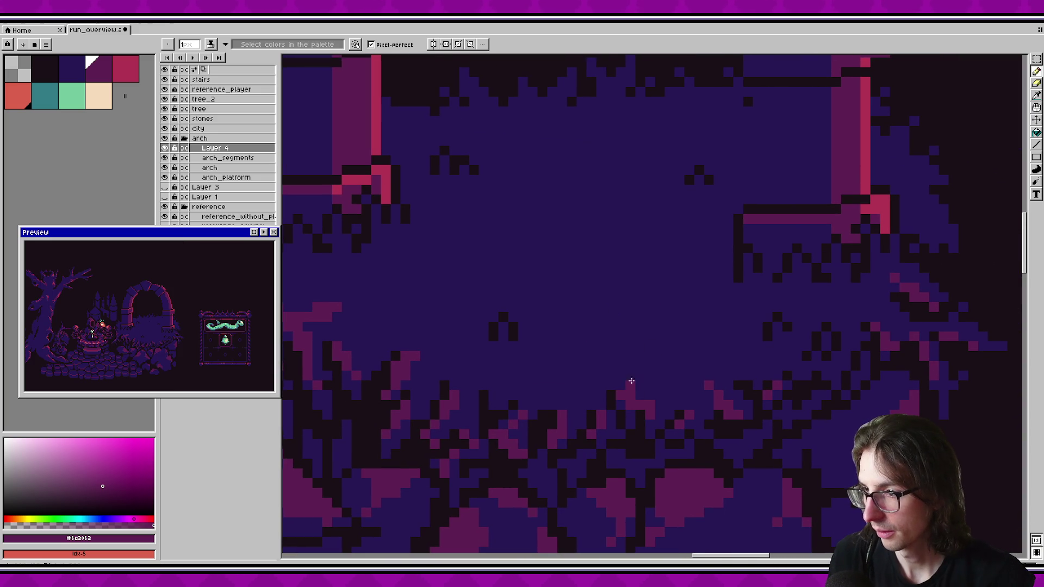
pyautogui.moveTo(690, 316); pyautogui.dragTo(699, 336)
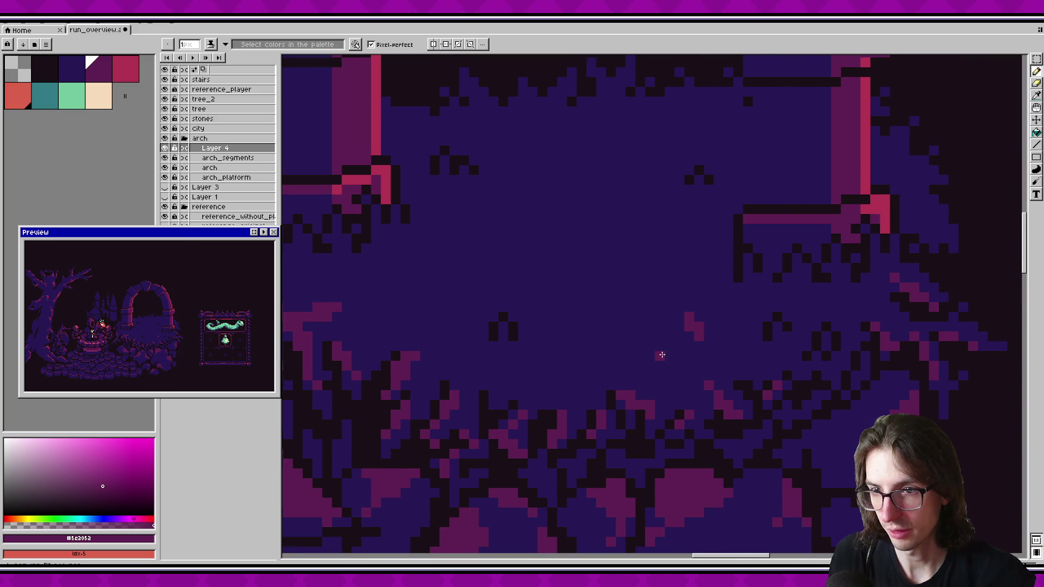
pyautogui.scroll(1, 604, 335)
pyautogui.scroll(-2, 642, 376)
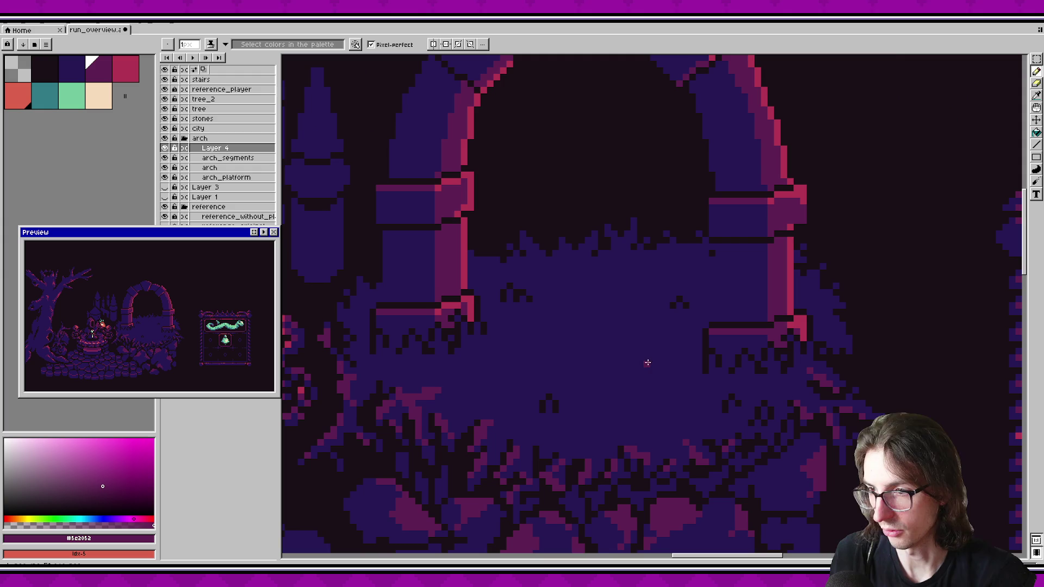
pyautogui.scroll(2, 548, 309)
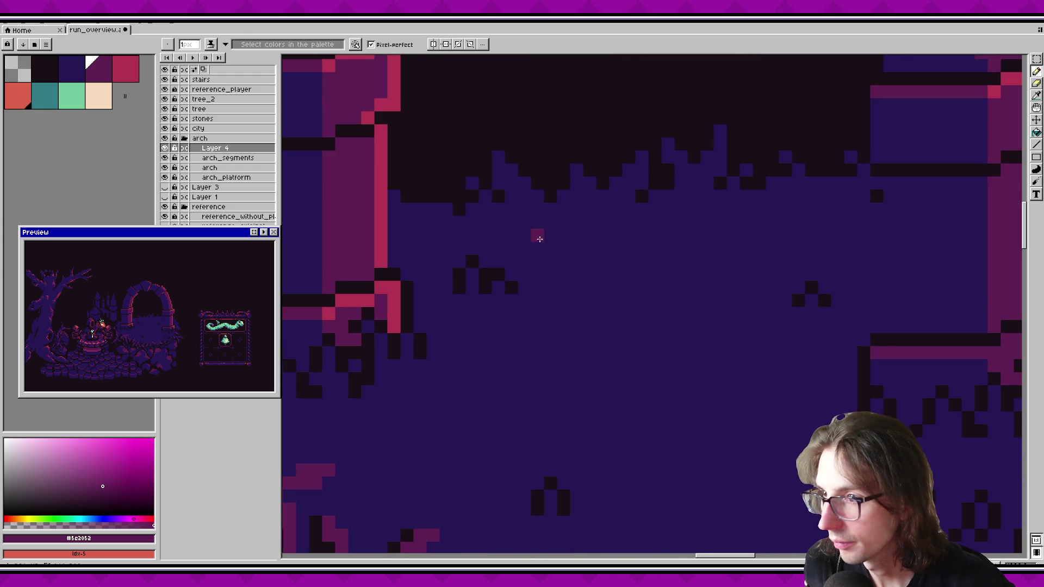
pyautogui.scroll(-2, 538, 239)
pyautogui.scroll(-1, 737, 288)
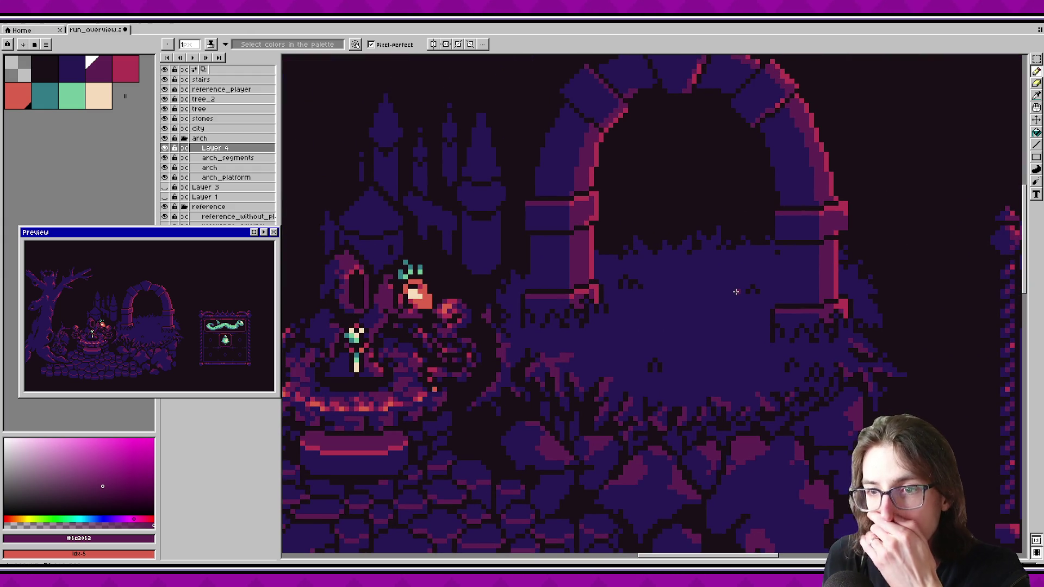
pyautogui.scroll(1, 739, 320)
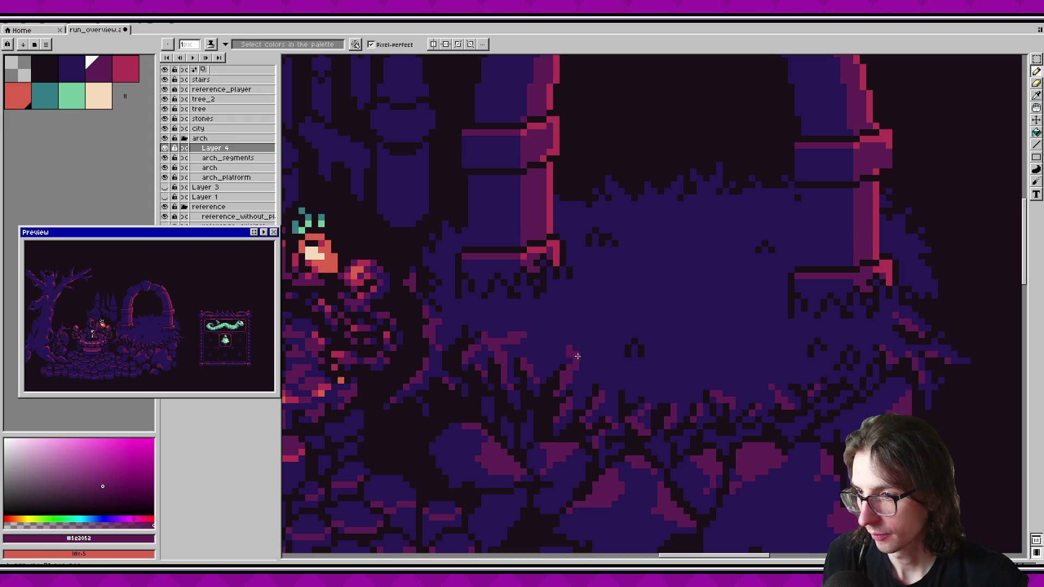
# Step: Sample #1a1016, then purple #5c2052, from the canvas and save the sprite
pyautogui.press('b')
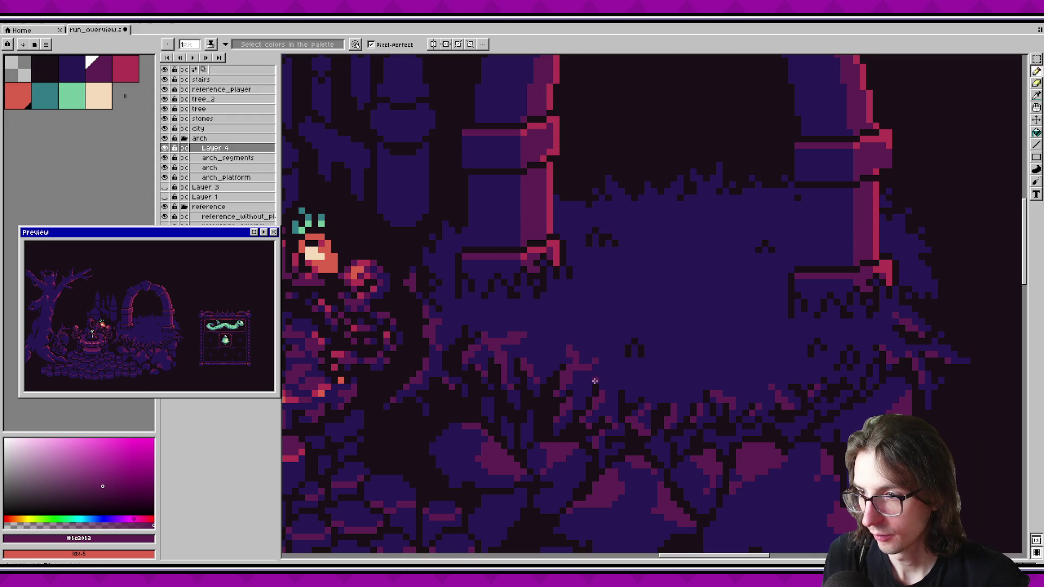
pyautogui.scroll(1, 186, 330)
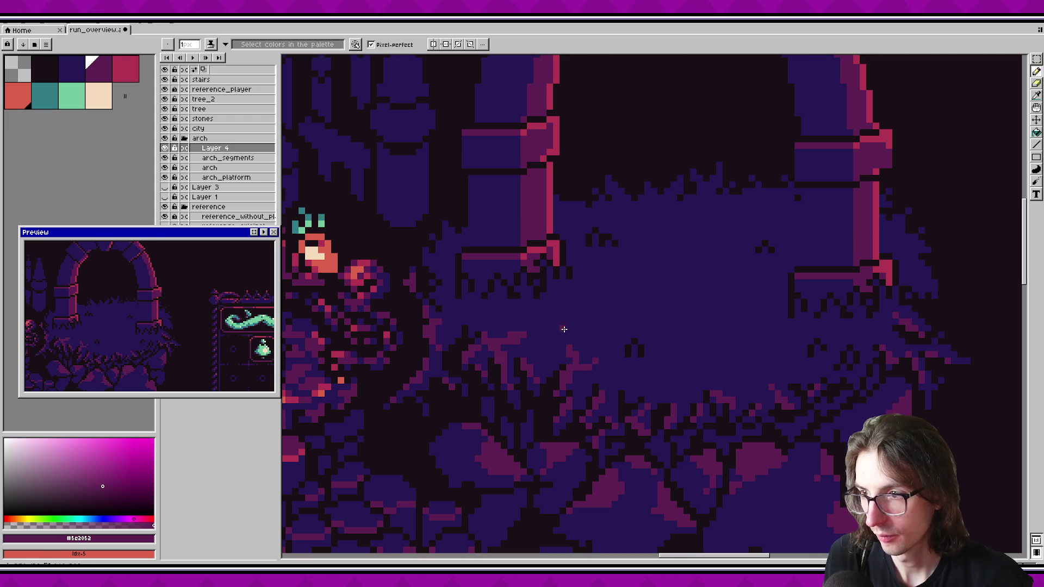
pyautogui.scroll(-1, 128, 321)
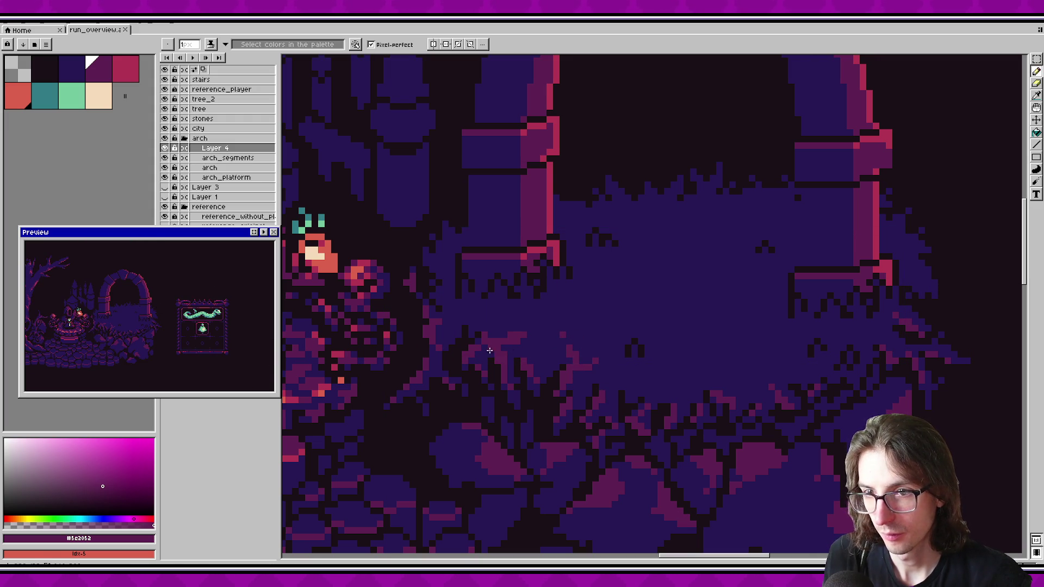
pyautogui.scroll(1, 553, 355)
pyautogui.keyDown('alt'); pyautogui.click(549, 365); pyautogui.keyUp('alt')
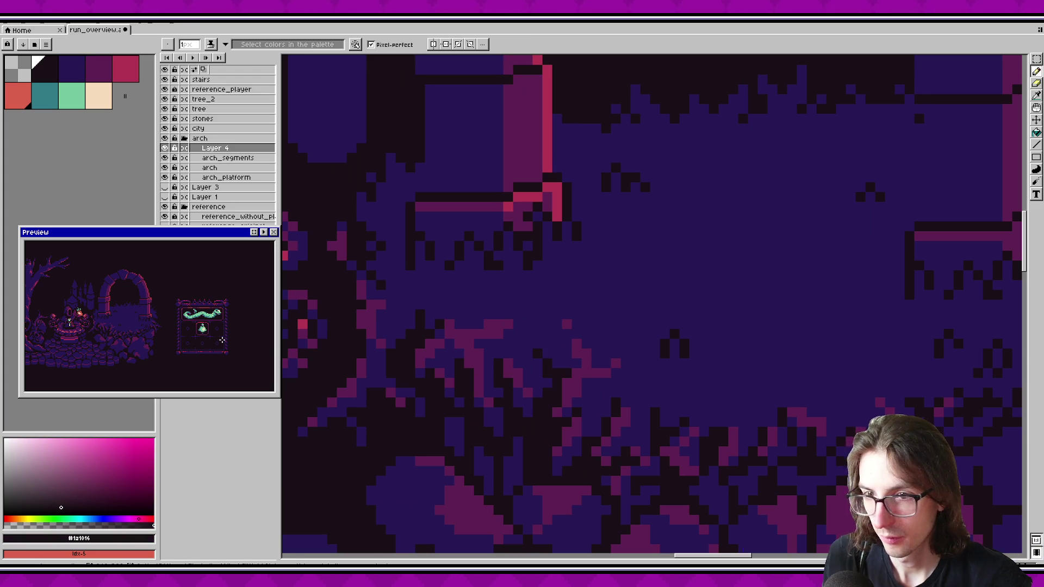
pyautogui.scroll(1, 137, 318)
pyautogui.scroll(-2, 133, 325)
pyautogui.scroll(2, 130, 327)
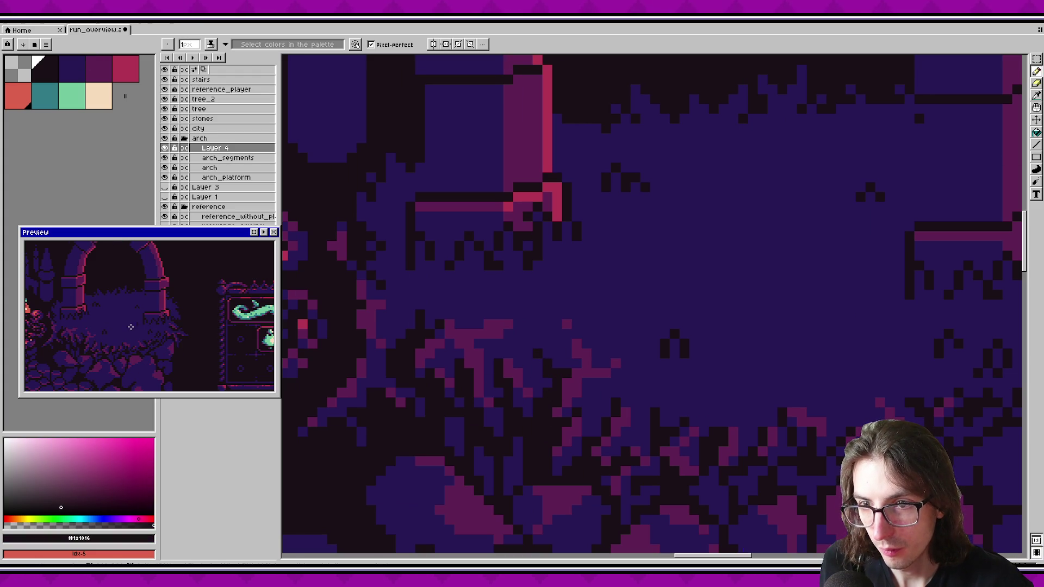
pyautogui.keyDown('alt'); pyautogui.click(457, 325); pyautogui.keyUp('alt')
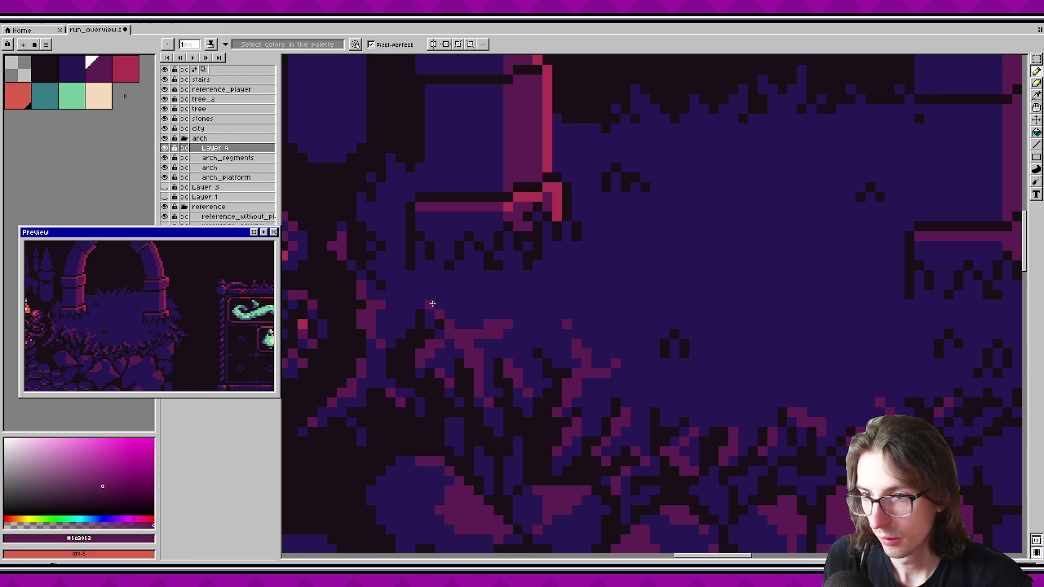
pyautogui.hotkey('ctrl', 's')
# Step: Undo a stray purple pixel and select the purple sprig at the left pillar's foot
pyautogui.scroll(-1, 589, 401)
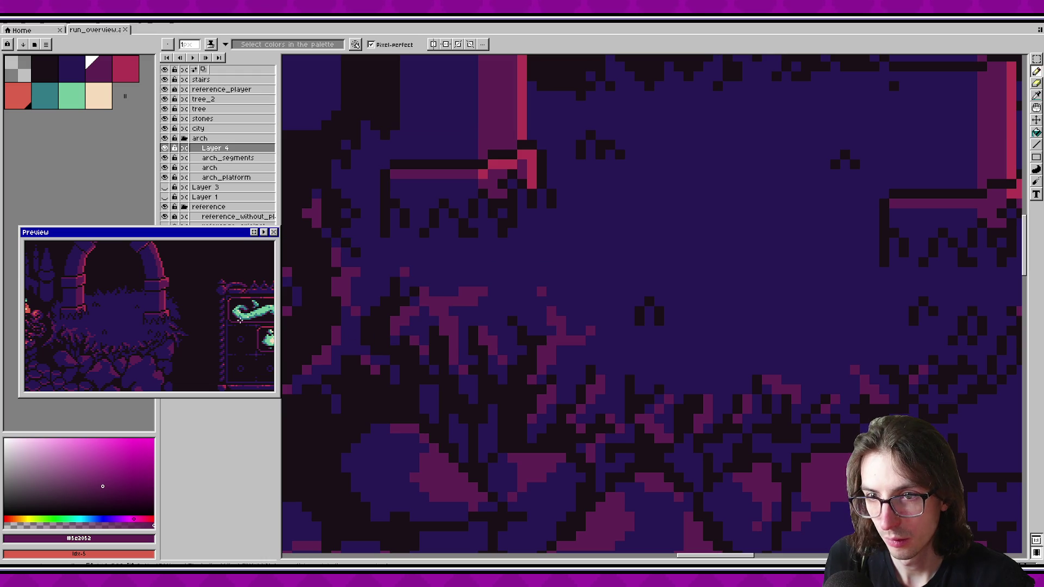
pyautogui.click(395, 271)
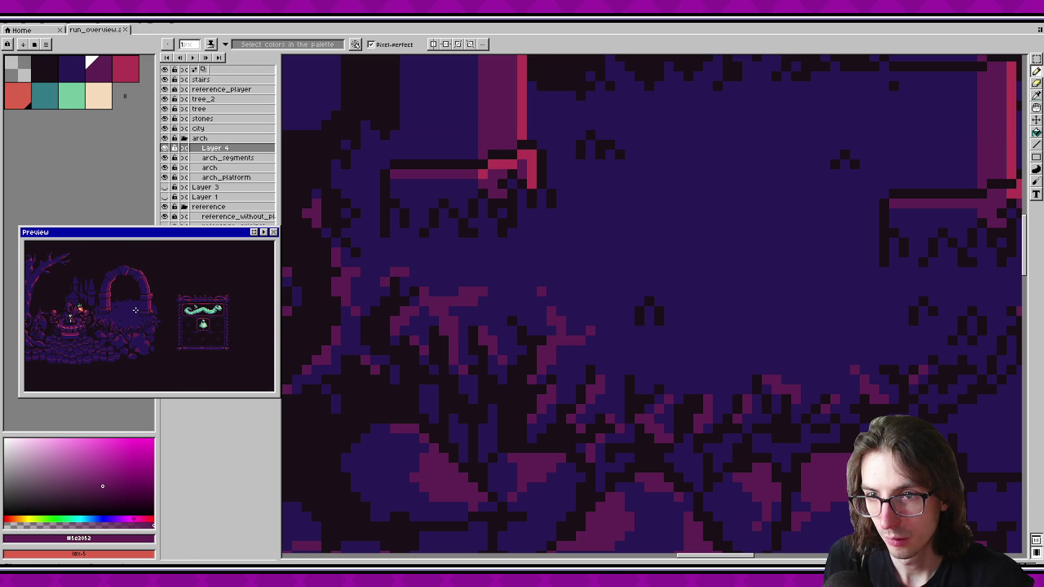
pyautogui.hotkey('ctrl', 'z')
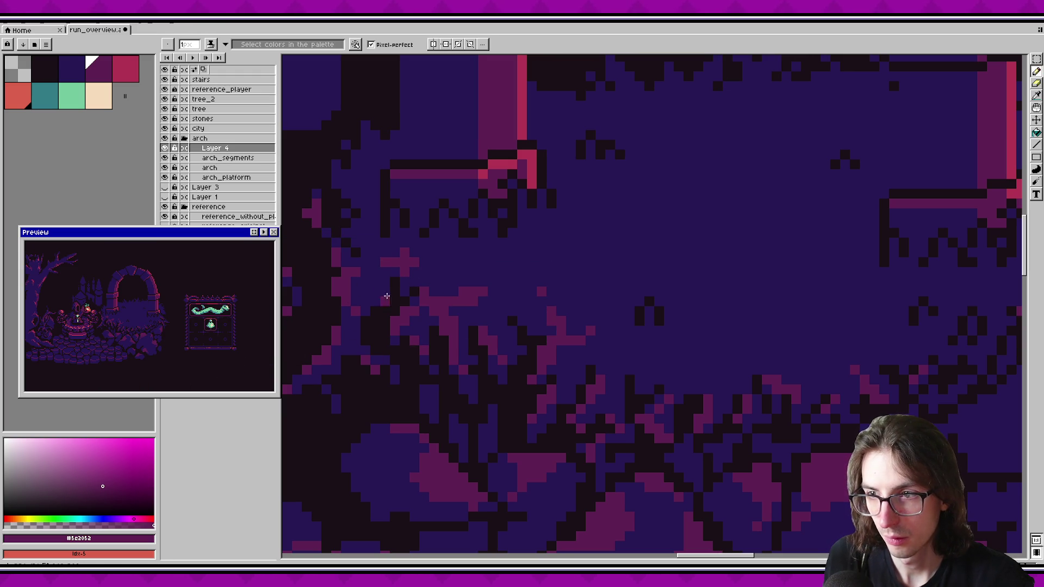
pyautogui.keyDown('alt'); pyautogui.click(387, 259); pyautogui.keyUp('alt')
pyautogui.keyDown('alt'); pyautogui.click(401, 249); pyautogui.keyUp('alt')
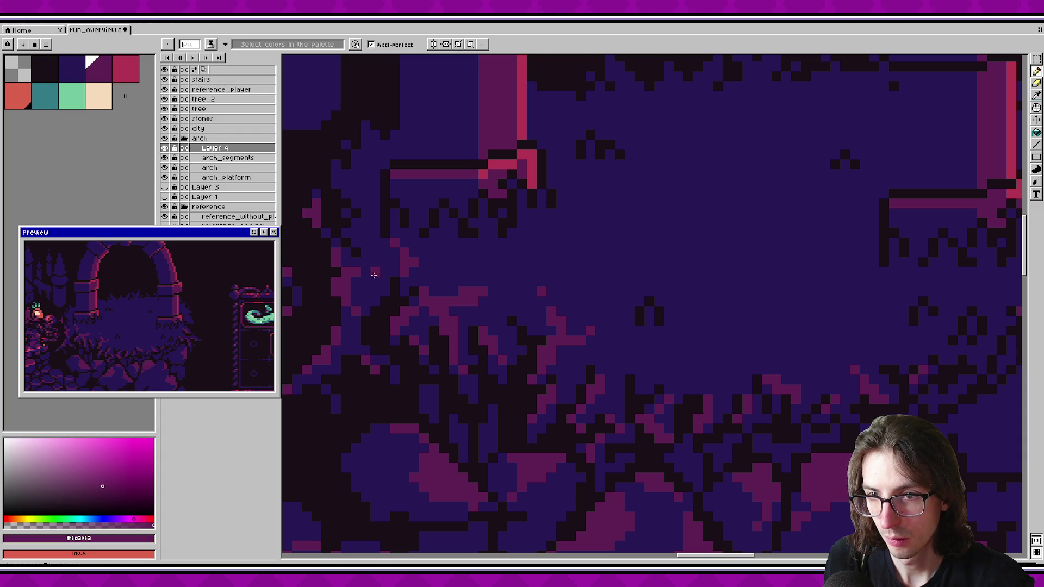
pyautogui.press('m')
pyautogui.moveTo(379, 235); pyautogui.dragTo(441, 290)
# Step: Select and clear a small patch of grass pixels, then switch back to the pencil
pyautogui.moveTo(389, 238); pyautogui.dragTo(421, 278)
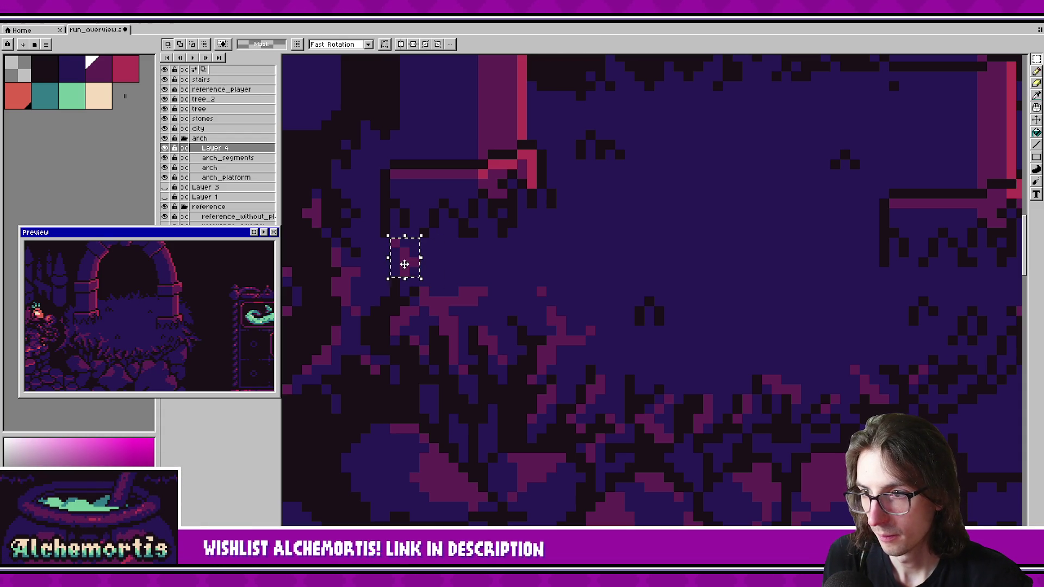
pyautogui.click(326, 287)
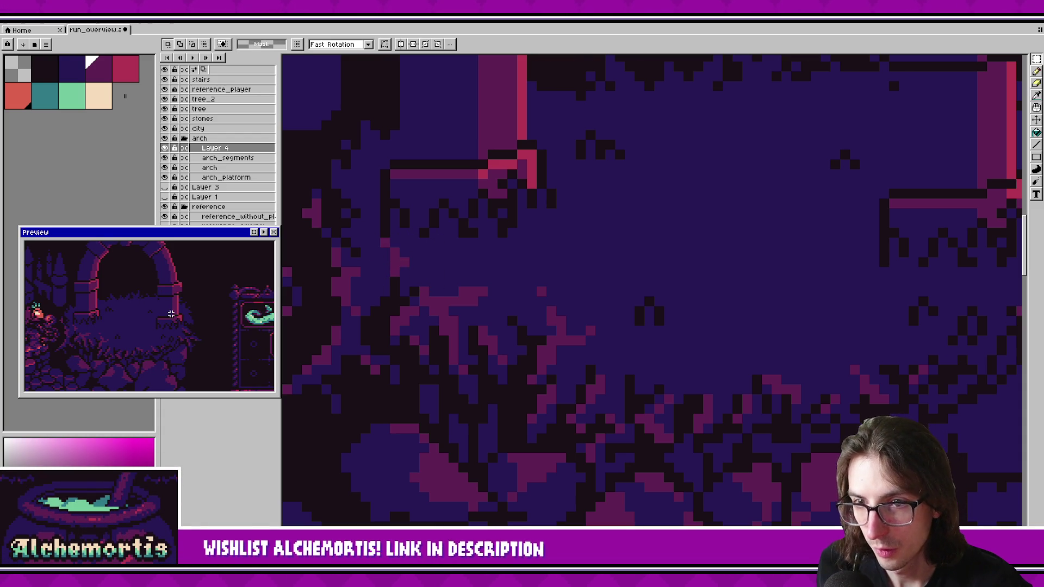
pyautogui.scroll(-1, 170, 314)
pyautogui.scroll(-5, 531, 310)
pyautogui.hscroll(5, 531, 310)
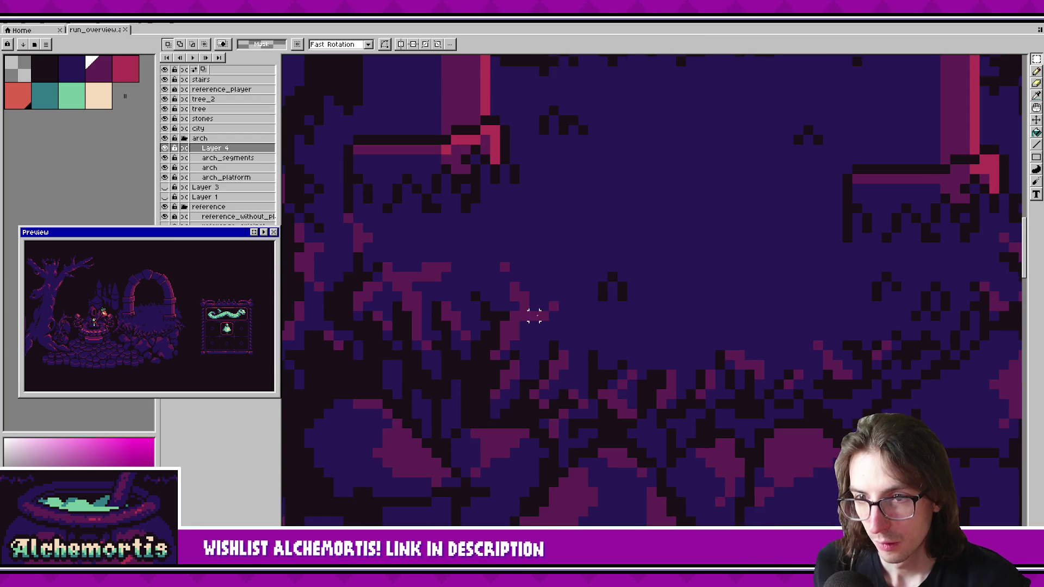
pyautogui.press('b')
pyautogui.hscroll(1, 493, 319)
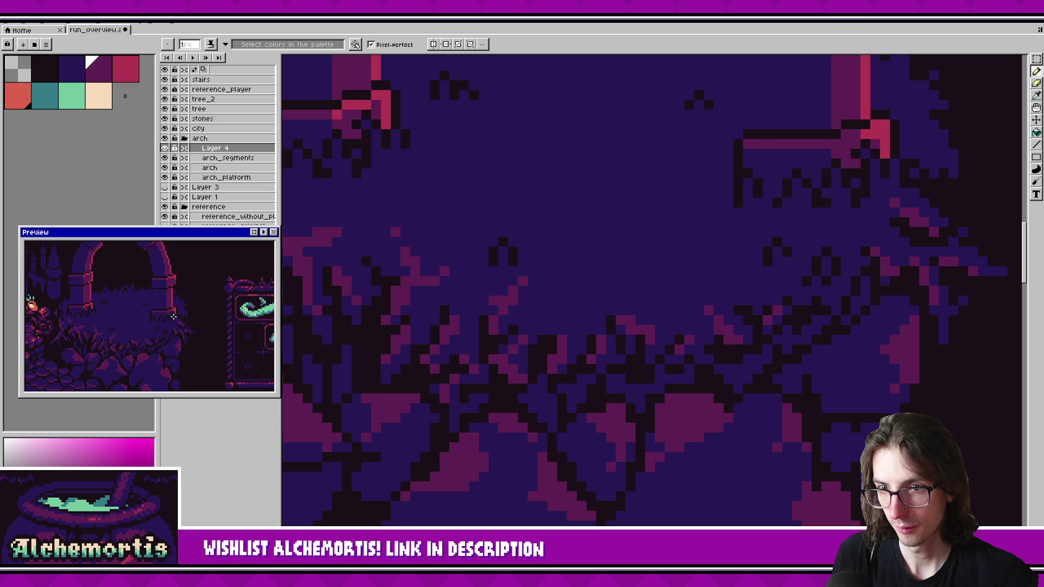
pyautogui.hscroll(4, 544, 310)
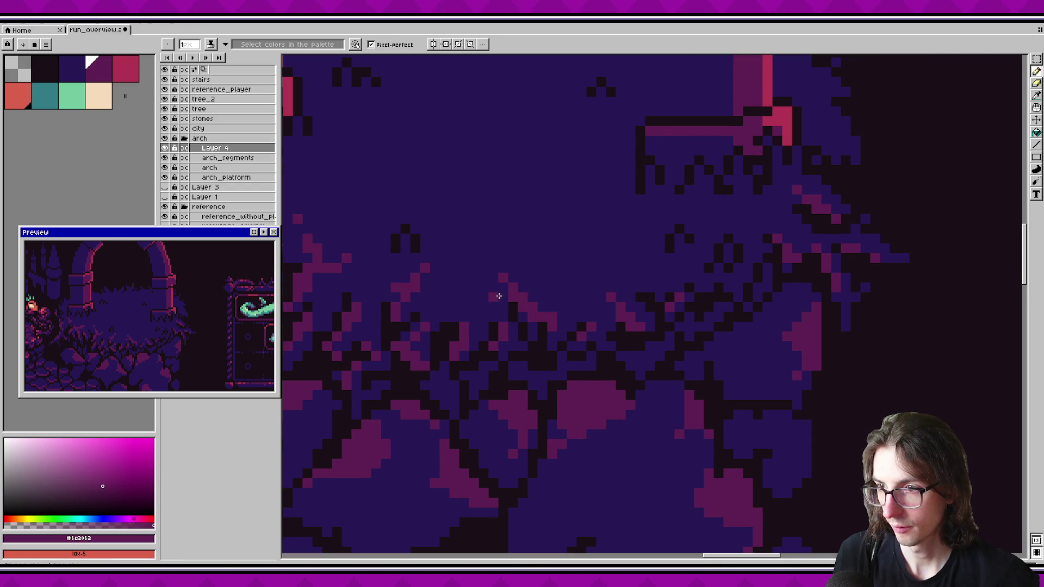
# Step: Paint a magenta grass tuft stroke beside the arch, undoing part of it
pyautogui.keyDown('alt'); pyautogui.click(489, 294); pyautogui.keyUp('alt')
pyautogui.moveTo(259, 332); pyautogui.dragTo(171, 327)
pyautogui.keyDown('alt'); pyautogui.click(526, 293); pyautogui.keyUp('alt')
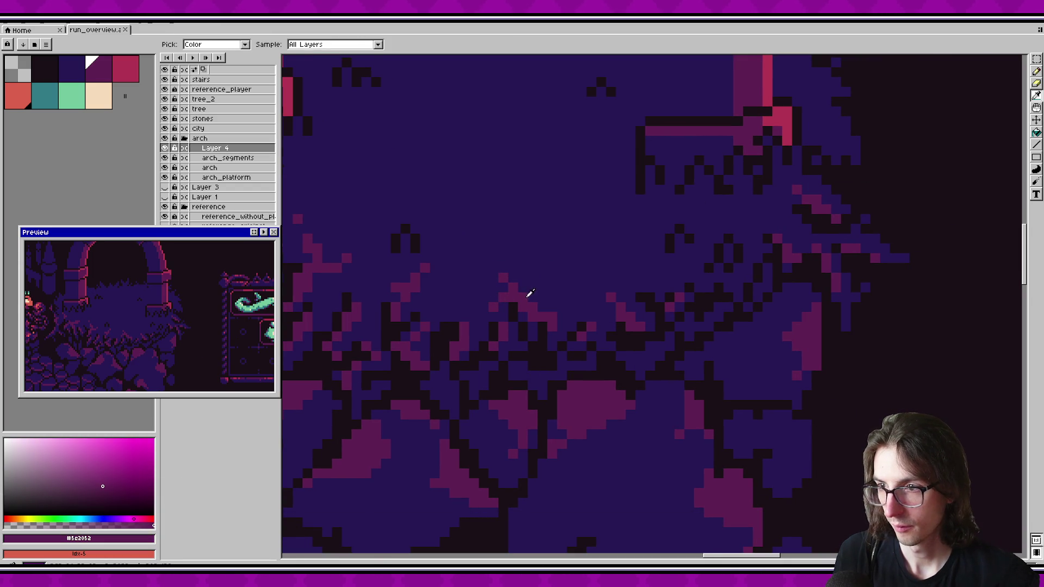
pyautogui.moveTo(552, 295); pyautogui.dragTo(595, 276)
pyautogui.scroll(-2, 175, 321)
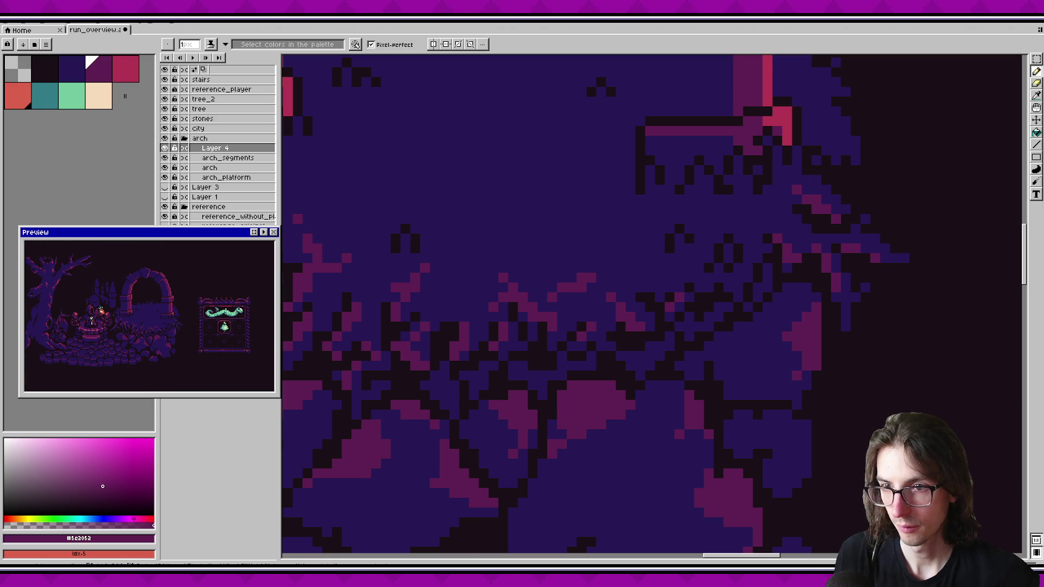
pyautogui.scroll(2, 182, 317)
pyautogui.hotkey('ctrl', 'z')
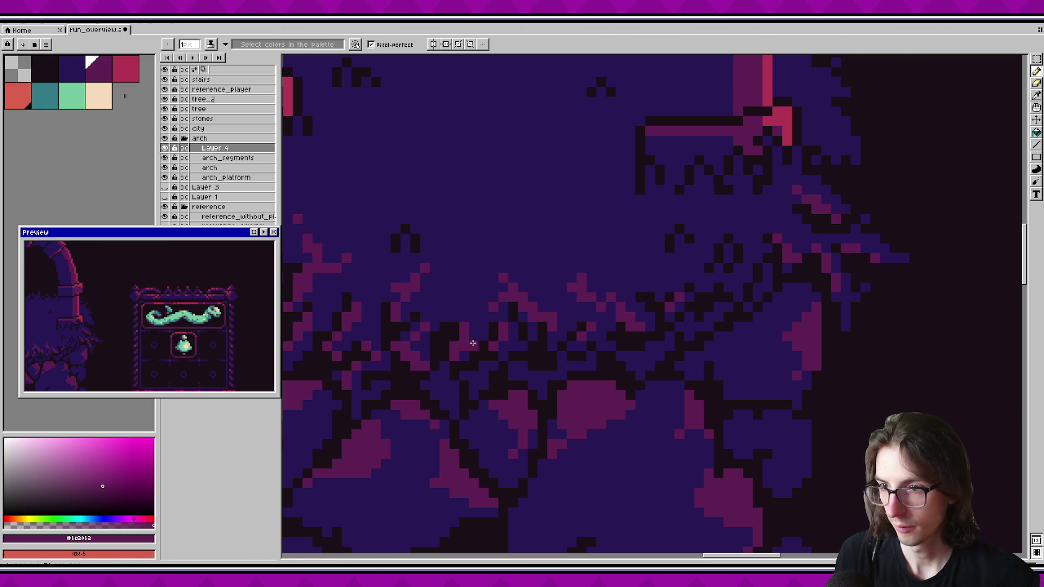
# Step: Marquee-select a block of grass pixels and shift it to the right
pyautogui.moveTo(94, 308); pyautogui.dragTo(185, 322)
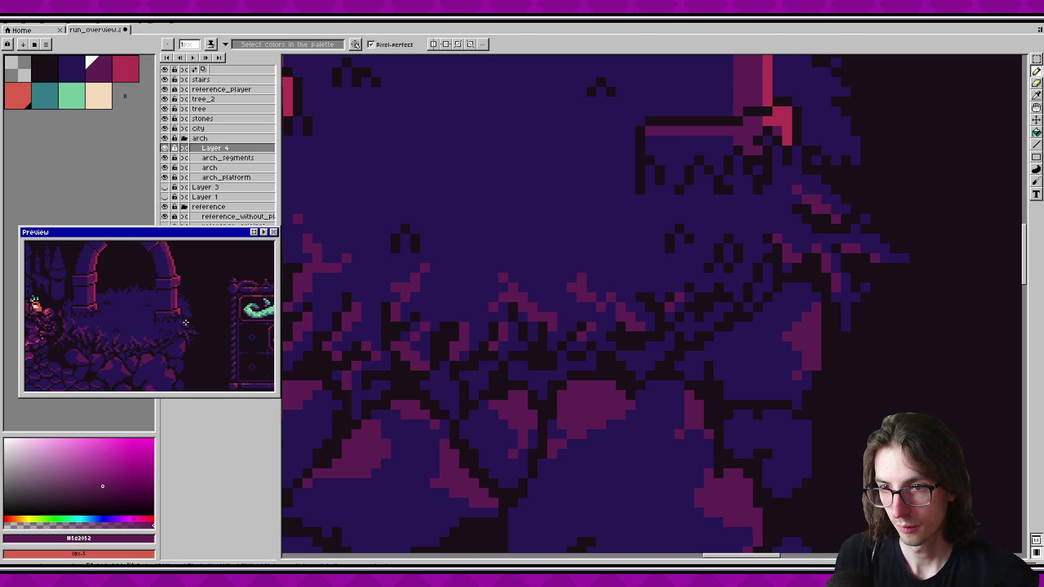
pyautogui.hscroll(3, 560, 279)
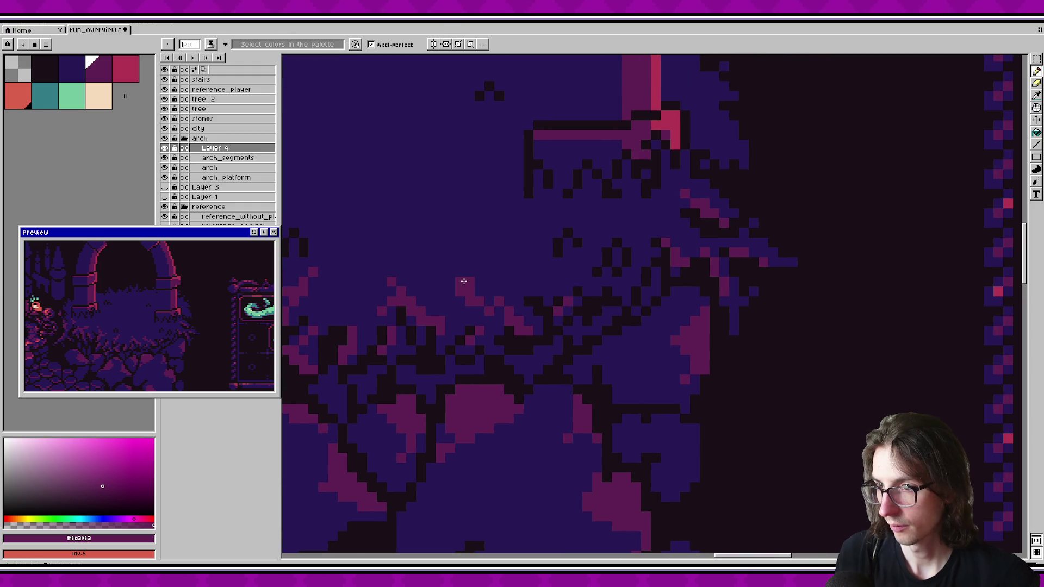
pyautogui.press('m')
pyautogui.moveTo(478, 303); pyautogui.dragTo(442, 272)
pyautogui.click(333, 321)
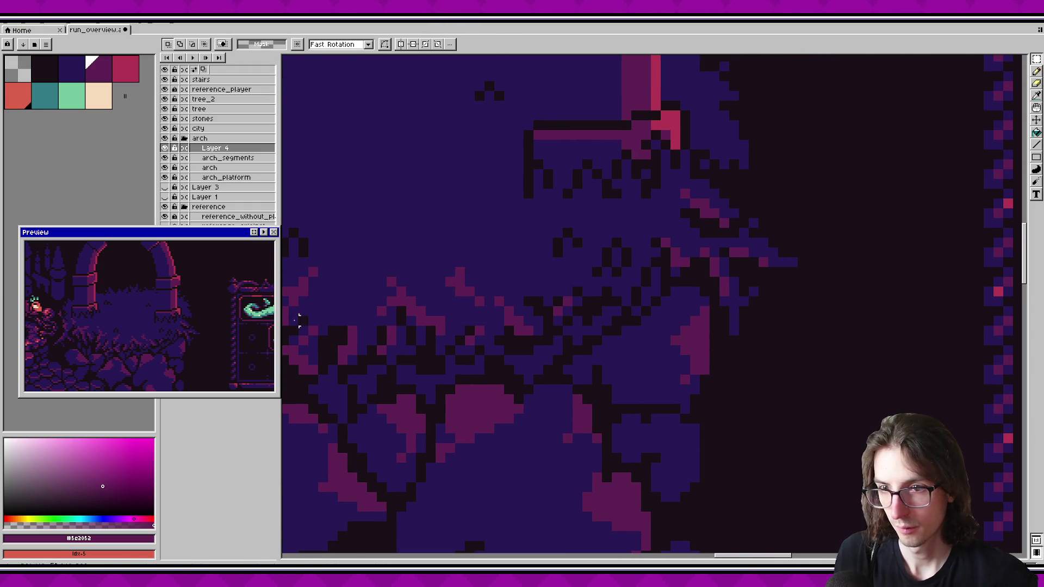
pyautogui.moveTo(433, 265)
pyautogui.mouseDown()
pyautogui.moveTo(486, 309)
pyautogui.moveTo(486, 296)
pyautogui.mouseUp()
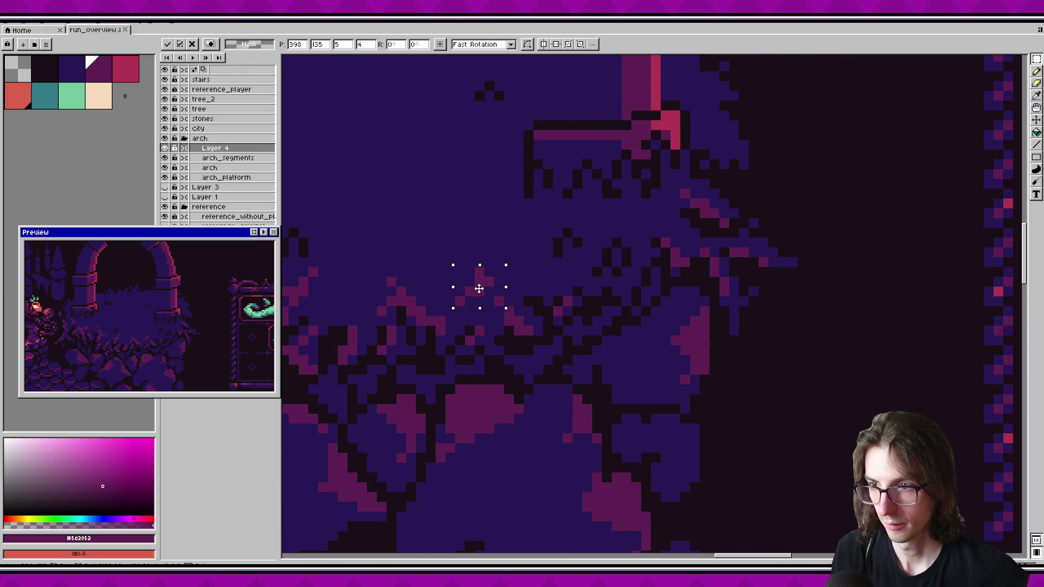
pyautogui.press('Return')
# Step: Paint short pink tufts and extra pink pixels along the grass edge
pyautogui.scroll(-1, 165, 337)
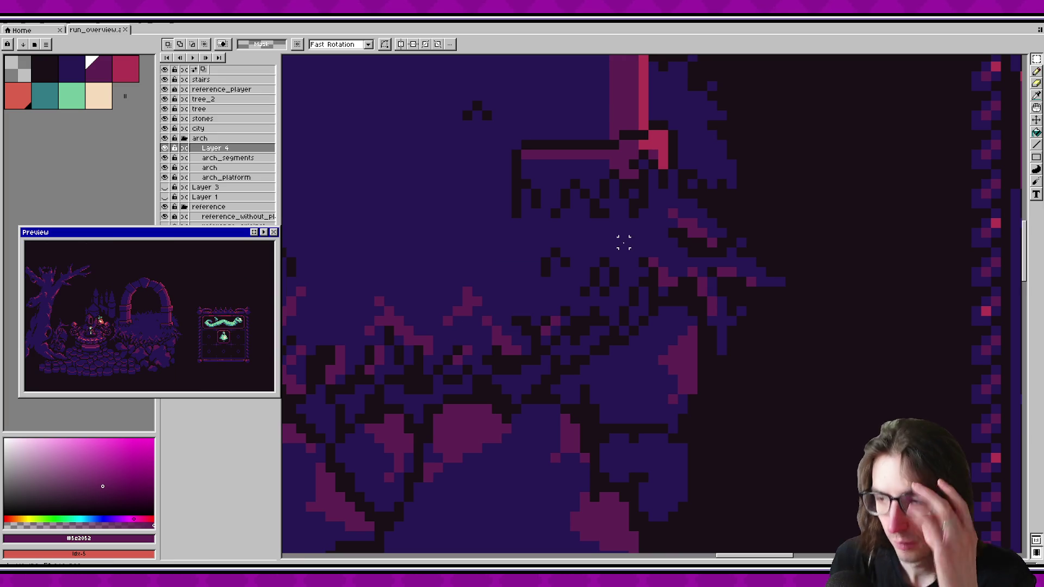
pyautogui.scroll(1, 594, 252)
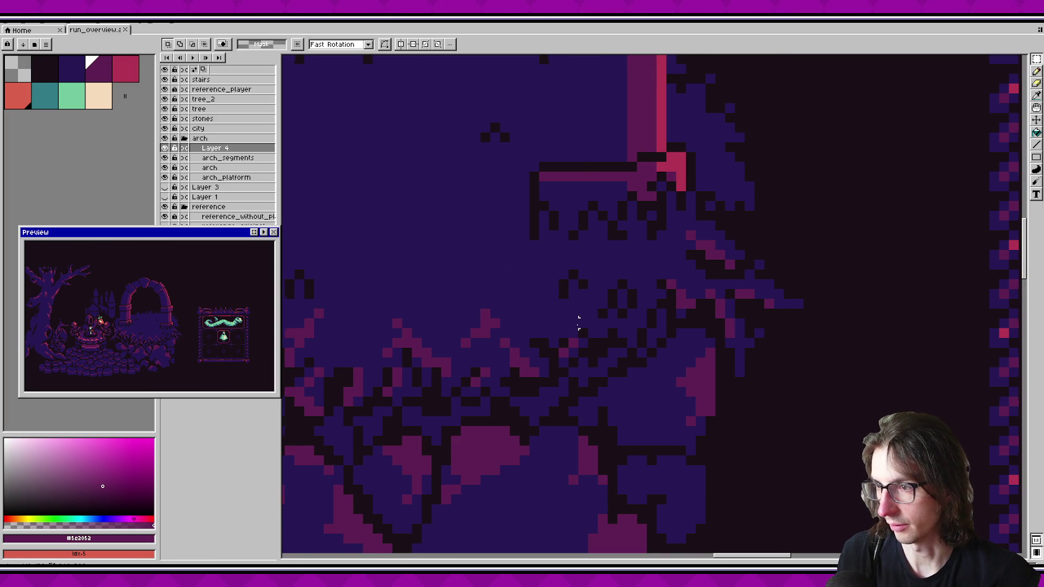
pyautogui.scroll(1, 568, 332)
pyautogui.press('b')
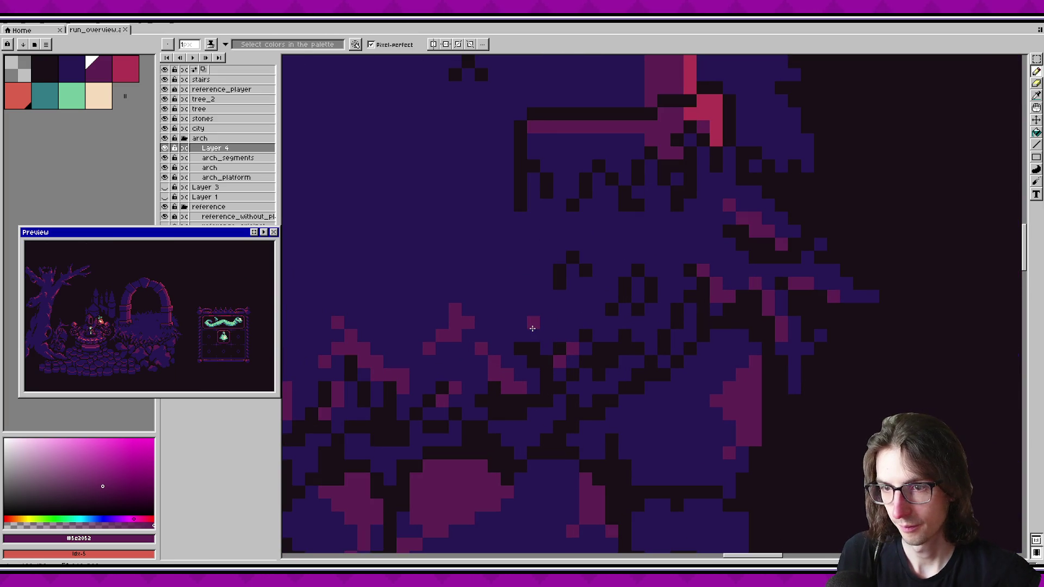
pyautogui.scroll(1, 194, 318)
pyautogui.moveTo(716, 232)
pyautogui.mouseDown()
pyautogui.moveTo(660, 242)
pyautogui.moveTo(674, 251)
pyautogui.moveTo(650, 259)
pyautogui.moveTo(639, 254)
pyautogui.mouseUp()
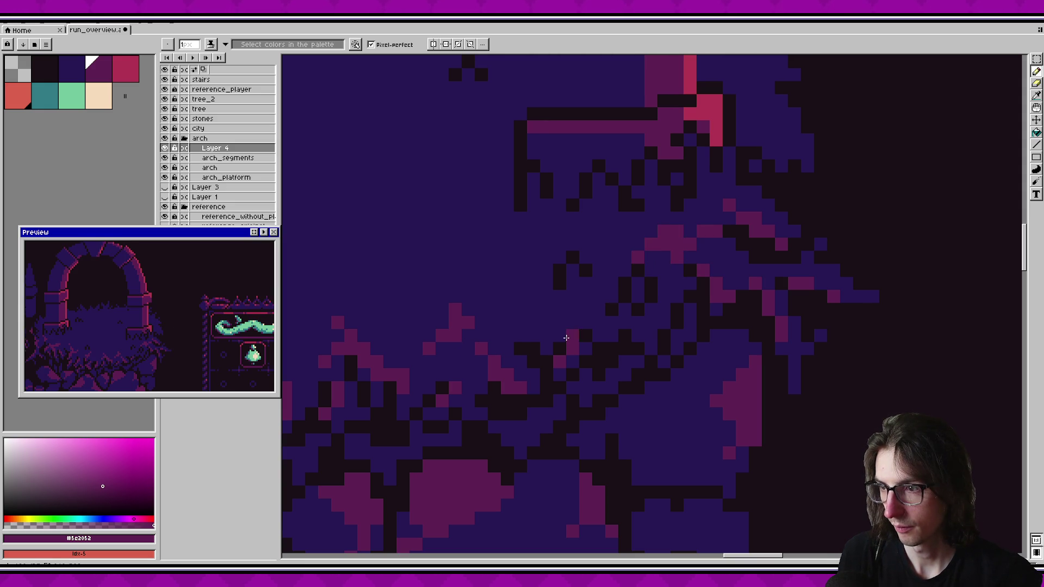
pyautogui.moveTo(585, 310); pyautogui.dragTo(555, 327)
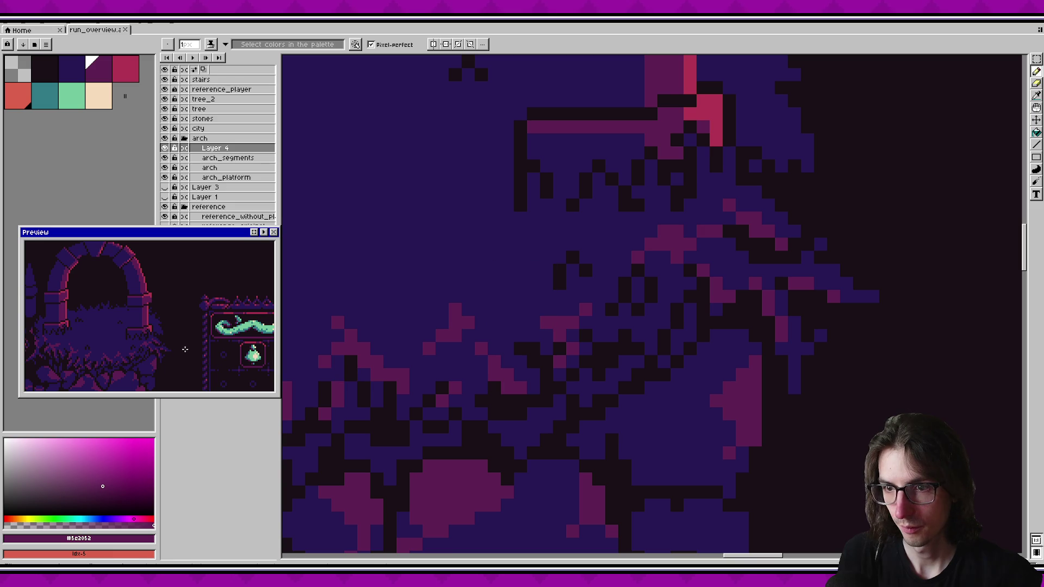
pyautogui.scroll(-2, 177, 344)
pyautogui.scroll(2, 177, 344)
# Step: Select a tiny 4x4 block of pixels and drop it in place
pyautogui.moveTo(326, 272); pyautogui.dragTo(647, 291)
pyautogui.press('m')
pyautogui.moveTo(545, 253); pyautogui.dragTo(588, 296)
pyautogui.click(650, 283)
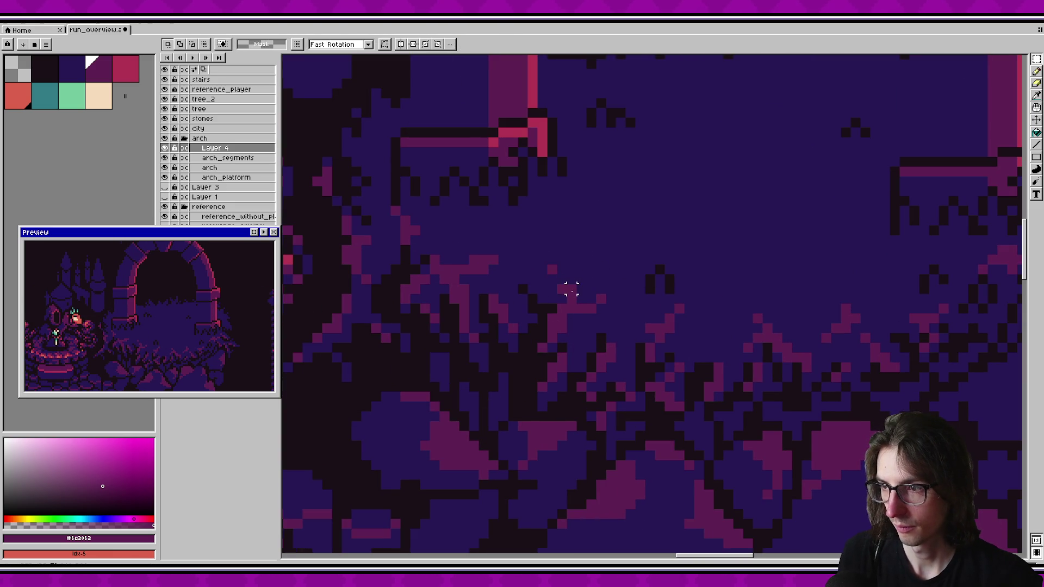
pyautogui.press('b')
# Step: Draw a short magenta stroke on the grass near the character and save
pyautogui.scroll(-2, 155, 315)
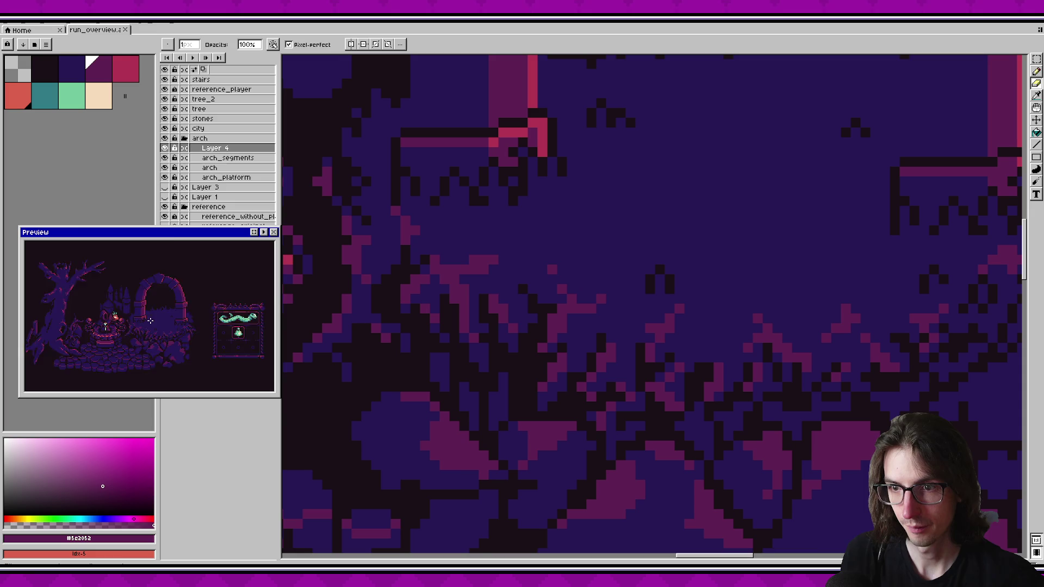
pyautogui.scroll(2, 150, 321)
pyautogui.moveTo(354, 314)
pyautogui.mouseDown()
pyautogui.moveTo(552, 361)
pyautogui.moveTo(642, 265)
pyautogui.moveTo(614, 287)
pyautogui.mouseUp()
pyautogui.keyDown('alt'); pyautogui.click(597, 325); pyautogui.keyUp('alt')
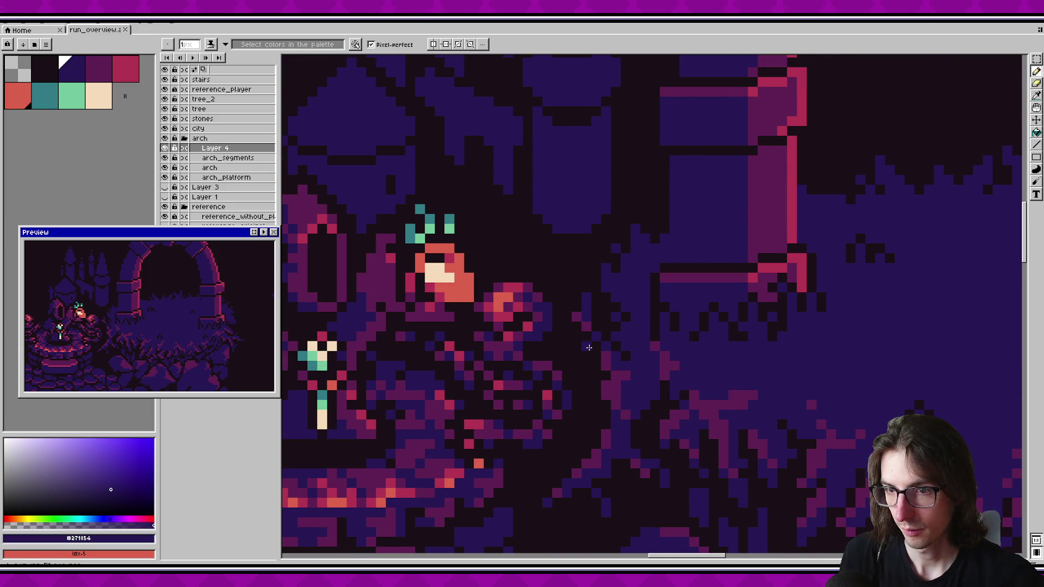
pyautogui.scroll(-3, 620, 387)
pyautogui.scroll(3, 580, 318)
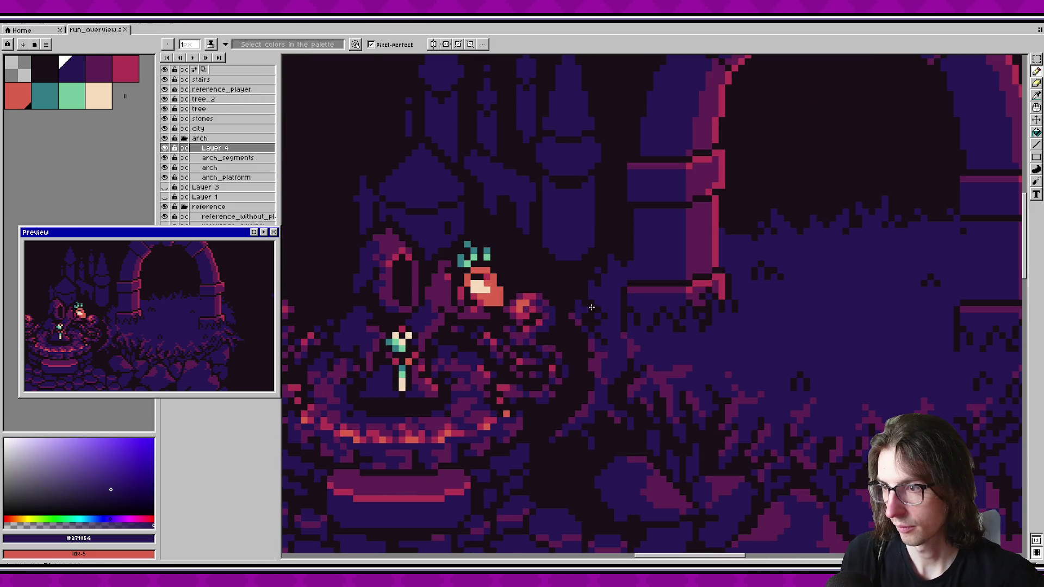
pyautogui.keyDown('alt'); pyautogui.click(580, 318); pyautogui.keyUp('alt')
pyautogui.scroll(2, 580, 318)
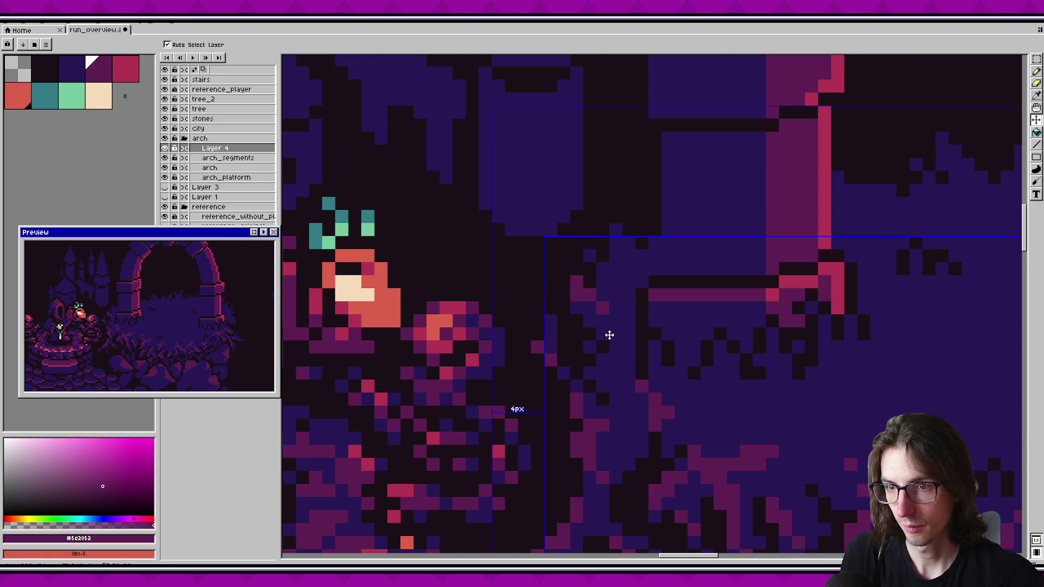
pyautogui.moveTo(578, 308); pyautogui.dragTo(612, 326)
pyautogui.hotkey('ctrl', 's')
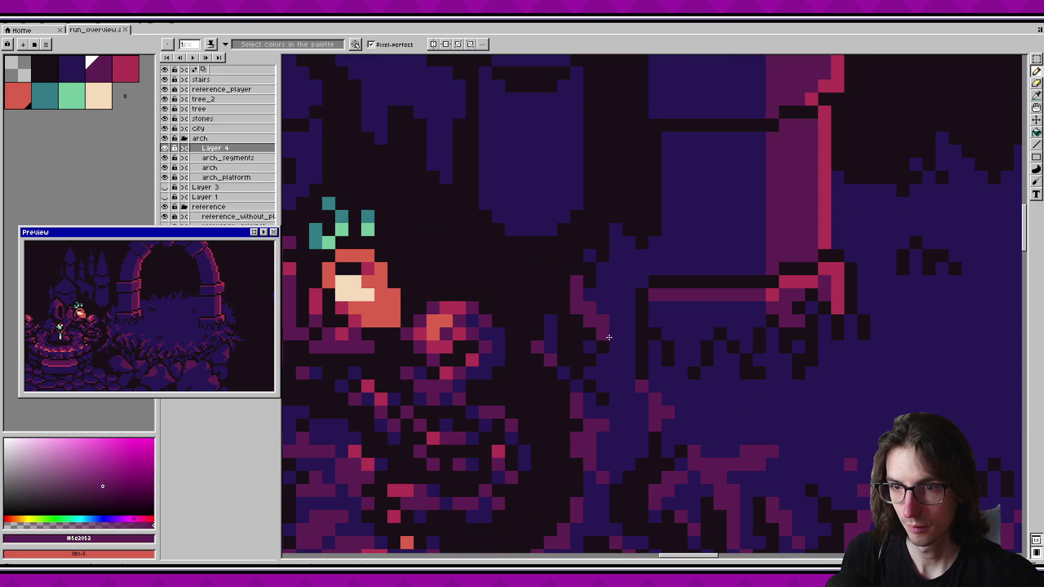
# Step: Trim the stroke's end, add a single magenta grass pixel, and save again
pyautogui.hotkey('ctrl', 'z')
pyautogui.keyDown('alt'); pyautogui.click(581, 308); pyautogui.keyUp('alt')
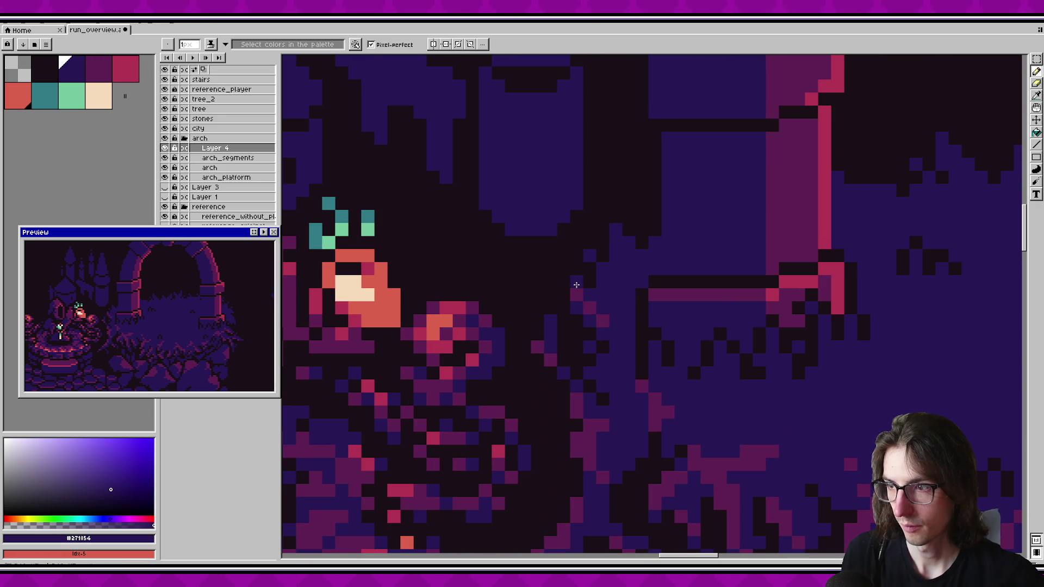
pyautogui.moveTo(615, 326); pyautogui.dragTo(599, 336)
pyautogui.keyDown('alt'); pyautogui.click(574, 314); pyautogui.keyUp('alt')
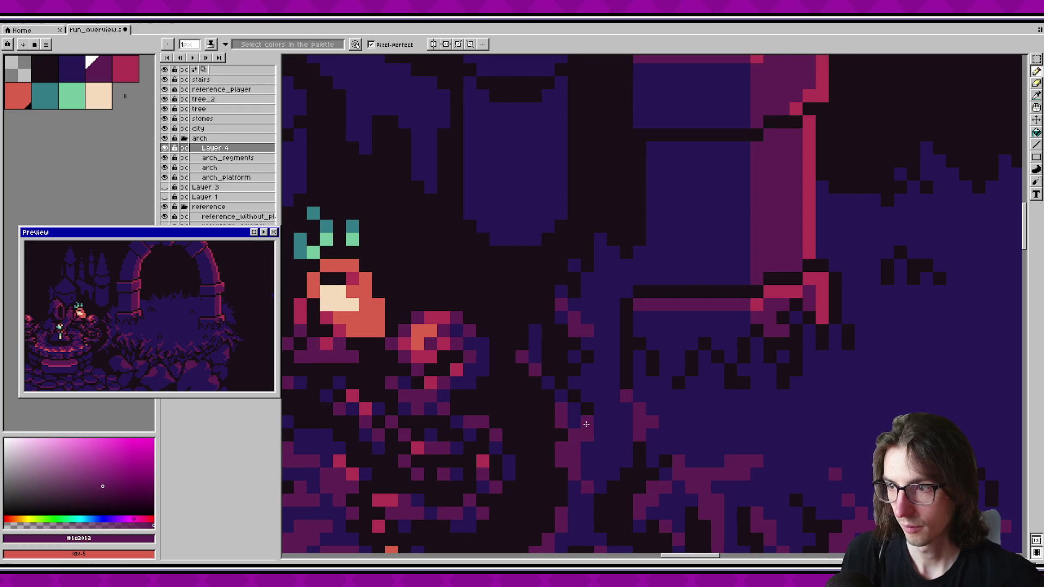
pyautogui.click(561, 356)
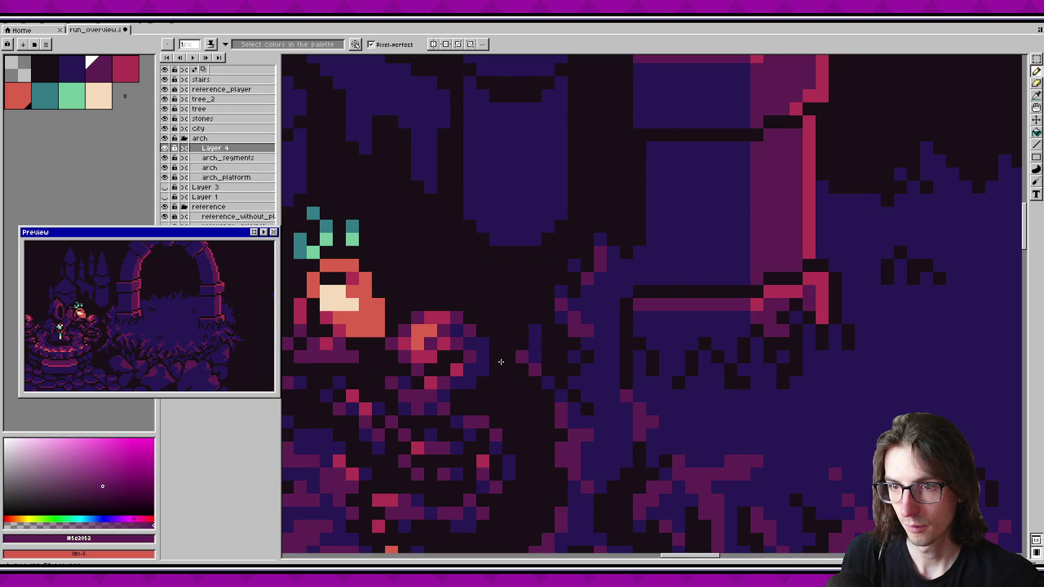
pyautogui.hotkey('ctrl', 's')
pyautogui.hscroll(3, 598, 364)
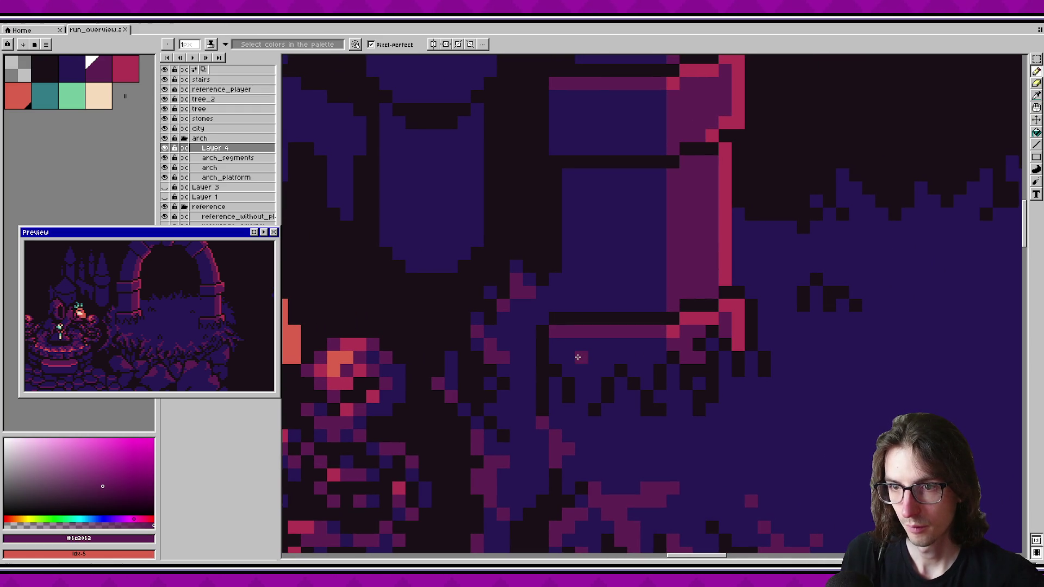
# Step: Place two magenta pixels on the grass tufts below the right pillar
pyautogui.keyDown('alt'); pyautogui.click(517, 304); pyautogui.keyUp('alt')
pyautogui.hotkey('ctrl', 's')
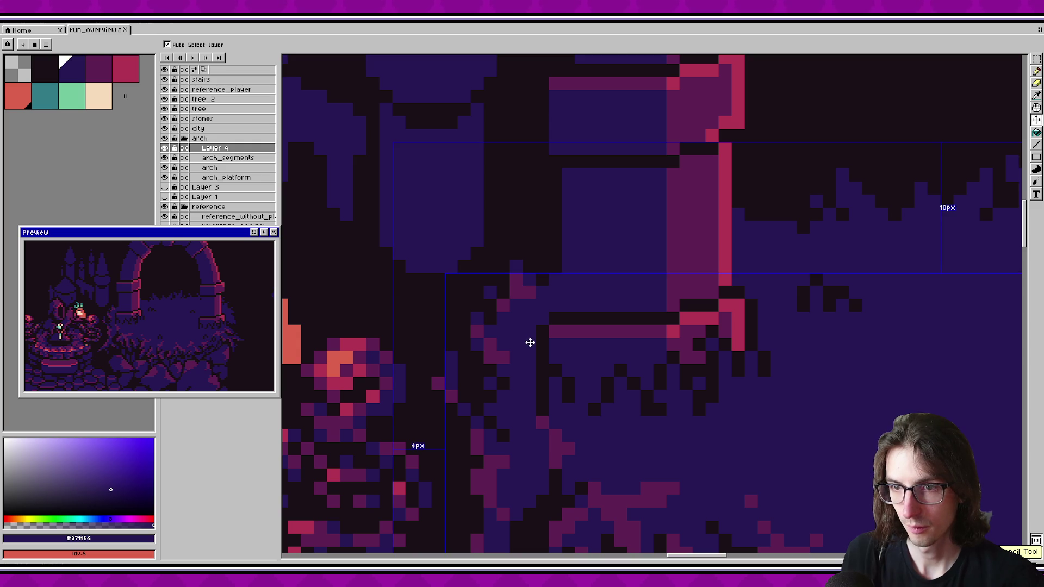
pyautogui.hscroll(2, 547, 344)
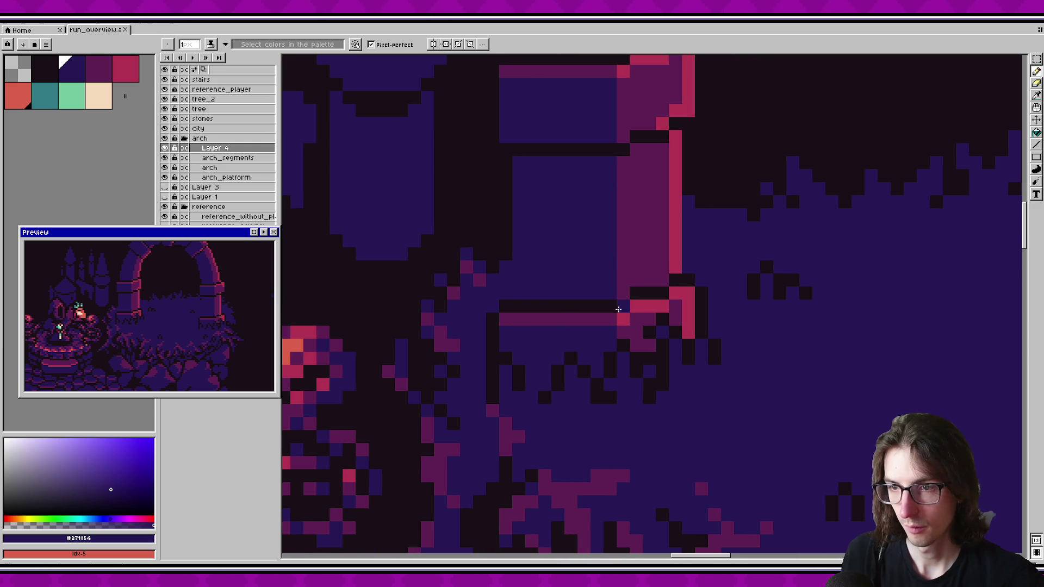
pyautogui.scroll(-2, 611, 321)
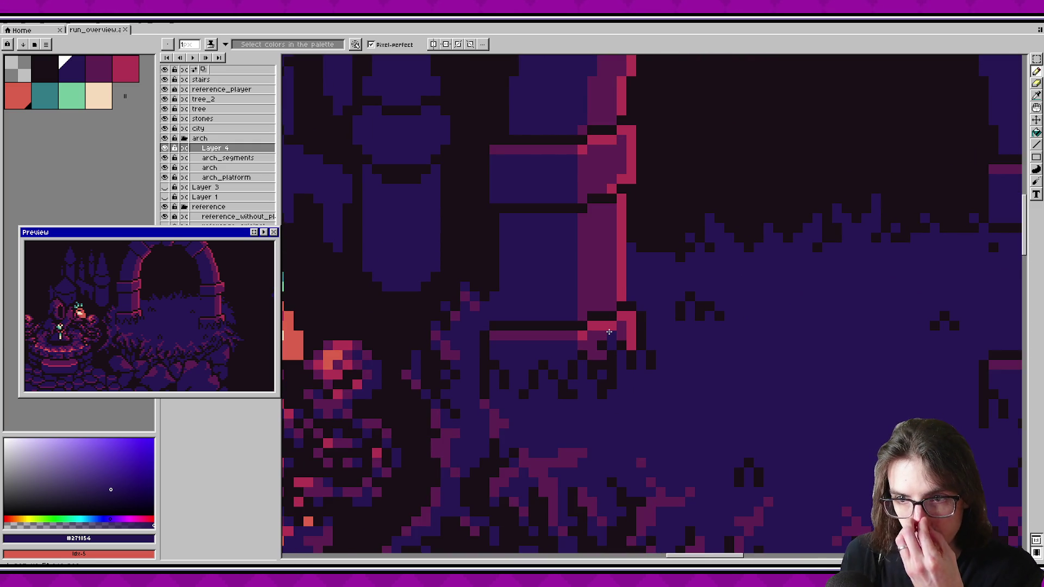
pyautogui.scroll(2, 608, 332)
pyautogui.keyDown('alt'); pyautogui.click(434, 273); pyautogui.keyUp('alt')
pyautogui.click(530, 377)
pyautogui.click(567, 390)
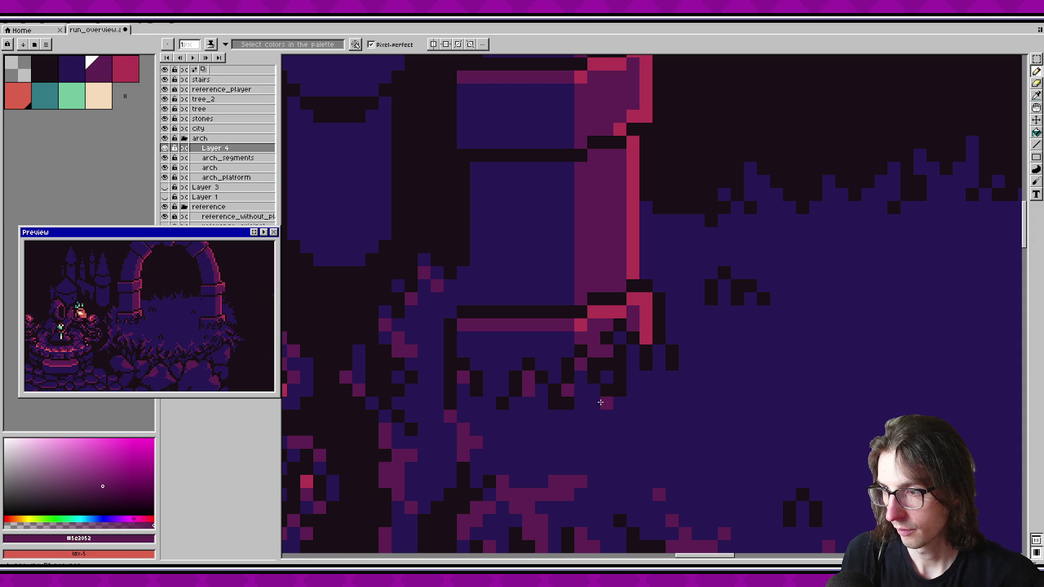
# Step: Add more magenta pixels under the pillar and save twice
pyautogui.keyDown('alt'); pyautogui.click(579, 363); pyautogui.keyUp('alt')
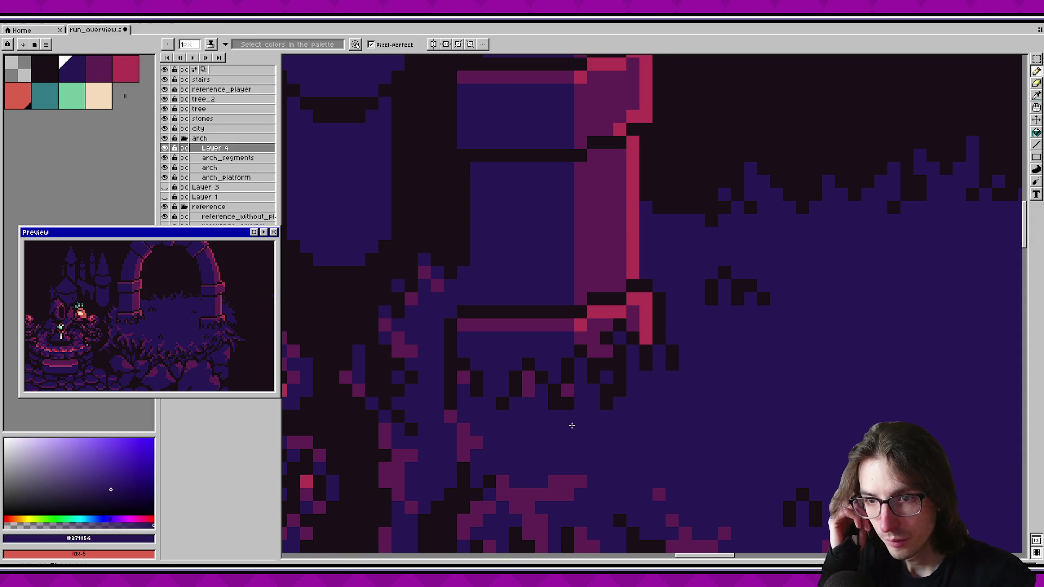
pyautogui.moveTo(528, 379); pyautogui.dragTo(541, 390)
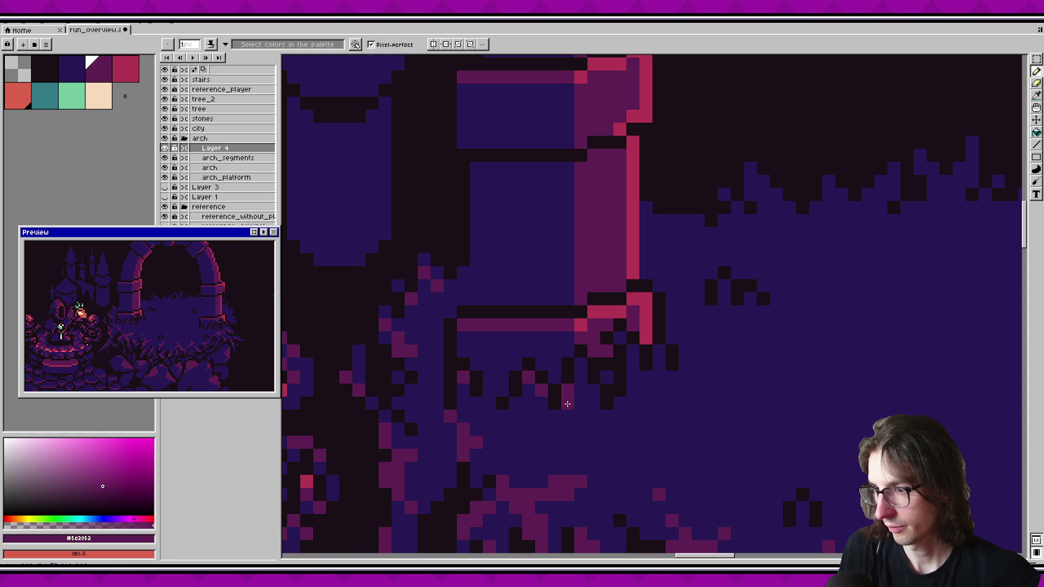
pyautogui.keyDown('alt'); pyautogui.click(574, 363); pyautogui.keyUp('alt')
pyautogui.keyDown('alt'); pyautogui.click(618, 350); pyautogui.keyUp('alt')
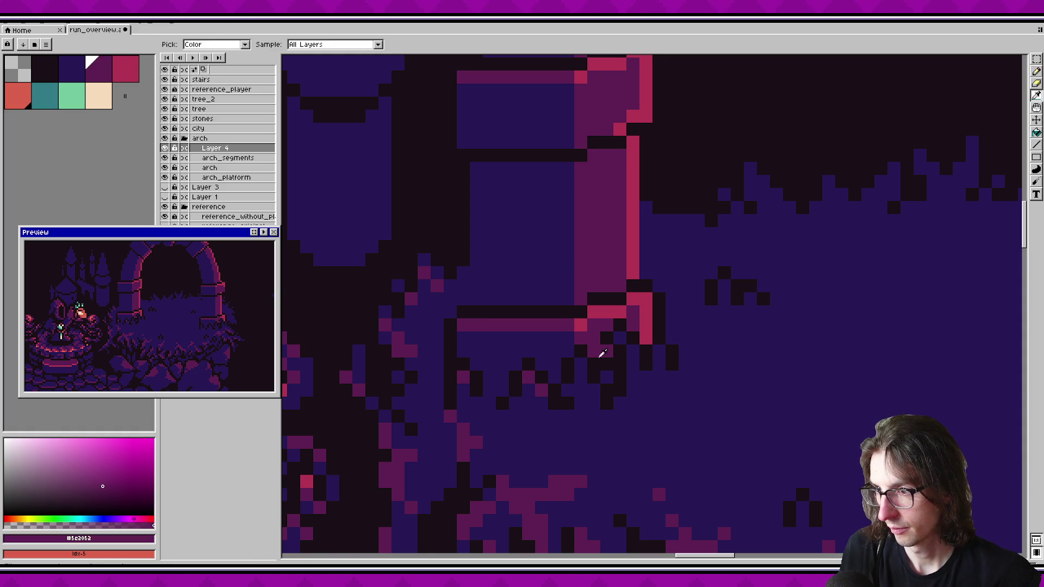
pyautogui.click(606, 376)
pyautogui.moveTo(567, 338); pyautogui.dragTo(444, 334)
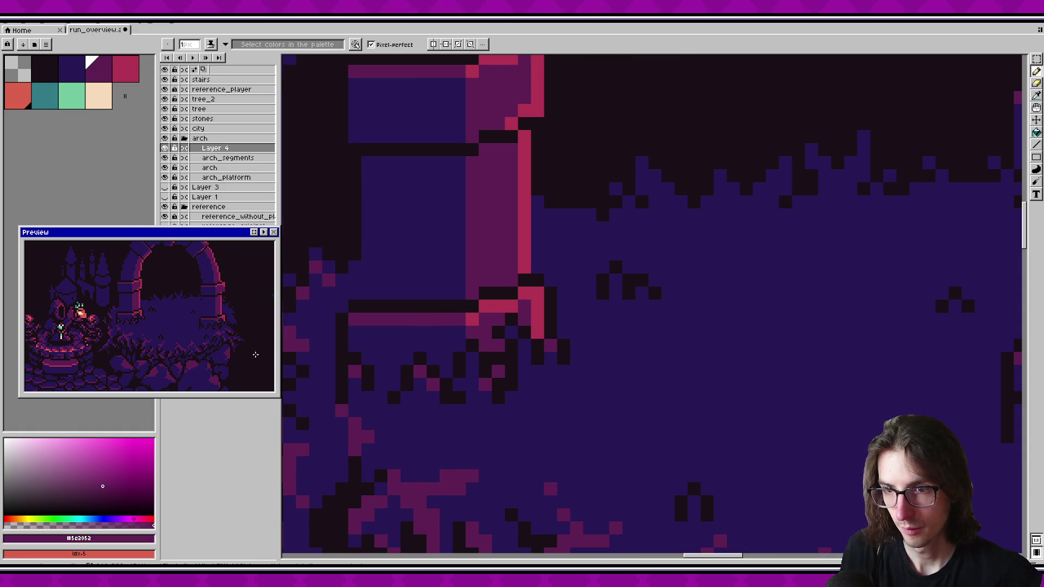
pyautogui.scroll(-2, 163, 307)
pyautogui.scroll(2, 163, 307)
pyautogui.hotkey('ctrl', 's')
pyautogui.scroll(-2, 163, 315)
pyautogui.scroll(2, 163, 314)
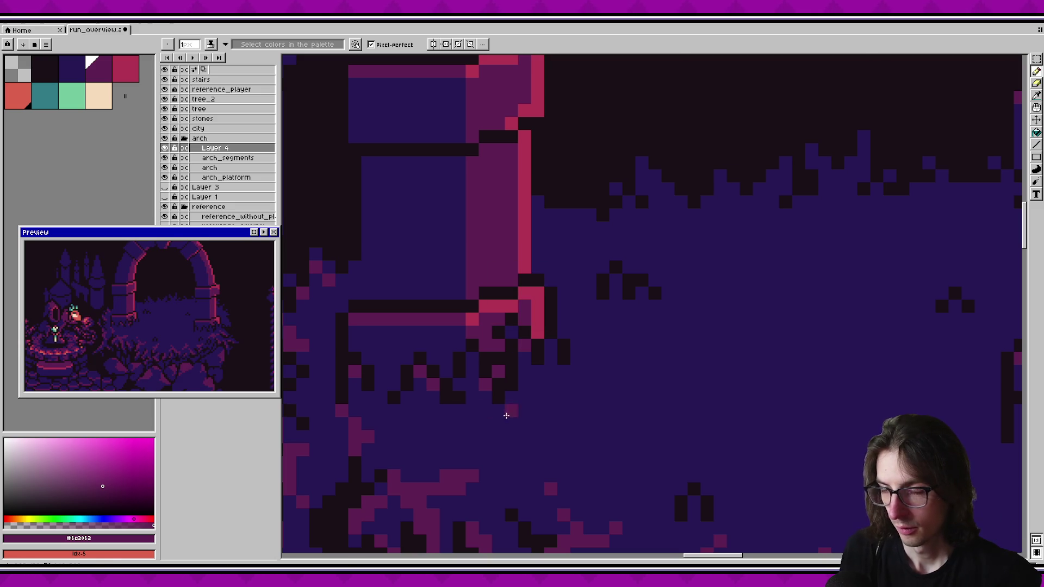
pyautogui.hotkey('ctrl', 's')
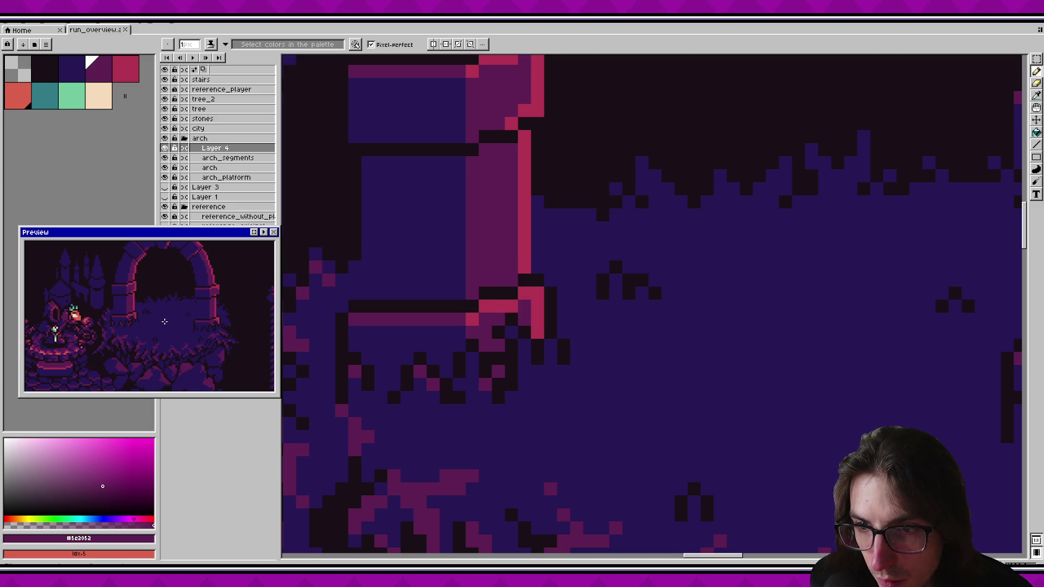
# Step: Paint short diagonal and downward magenta strokes beside the pillar base and save
pyautogui.scroll(-2, 164, 321)
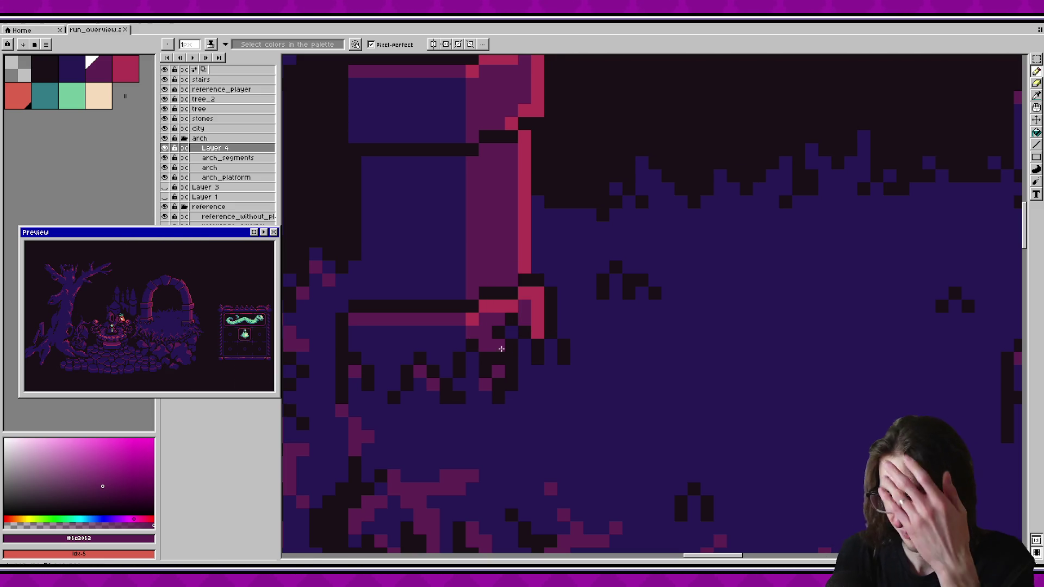
pyautogui.scroll(-3, 468, 342)
pyautogui.scroll(2, 616, 336)
pyautogui.scroll(2, 562, 370)
pyautogui.click(619, 370)
pyautogui.moveTo(619, 376); pyautogui.dragTo(625, 379)
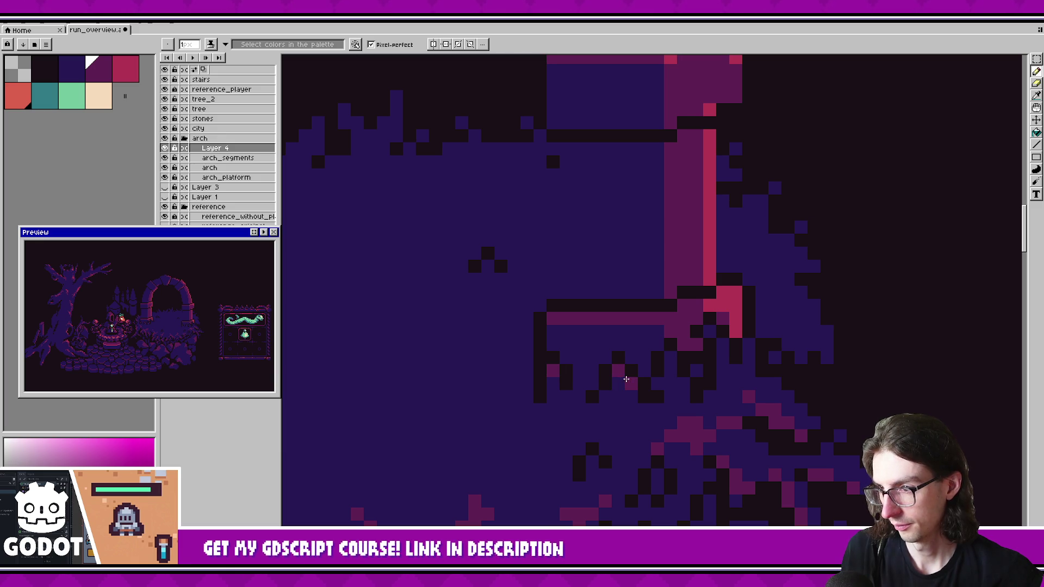
pyautogui.hscroll(1, 664, 398)
pyautogui.moveTo(667, 416); pyautogui.dragTo(654, 451)
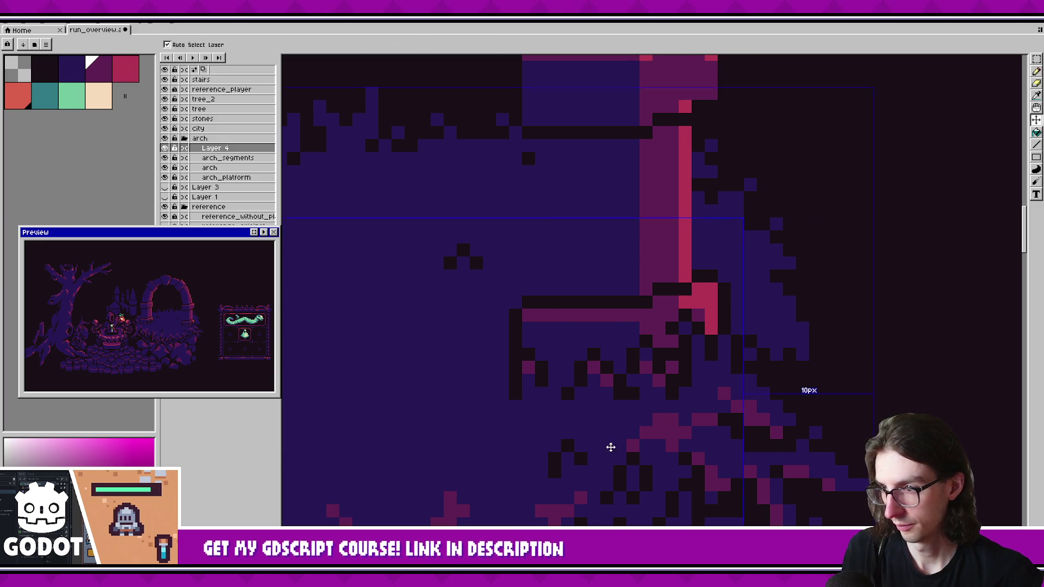
pyautogui.scroll(1, 193, 323)
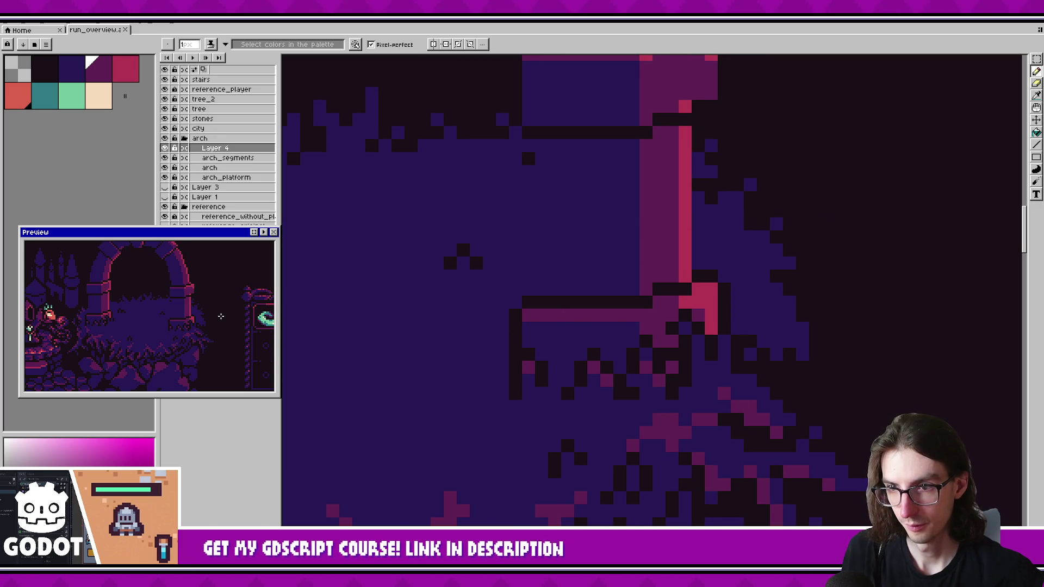
pyautogui.hscroll(1, 690, 345)
pyautogui.hotkey('ctrl', 's')
# Step: Paint a dark blue pixel into the grass edge and save
pyautogui.scroll(-8, 680, 389)
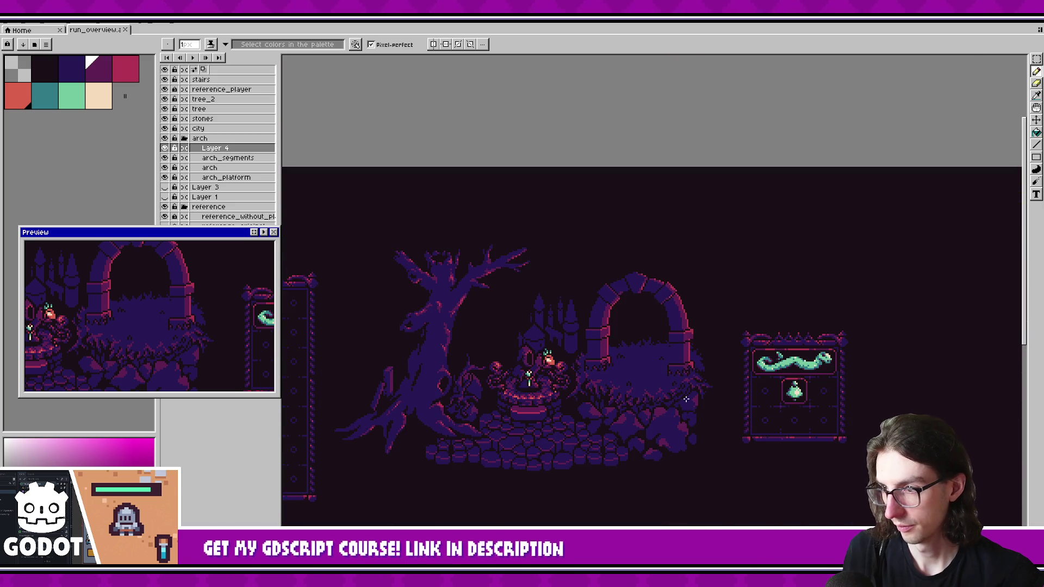
pyautogui.scroll(-3, 689, 394)
pyautogui.scroll(8, 649, 384)
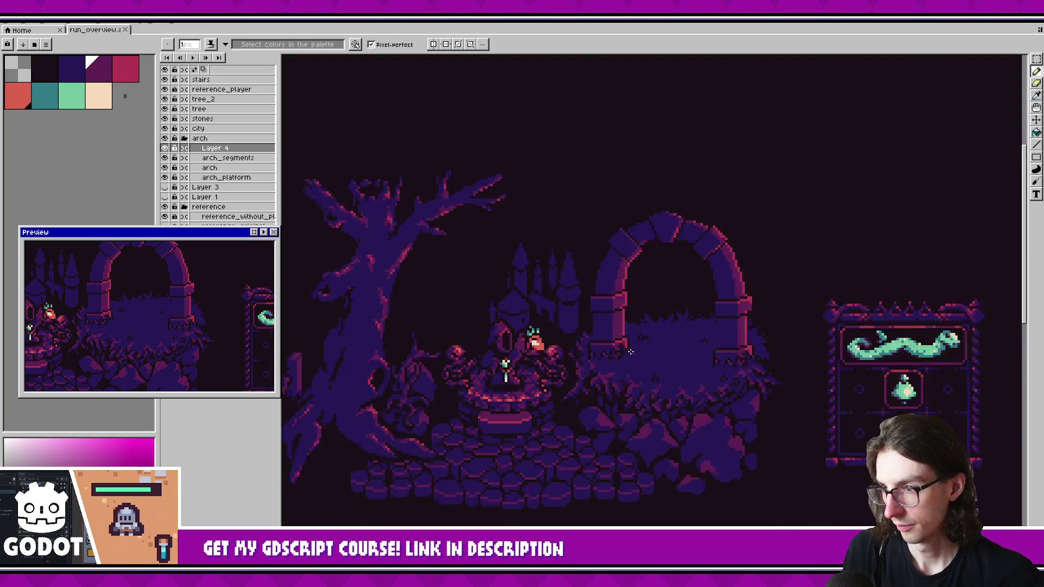
pyautogui.press('w')
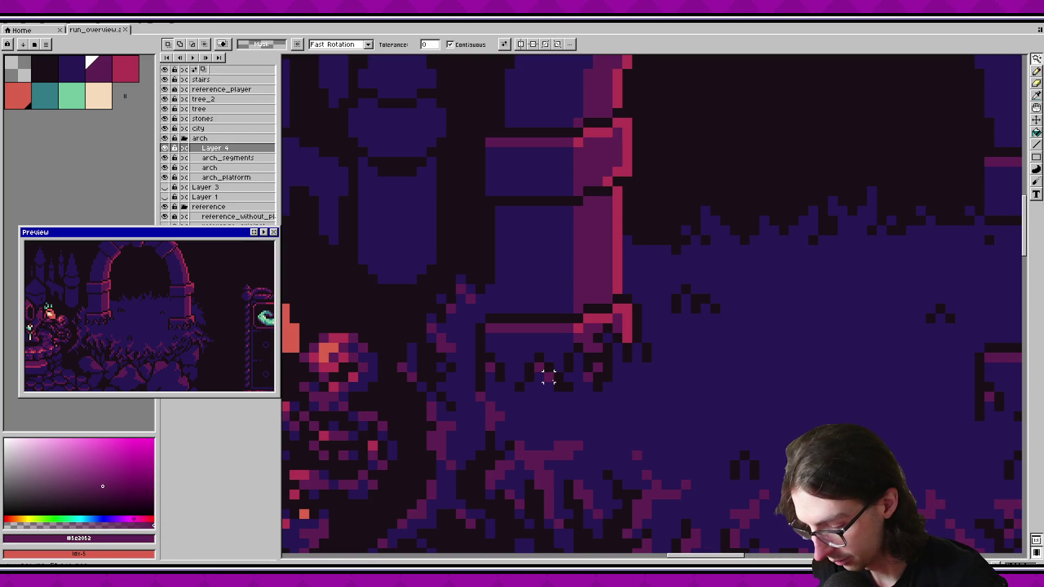
pyautogui.press('b')
pyautogui.keyDown('alt'); pyautogui.click(548, 376); pyautogui.keyUp('alt')
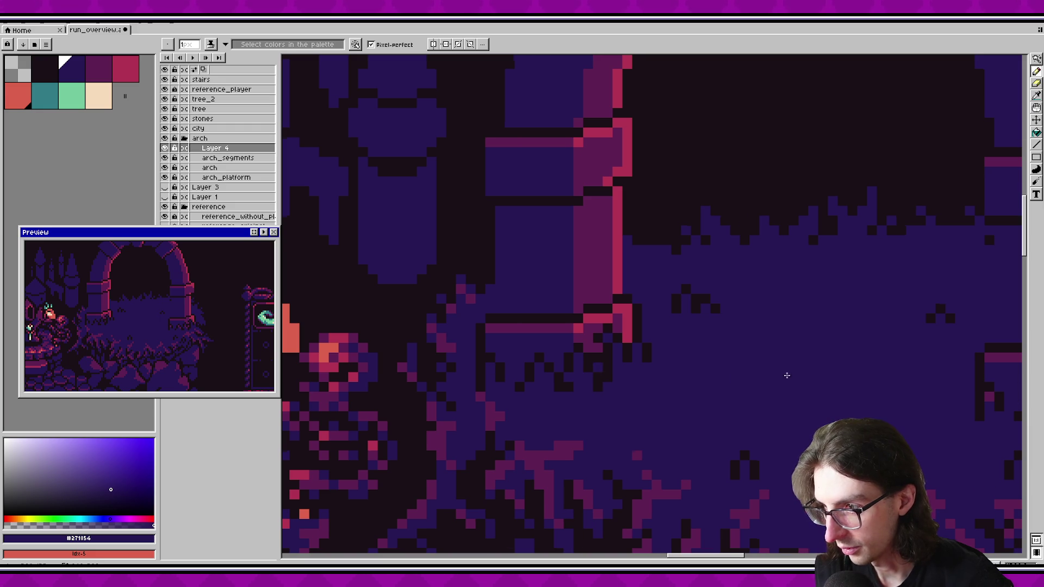
pyautogui.hscroll(5, 683, 379)
pyautogui.click(641, 377)
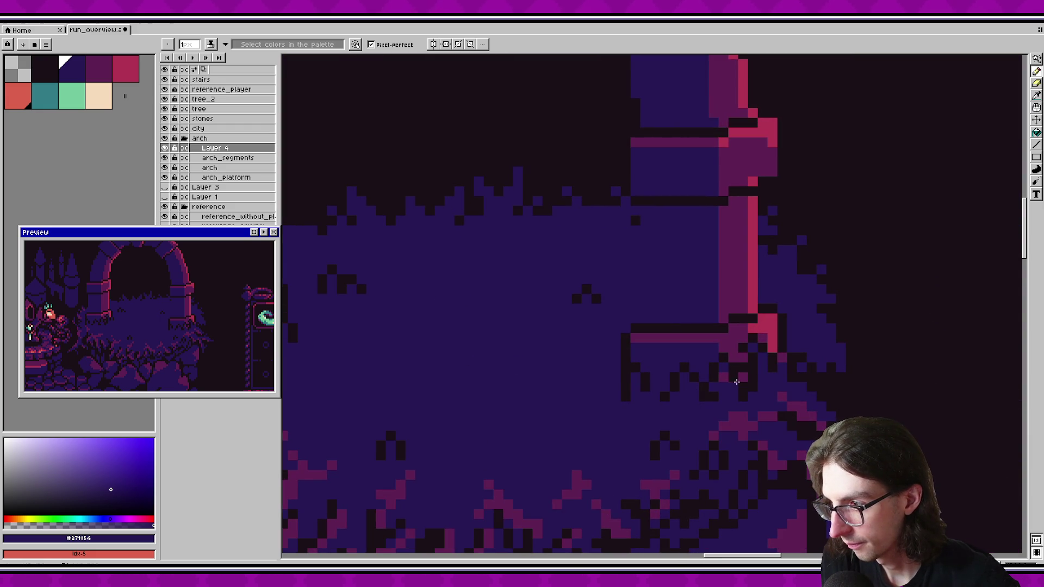
pyautogui.hotkey('ctrl', 's')
# Step: Marquee-select a small square of the grass, save, then clear the selection
pyautogui.scroll(-5, 702, 344)
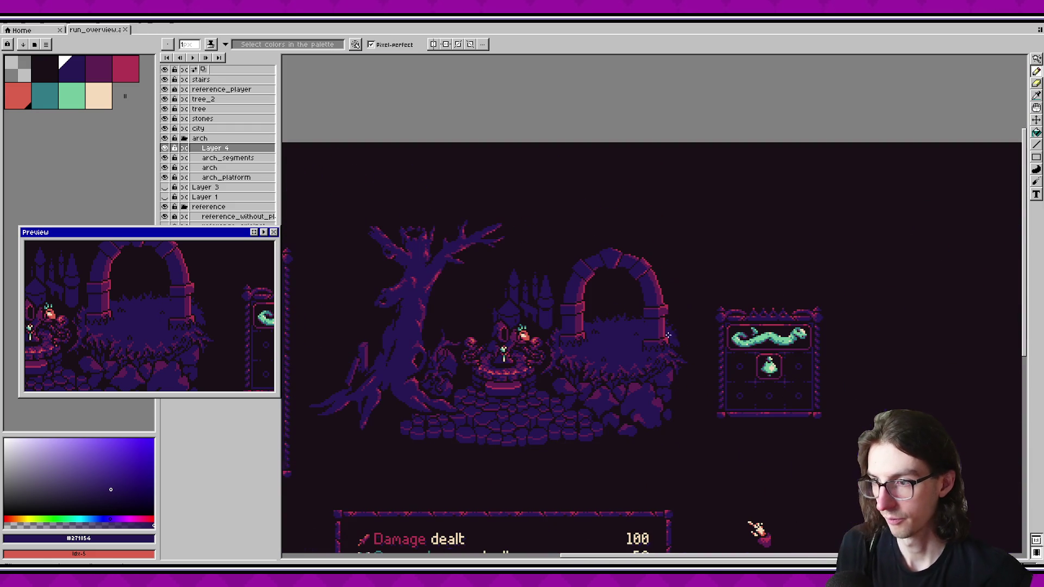
pyautogui.scroll(-2, 702, 344)
pyautogui.scroll(2, 718, 408)
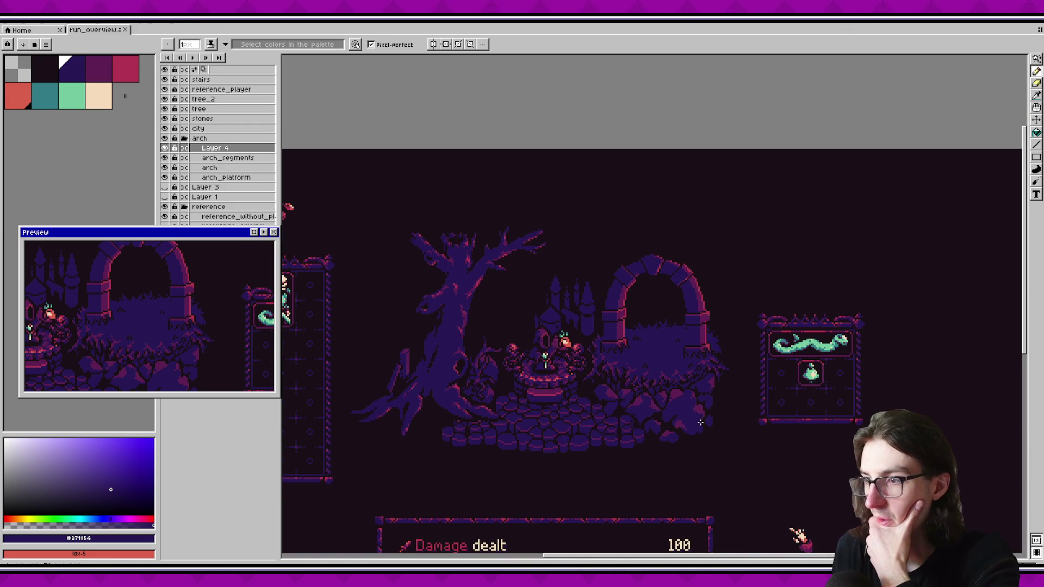
pyautogui.scroll(3, 699, 420)
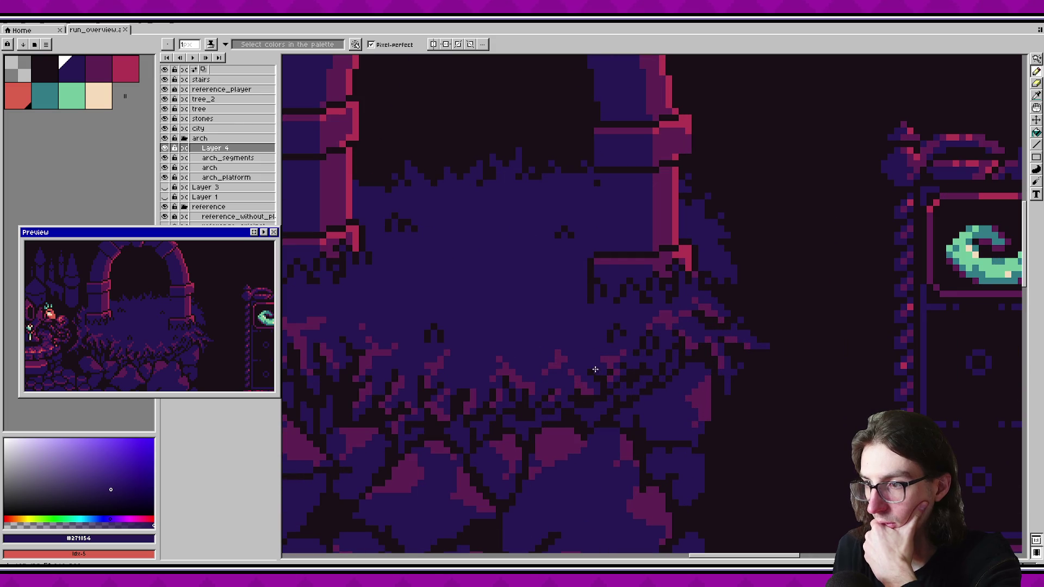
pyautogui.scroll(1, 646, 368)
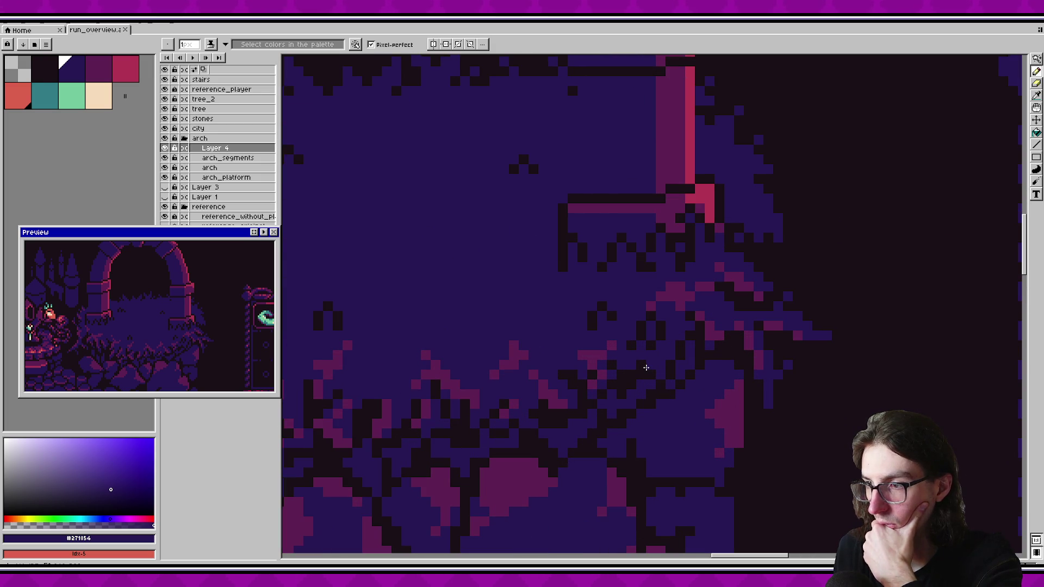
pyautogui.scroll(1, 646, 368)
pyautogui.press('m')
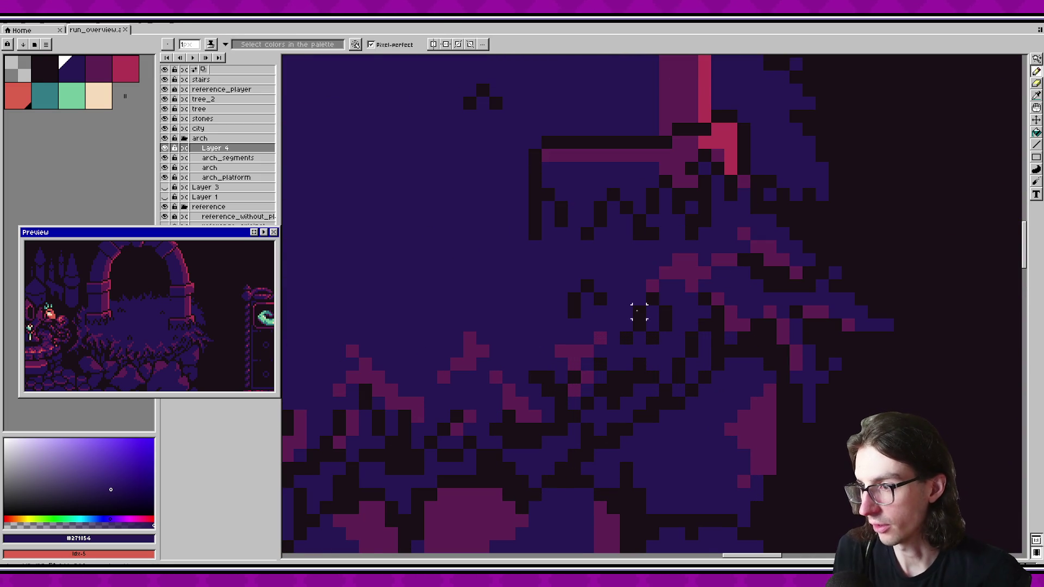
pyautogui.moveTo(618, 292); pyautogui.dragTo(673, 345)
pyautogui.hotkey('ctrl', 's')
pyautogui.click(640, 376)
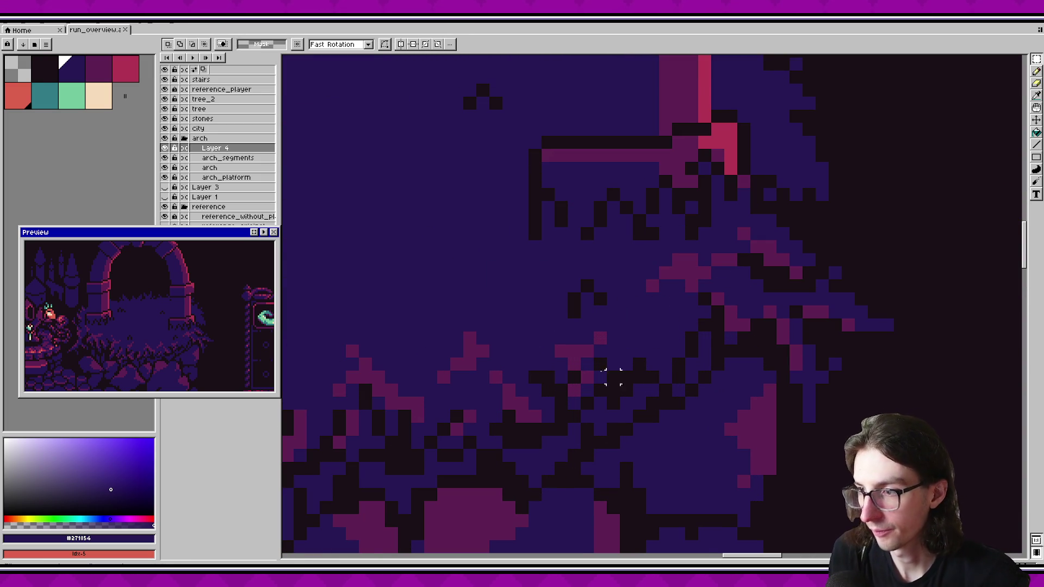
# Step: Paint two near-black pixels and one purple pixel into the grass edge, saving along the way
pyautogui.press('b')
pyautogui.keyDown('alt'); pyautogui.click(636, 362); pyautogui.keyUp('alt')
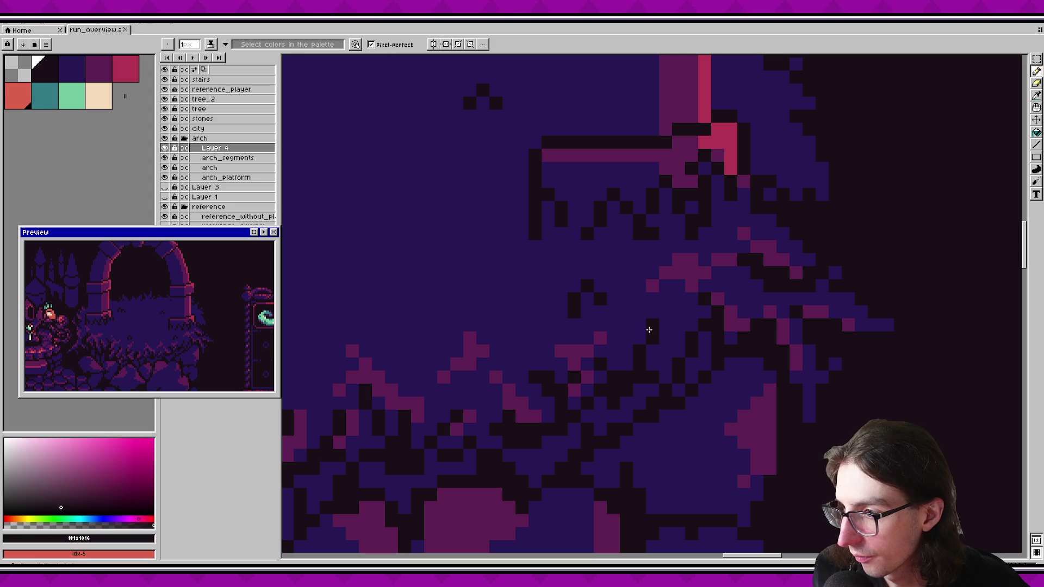
pyautogui.hotkey('ctrl', 's')
pyautogui.click(639, 351)
pyautogui.click(653, 325)
pyautogui.hotkey('ctrl', 's')
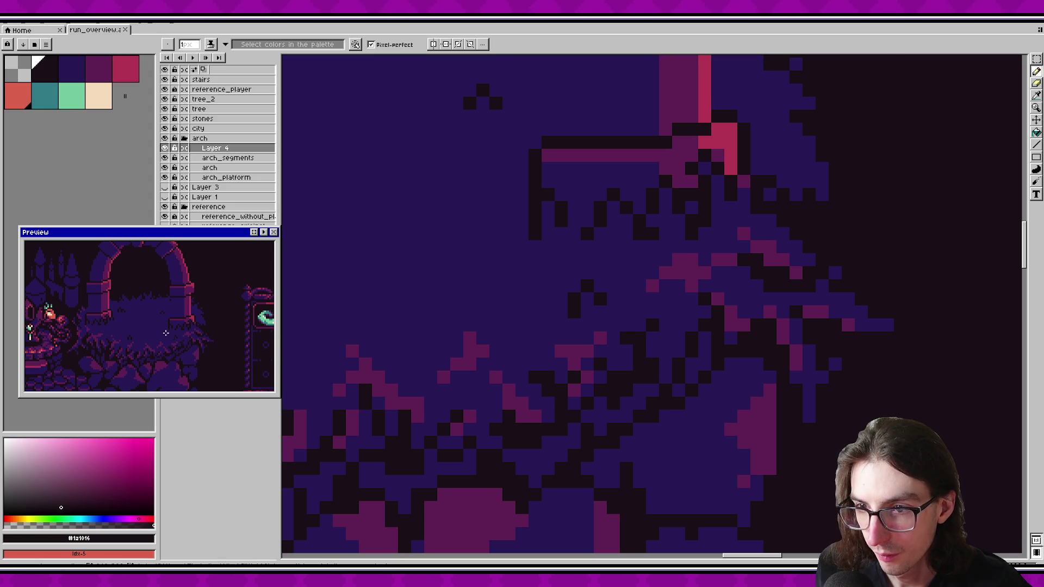
pyautogui.keyDown('alt'); pyautogui.click(676, 282); pyautogui.keyUp('alt')
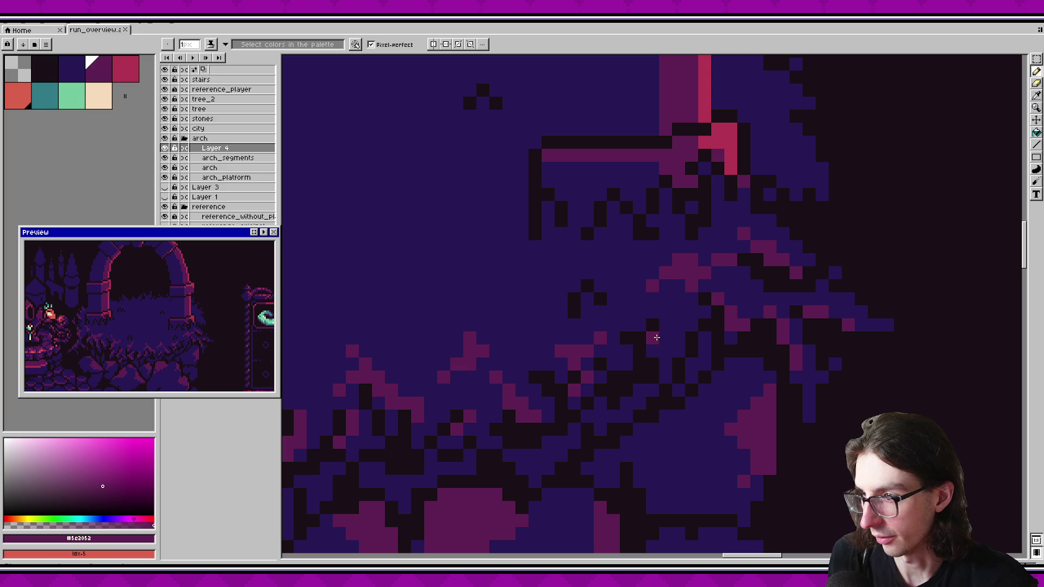
pyautogui.click(665, 351)
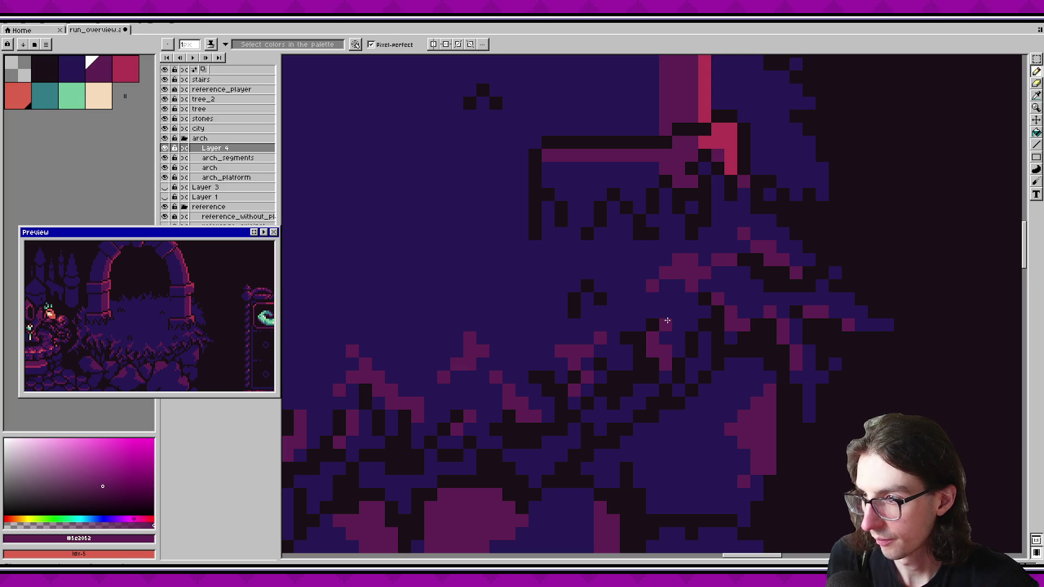
# Step: Try a near-black pixel among the stones, undo it, and save
pyautogui.keyDown('alt'); pyautogui.click(607, 357); pyautogui.keyUp('alt')
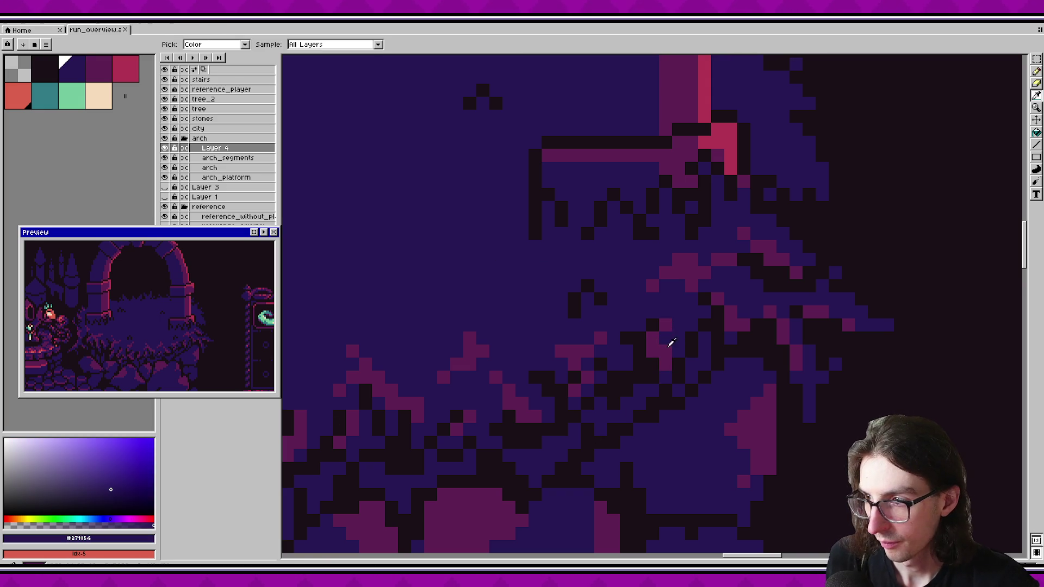
pyautogui.scroll(-5, 718, 348)
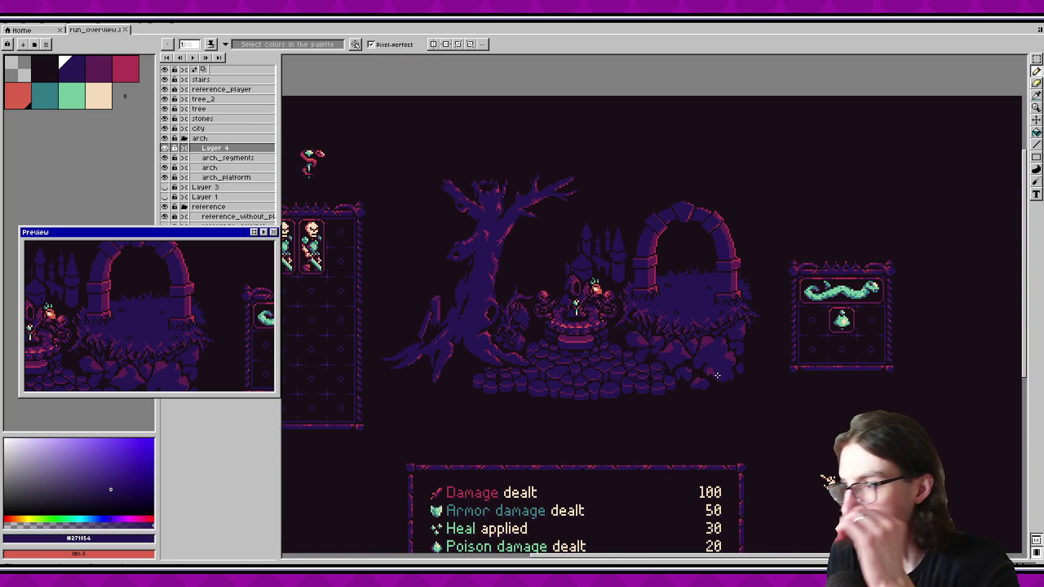
pyautogui.scroll(-3, 719, 369)
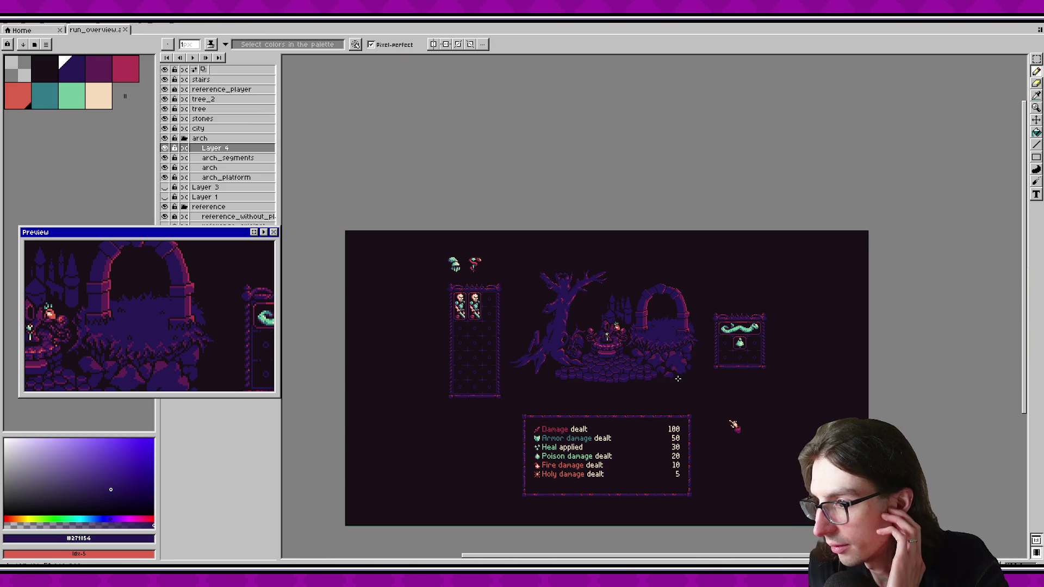
pyautogui.scroll(5, 607, 340)
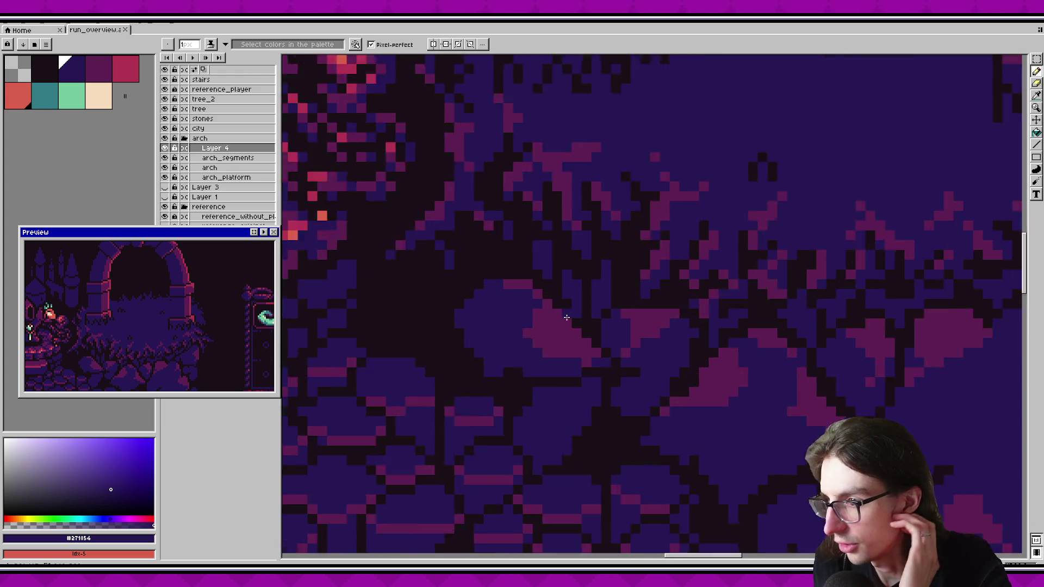
pyautogui.scroll(2, 566, 317)
pyautogui.keyDown('alt'); pyautogui.click(543, 289); pyautogui.keyUp('alt')
pyautogui.click(539, 271)
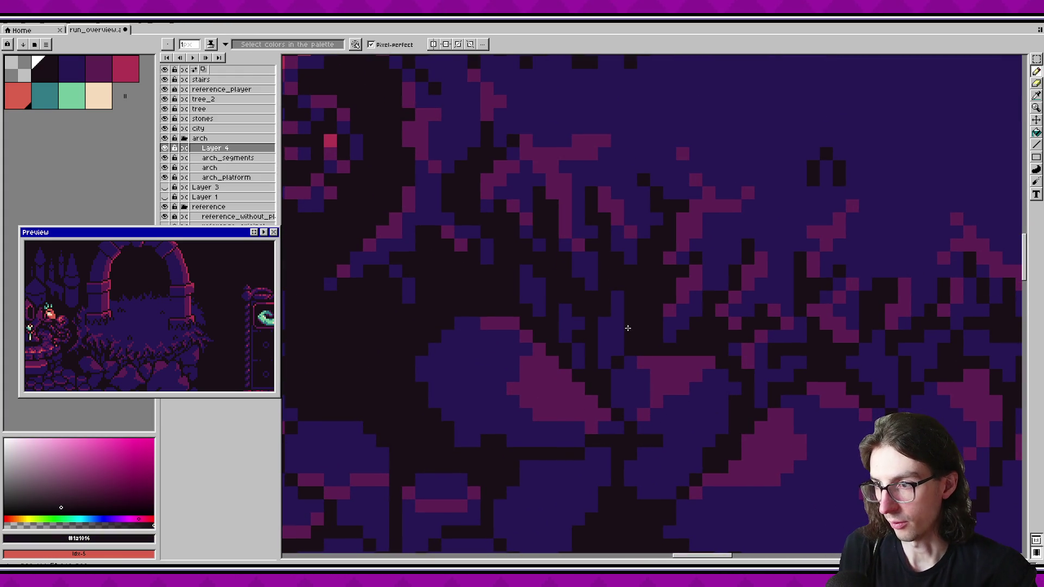
pyautogui.hotkey('ctrl', 's')
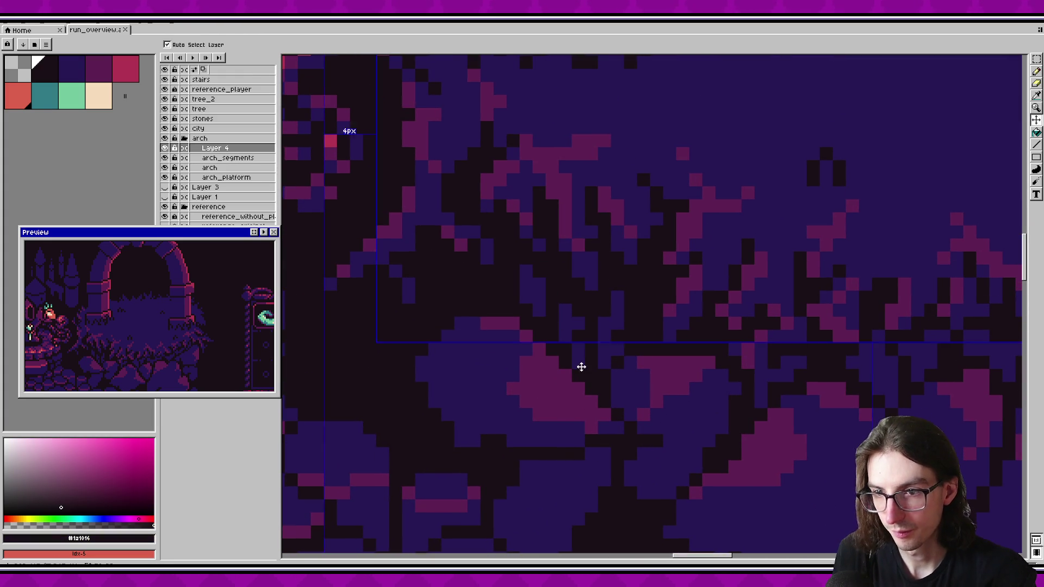
pyautogui.hotkey('ctrl', 'z')
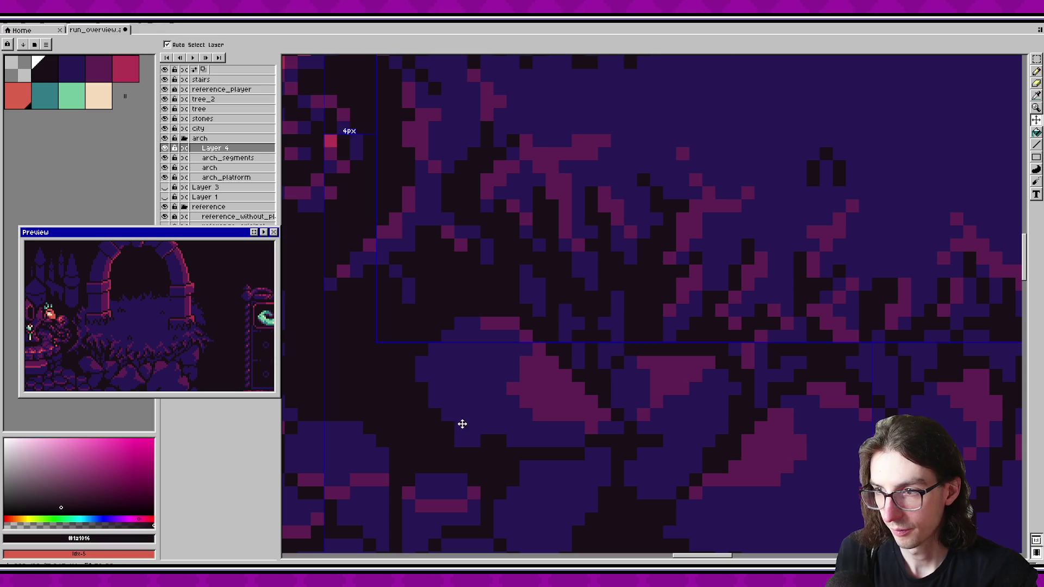
pyautogui.hotkey('ctrl', 's')
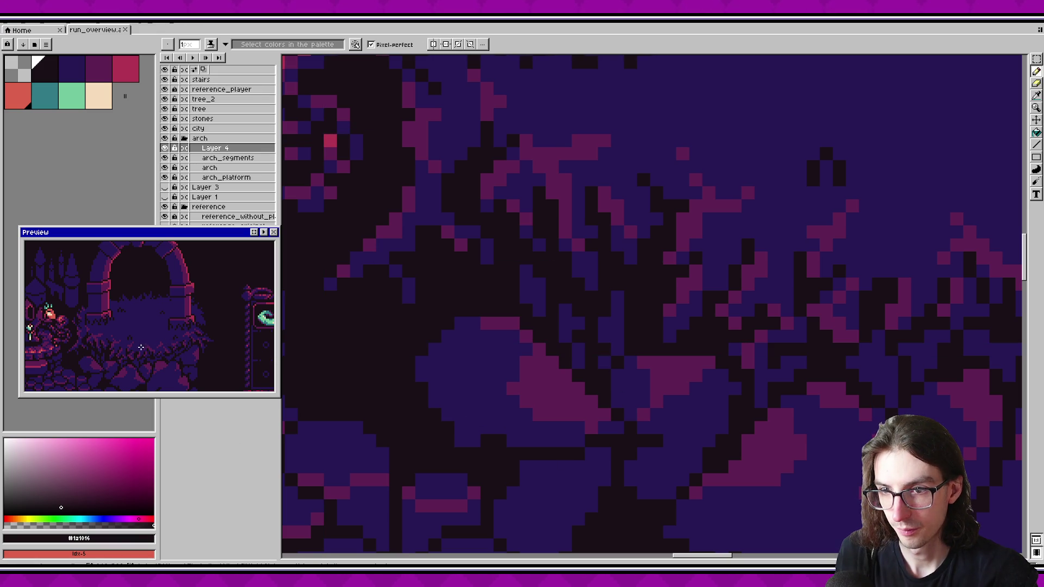
# Step: Sample the dark navy #271854, zoom out to the whole scene, and toggle Layer 4 to compare
pyautogui.keyDown('alt'); pyautogui.click(617, 297); pyautogui.keyUp('alt')
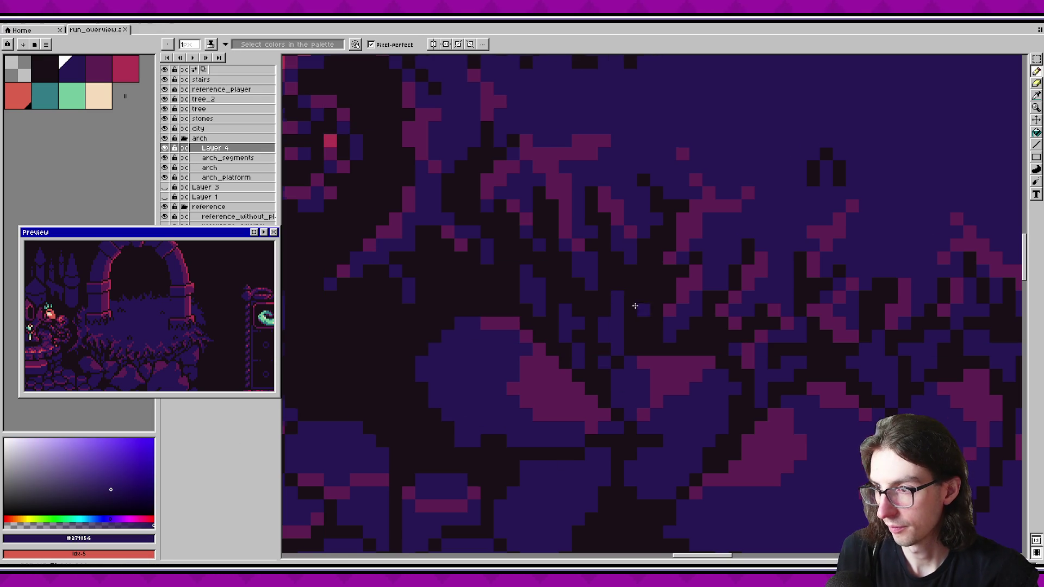
pyautogui.moveTo(645, 320); pyautogui.dragTo(556, 310)
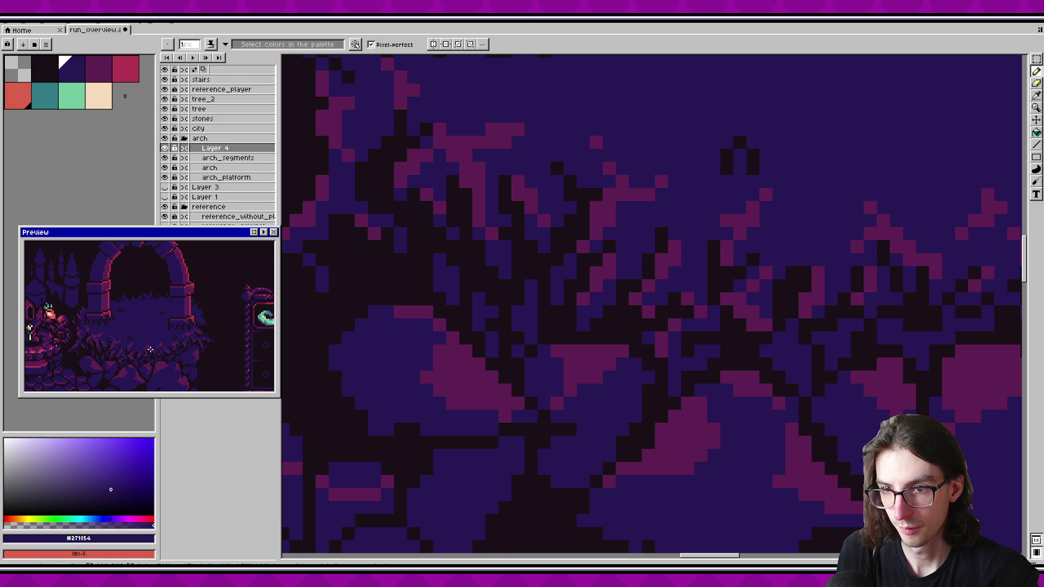
pyautogui.scroll(-4, 573, 302)
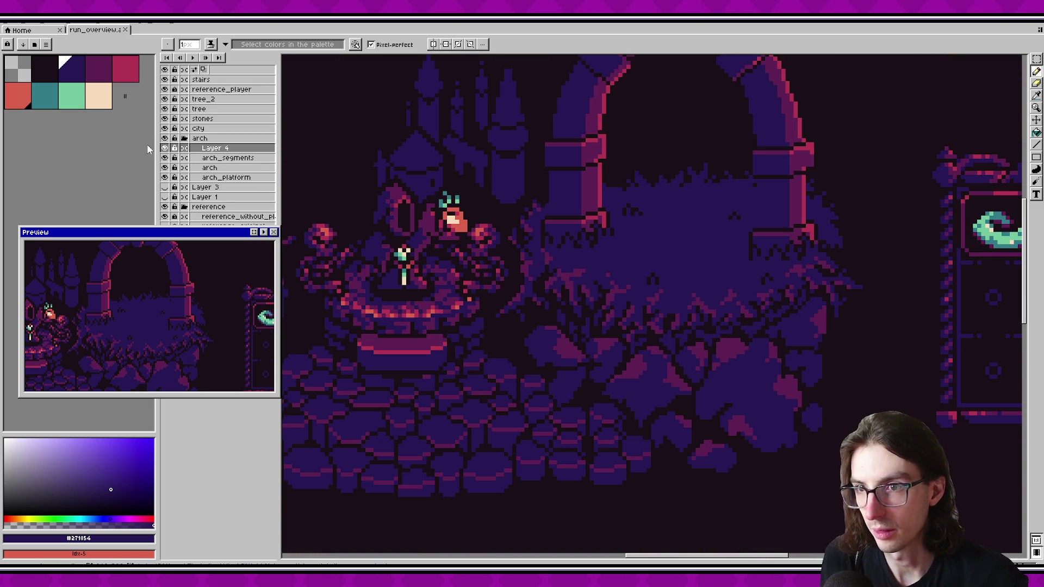
pyautogui.click(165, 147)
pyautogui.click(165, 148)
pyautogui.click(165, 148)
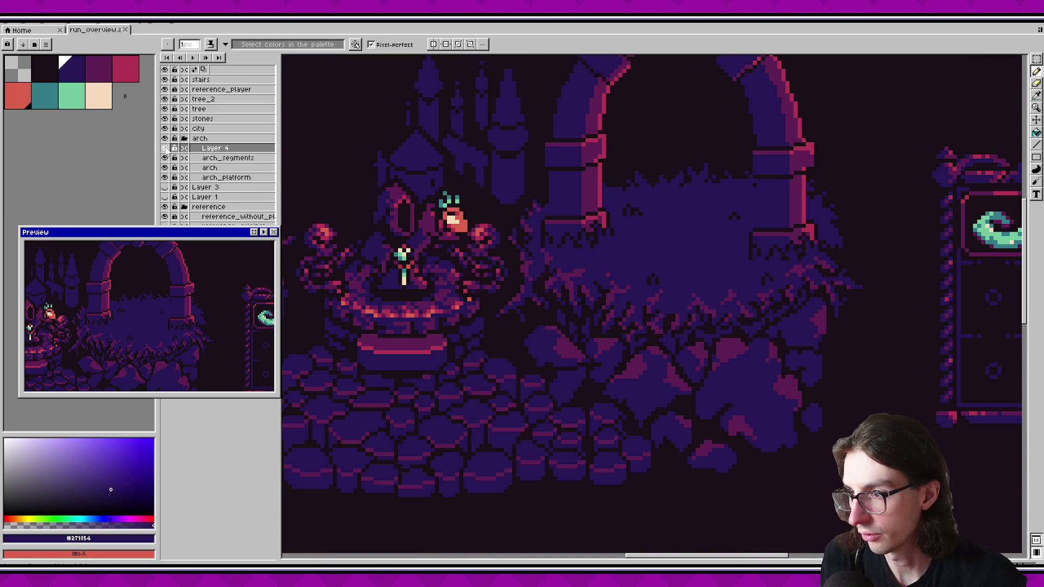
# Step: Toggle Layer 4's visibility, then name it 'grass' in Layer Properties
pyautogui.press('m')
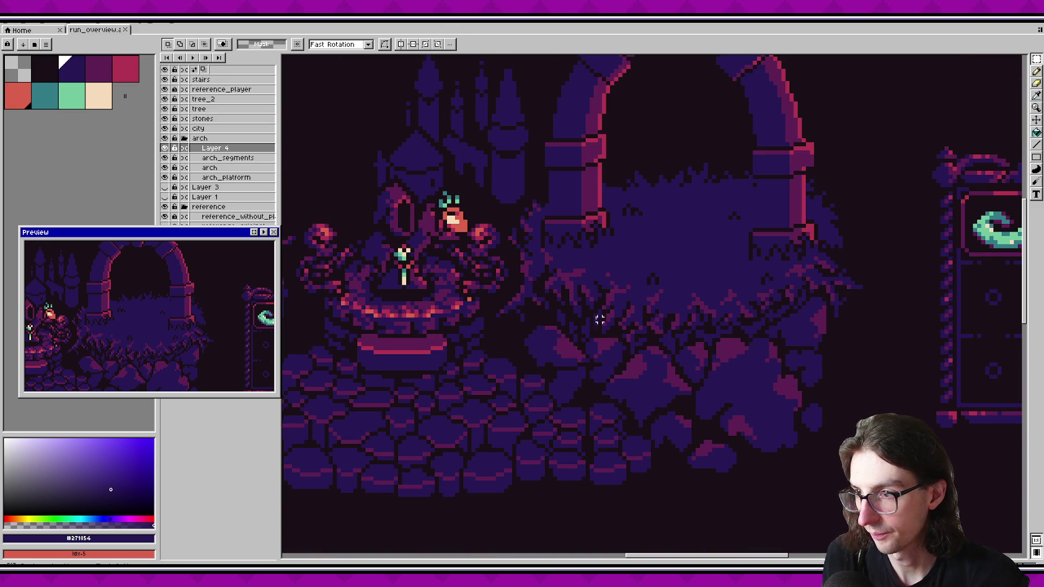
pyautogui.click(228, 179)
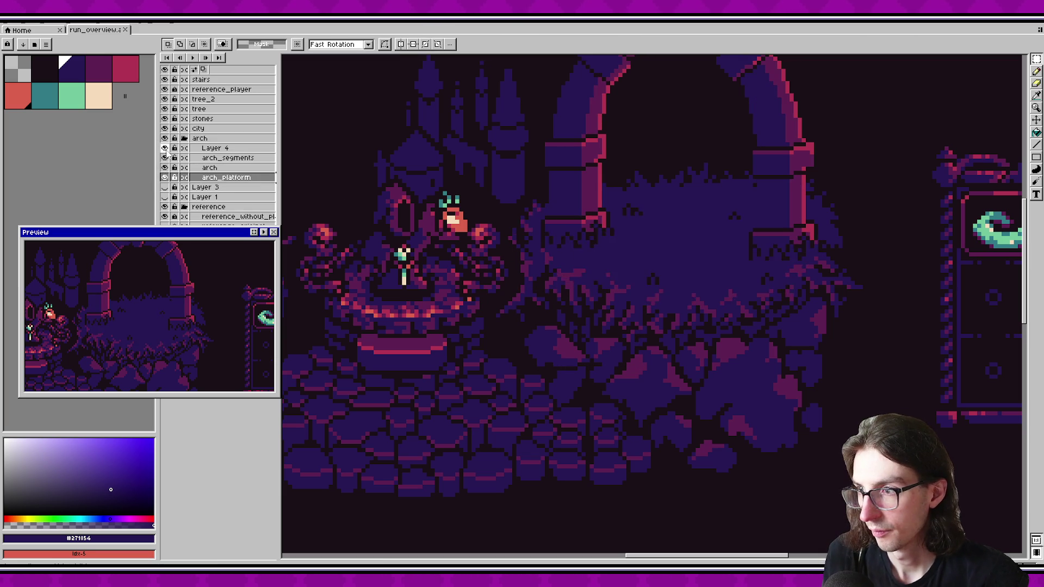
pyautogui.click(165, 149)
pyautogui.click(165, 148)
pyautogui.doubleClick(212, 148)
pyautogui.write('grass')
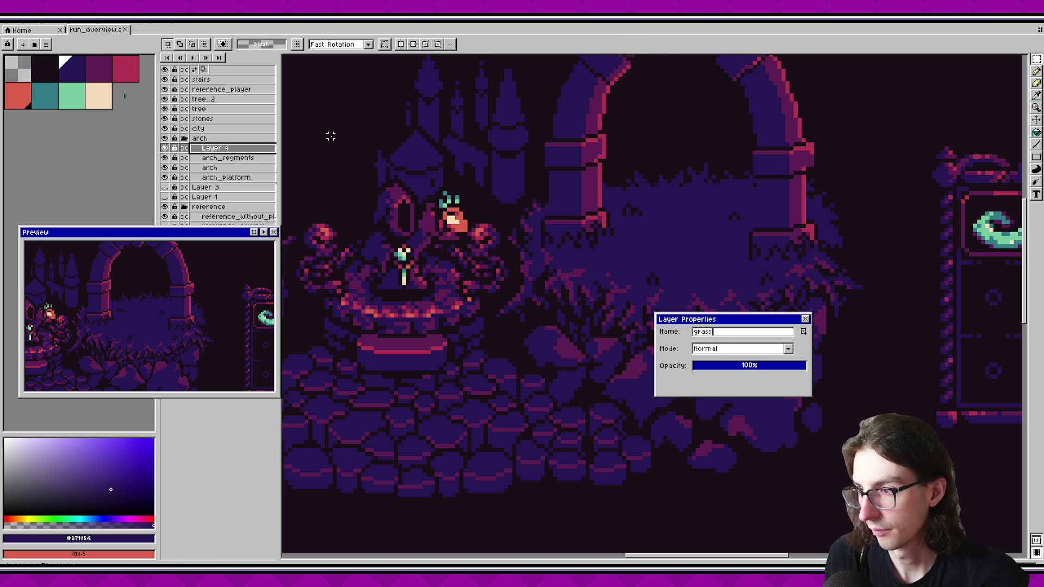
pyautogui.press('Return')
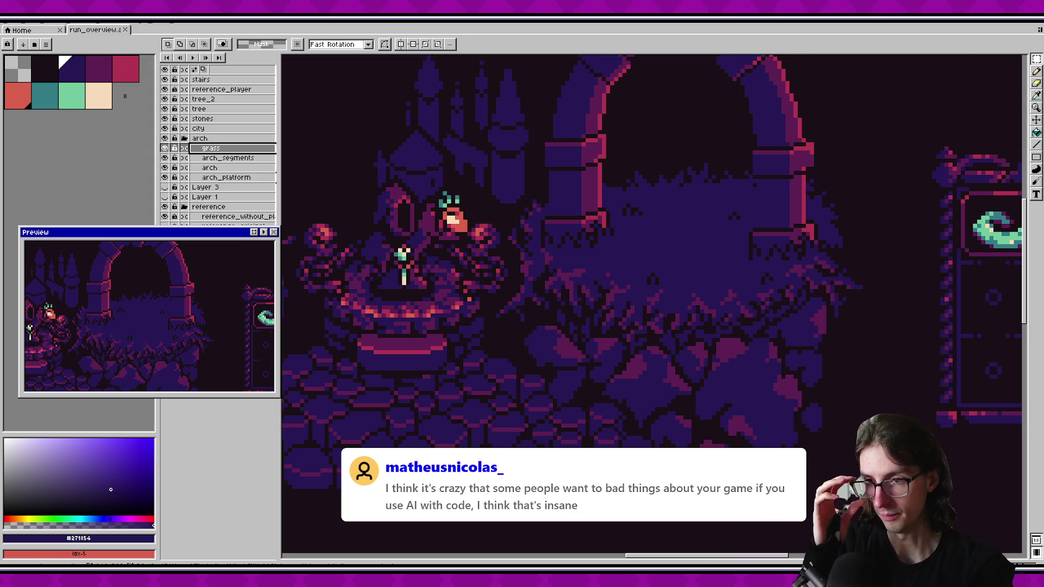
# Step: Zoom around the arch scene and pick the magenta palette swatch as the drawing colour
pyautogui.scroll(-2, 732, 299)
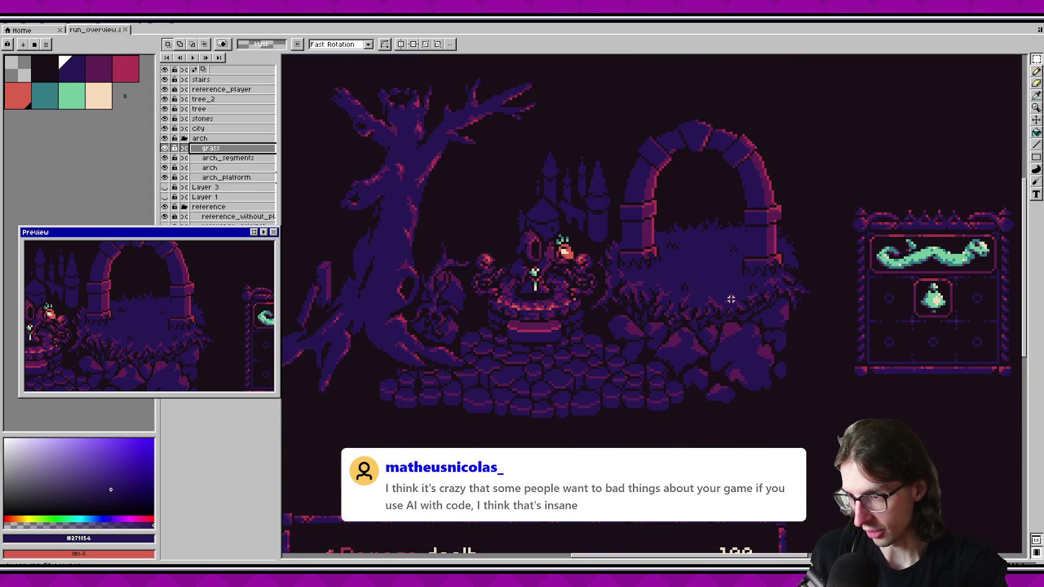
pyautogui.scroll(-2, 731, 299)
pyautogui.scroll(1, 682, 334)
pyautogui.scroll(-1, 733, 371)
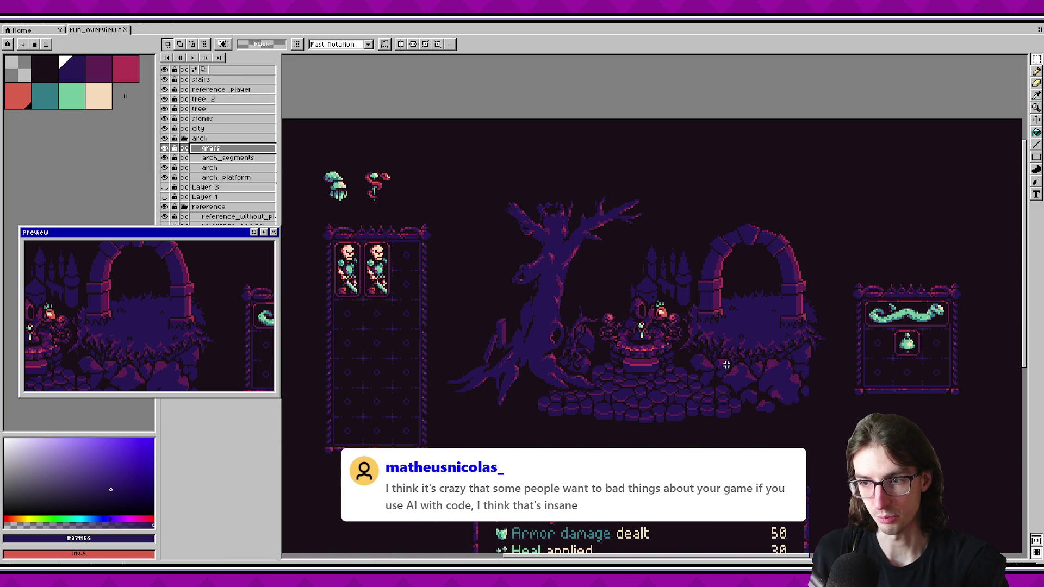
pyautogui.scroll(1, 726, 365)
pyautogui.scroll(1, 680, 405)
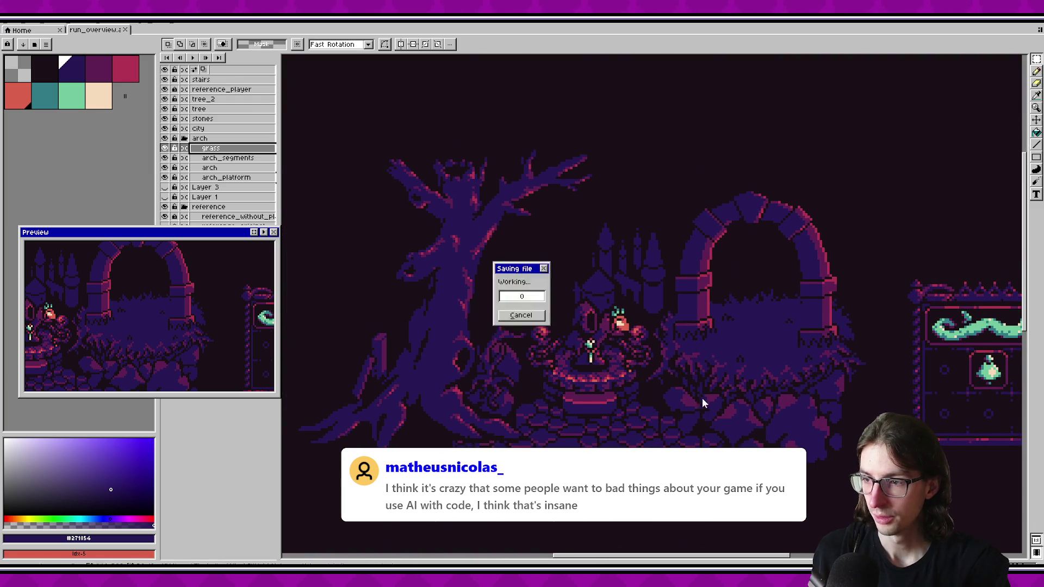
pyautogui.scroll(1, 702, 399)
pyautogui.scroll(-1, 714, 388)
pyautogui.scroll(1, 555, 368)
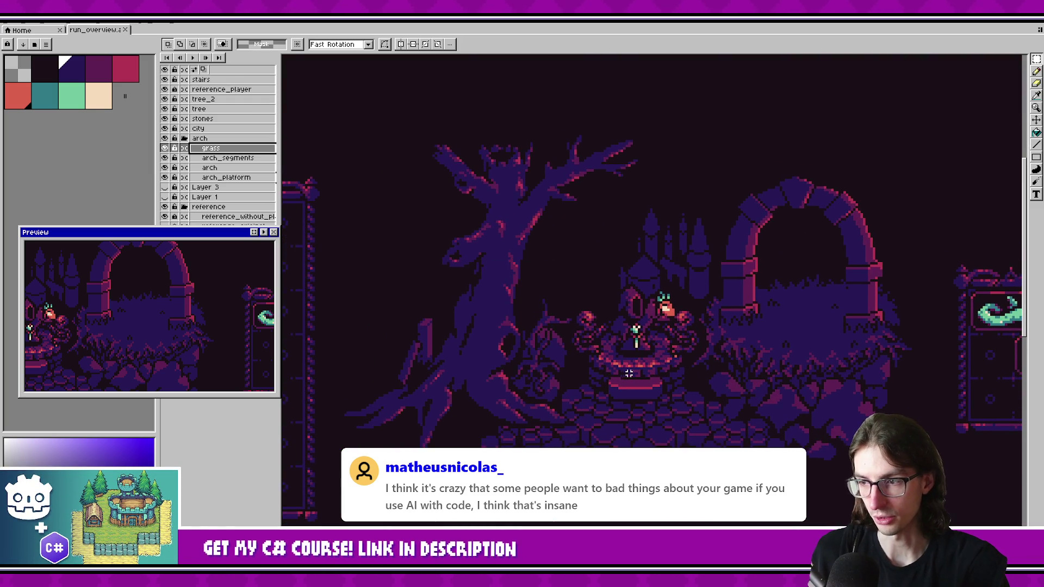
pyautogui.scroll(-1, 555, 368)
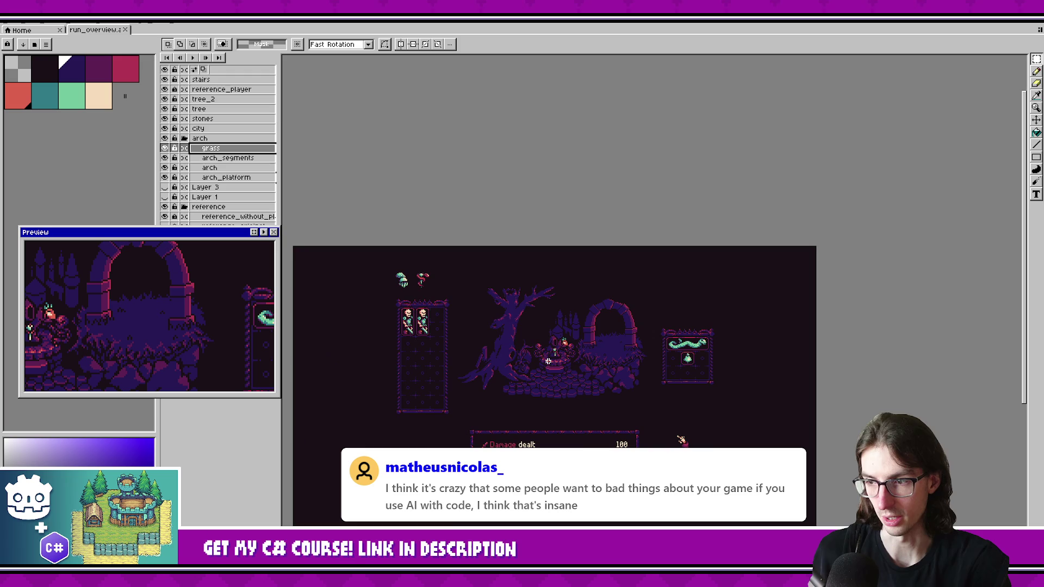
pyautogui.scroll(1, 546, 360)
pyautogui.scroll(-1, 571, 362)
pyautogui.scroll(1, 596, 364)
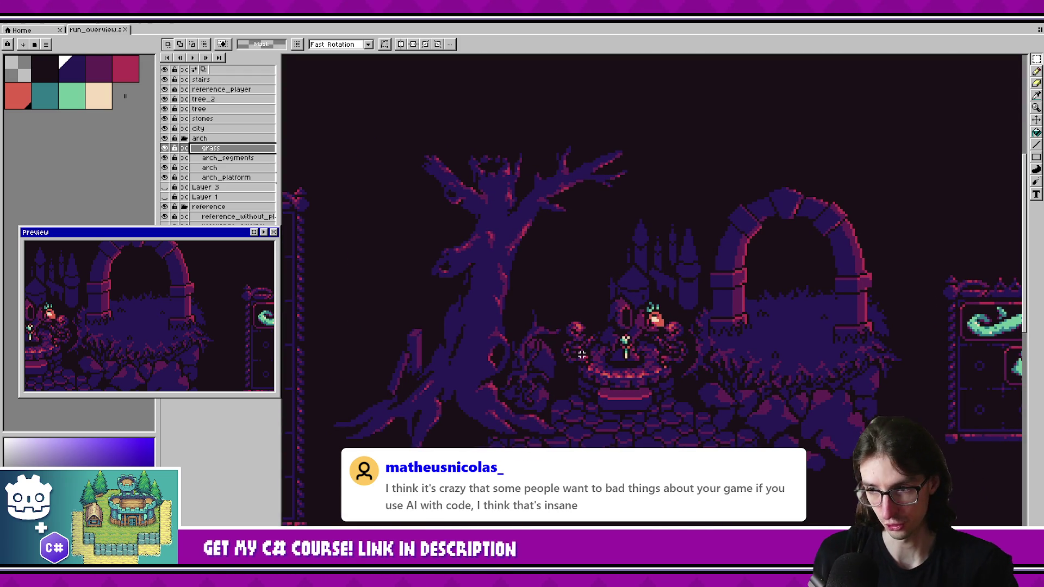
pyautogui.scroll(-1, 576, 353)
pyautogui.scroll(1, 551, 341)
pyautogui.scroll(2, 489, 369)
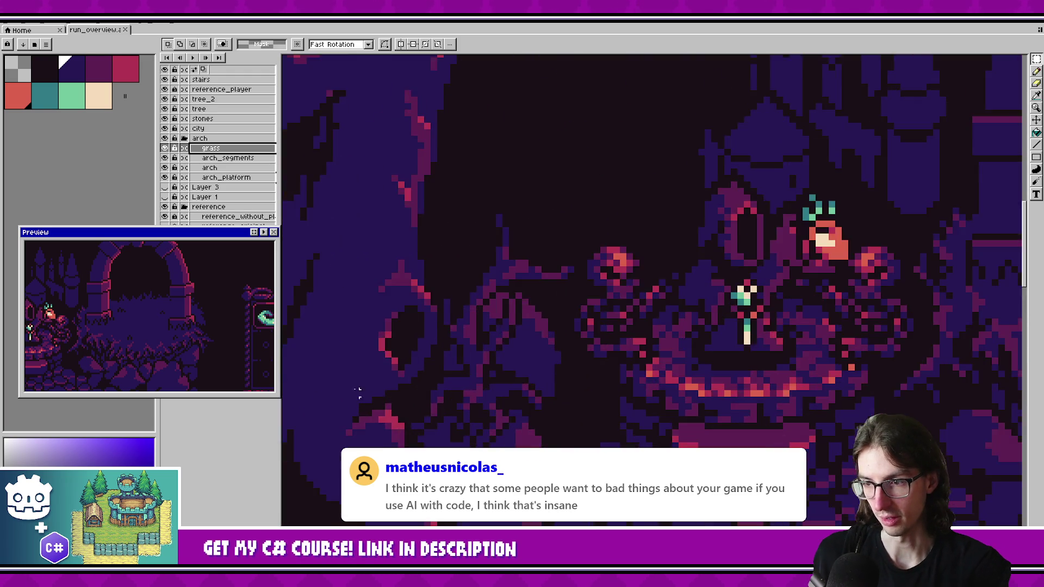
pyautogui.keyDown('alt'); pyautogui.click(494, 305); pyautogui.keyUp('alt')
pyautogui.scroll(-2, 494, 312)
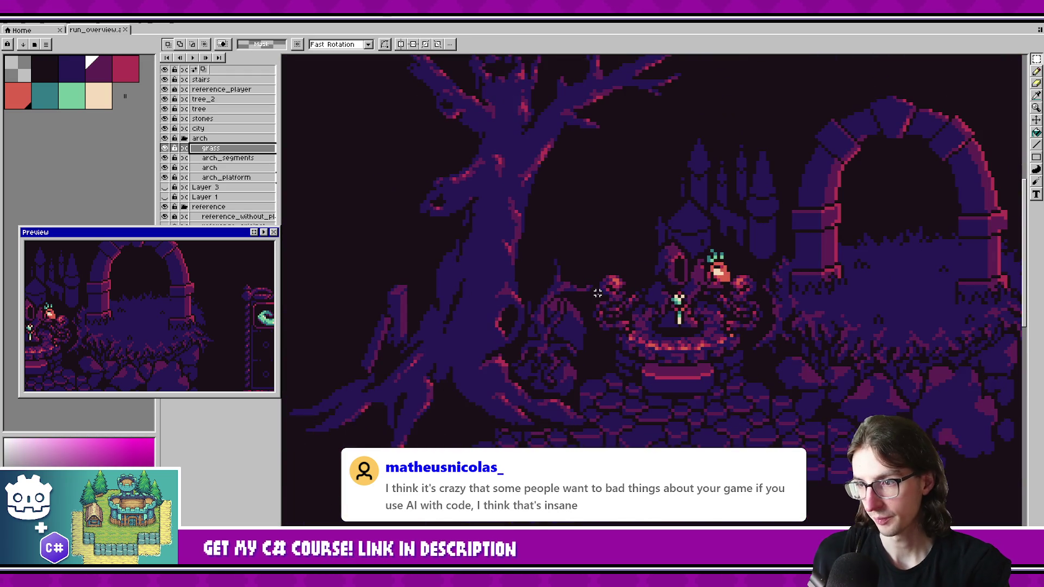
pyautogui.scroll(-2, 633, 318)
pyautogui.scroll(1, 689, 345)
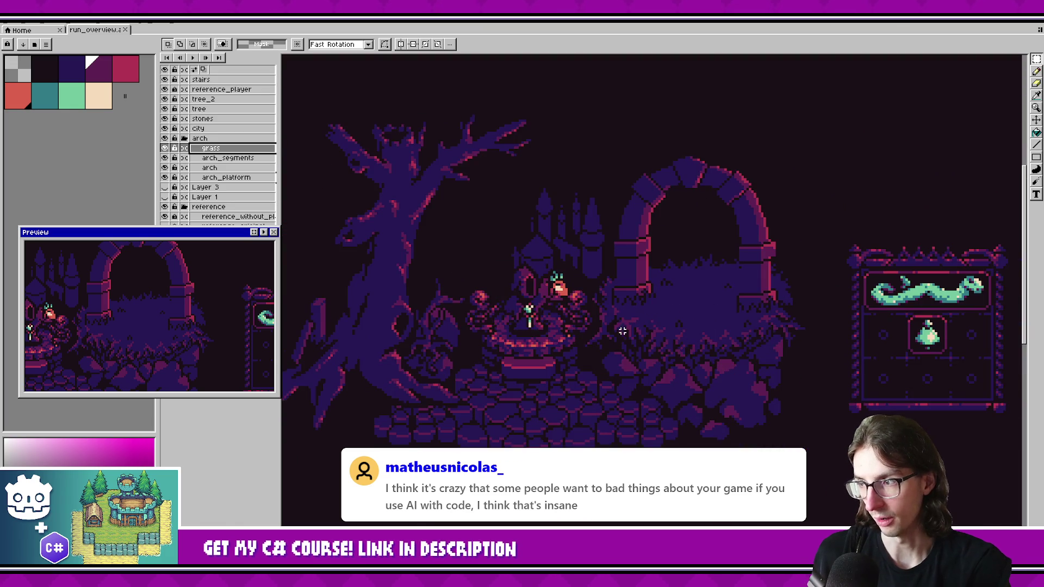
pyautogui.scroll(1, 709, 339)
pyautogui.scroll(-2, 687, 336)
pyautogui.scroll(1, 676, 342)
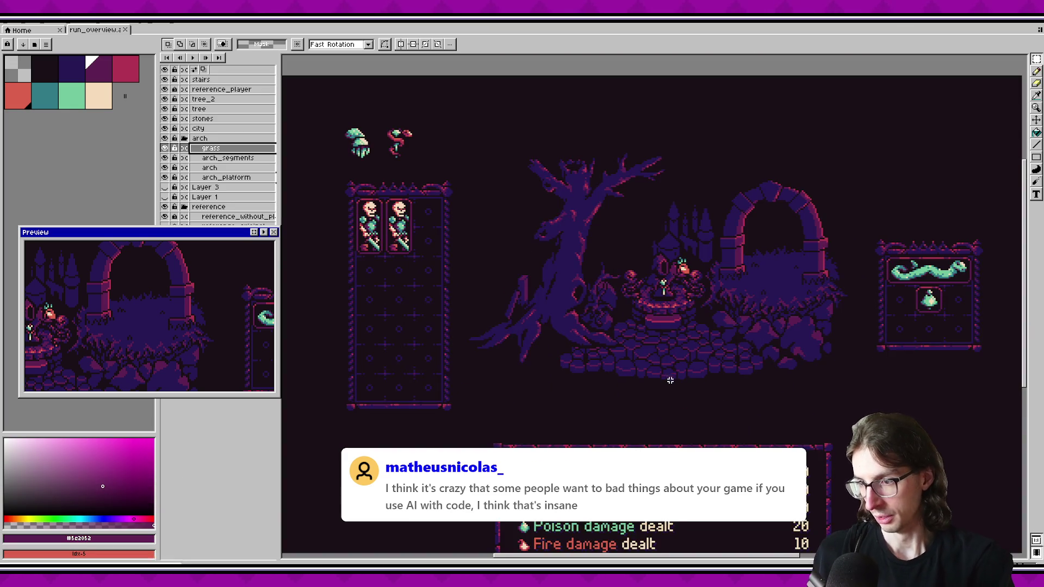
pyautogui.scroll(-2, 682, 321)
pyautogui.scroll(1, 629, 333)
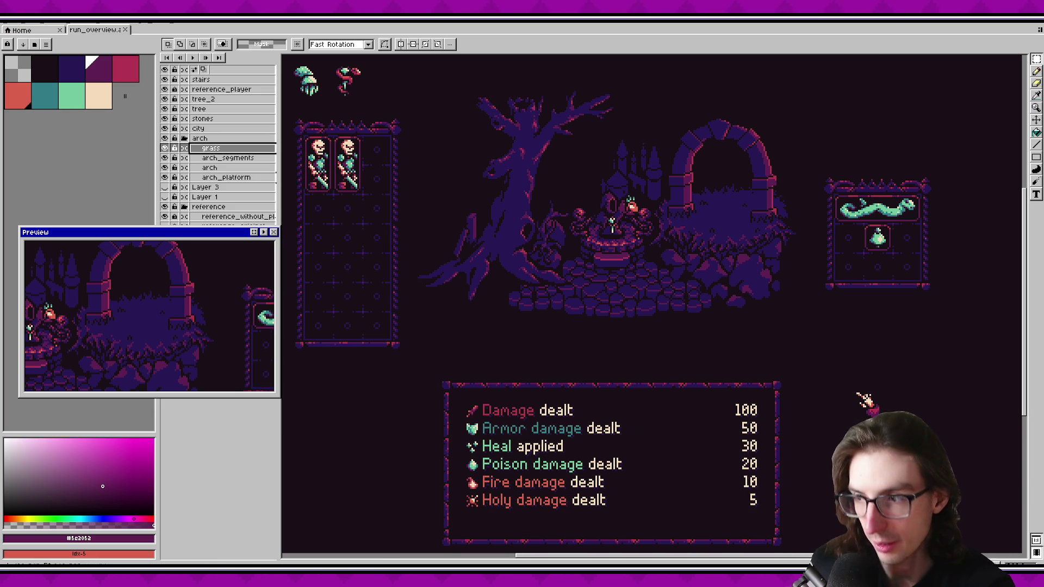
# Step: Zoom out over the full sprite to show the arch and the damage stats panel
pyautogui.scroll(-3, 748, 328)
pyautogui.scroll(2, 731, 323)
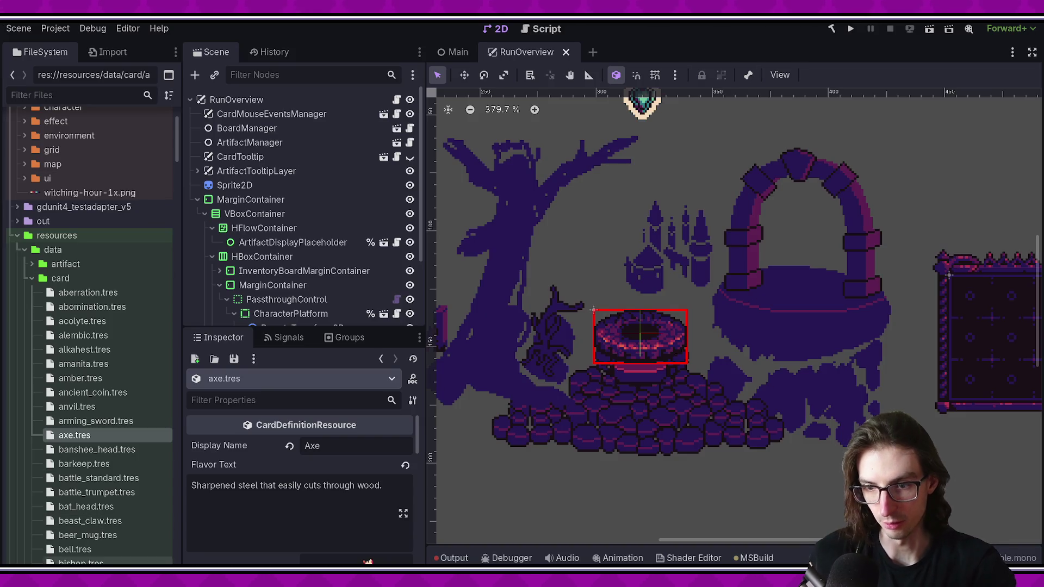
# Step: View the CharacterNecromancer.tscn diff, then close the RunOverview and Main scenes in Godot
pyautogui.hotkey('alt', 'Tab')
pyautogui.click(68, 134)
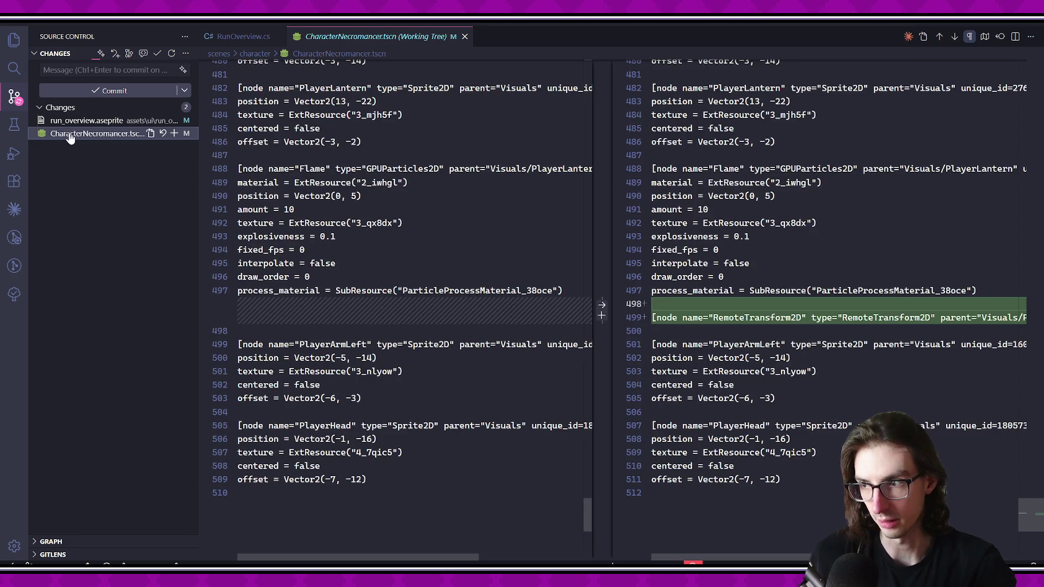
pyautogui.hotkey('alt', 'Tab')
pyautogui.click(566, 51)
pyautogui.click(480, 52)
pyautogui.hotkey('alt', 'Tab')
pyautogui.hotkey('alt', 'Tab')
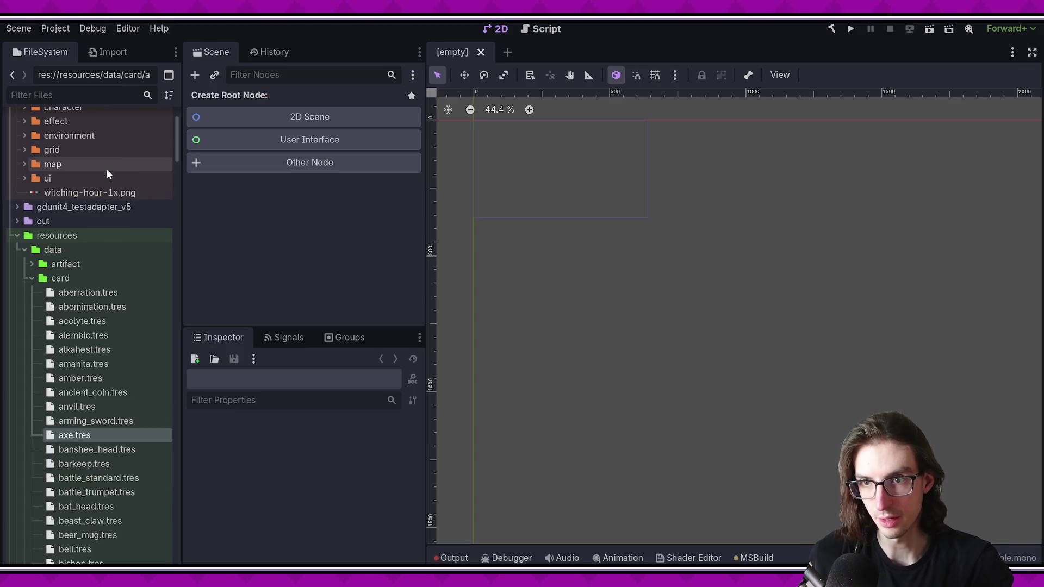
pyautogui.hotkey('alt', 'Tab')
# Step: Discard the CharacterNecromancer.tscn changes, commit run_overview.aseprite as 'work on art', and widen Godot's Scene dock
pyautogui.click(163, 134)
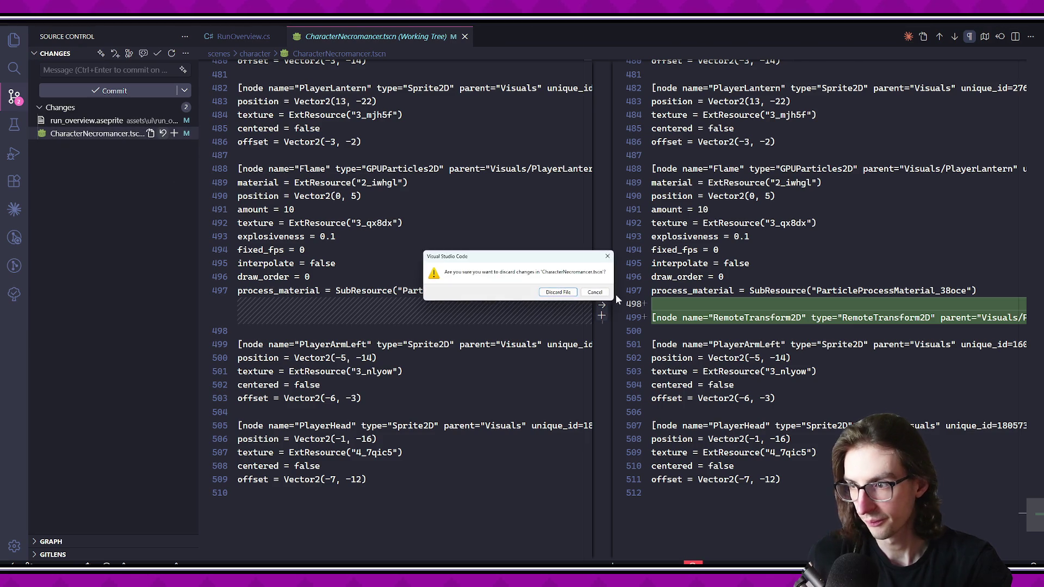
pyautogui.click(565, 293)
pyautogui.click(111, 70)
pyautogui.write('work on art')
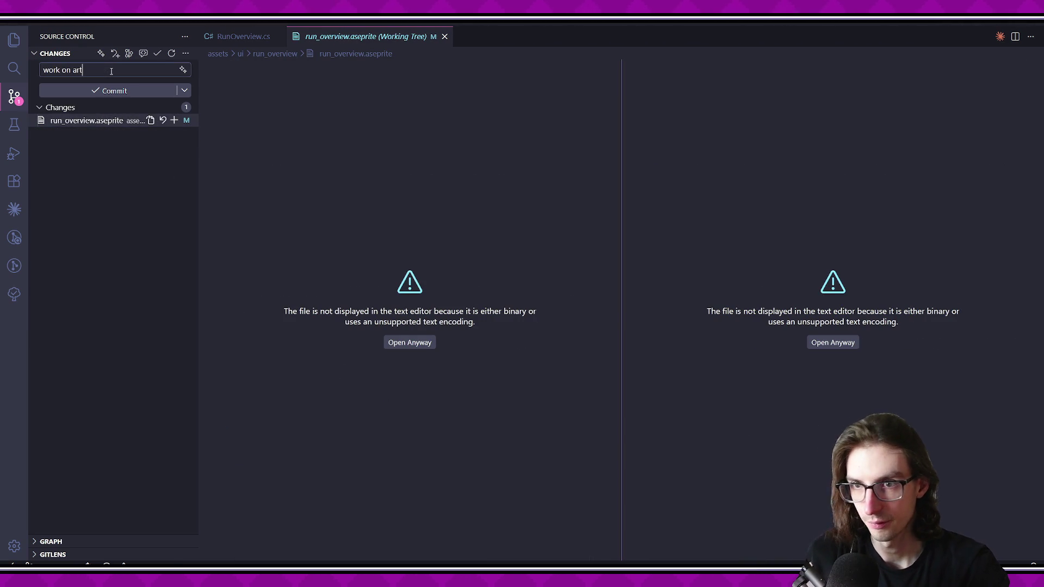
pyautogui.click(114, 90)
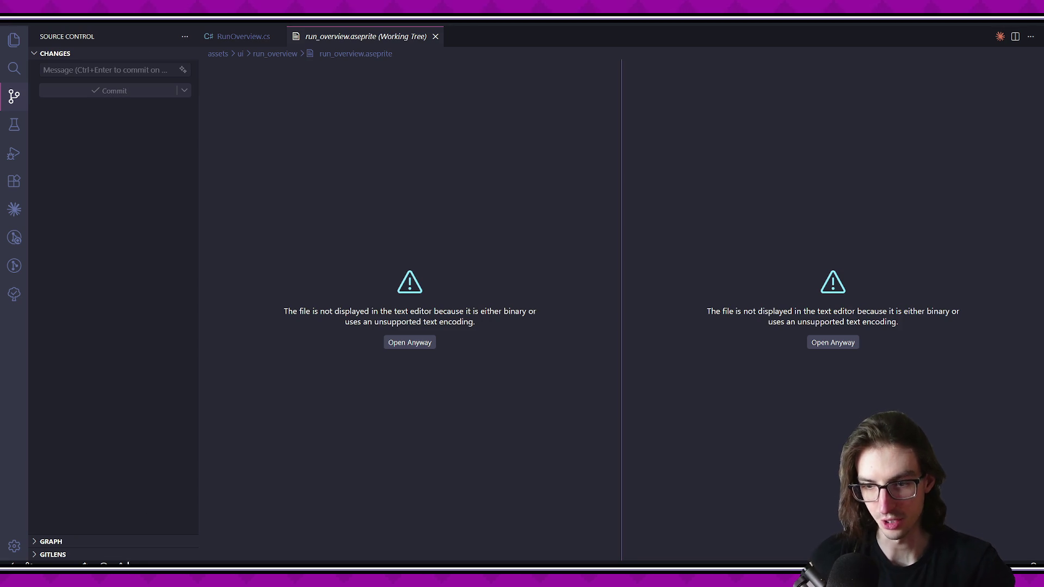
pyautogui.hotkey('alt', 'Tab')
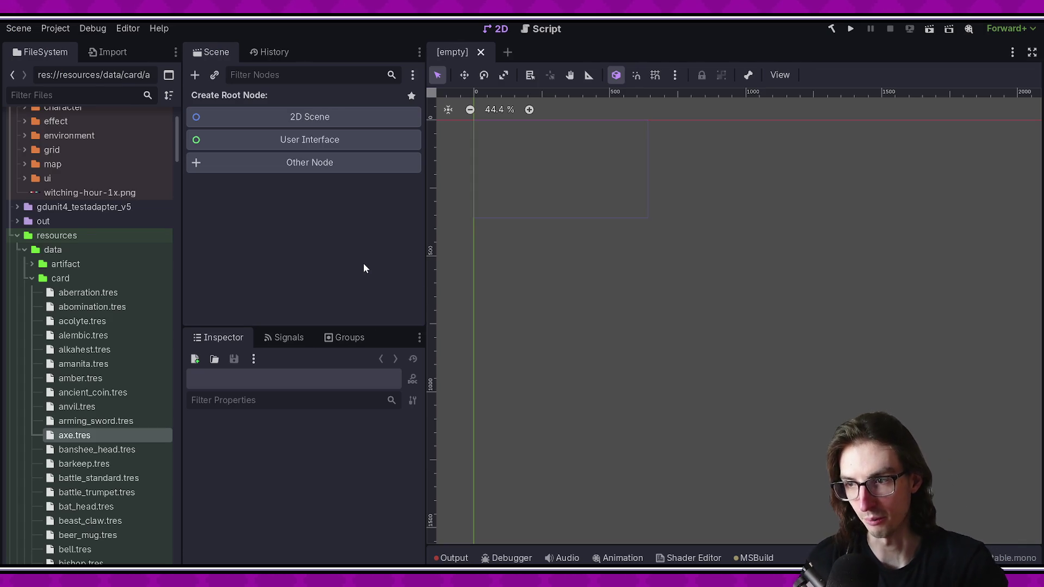
pyautogui.moveTo(422, 257); pyautogui.dragTo(435, 260)
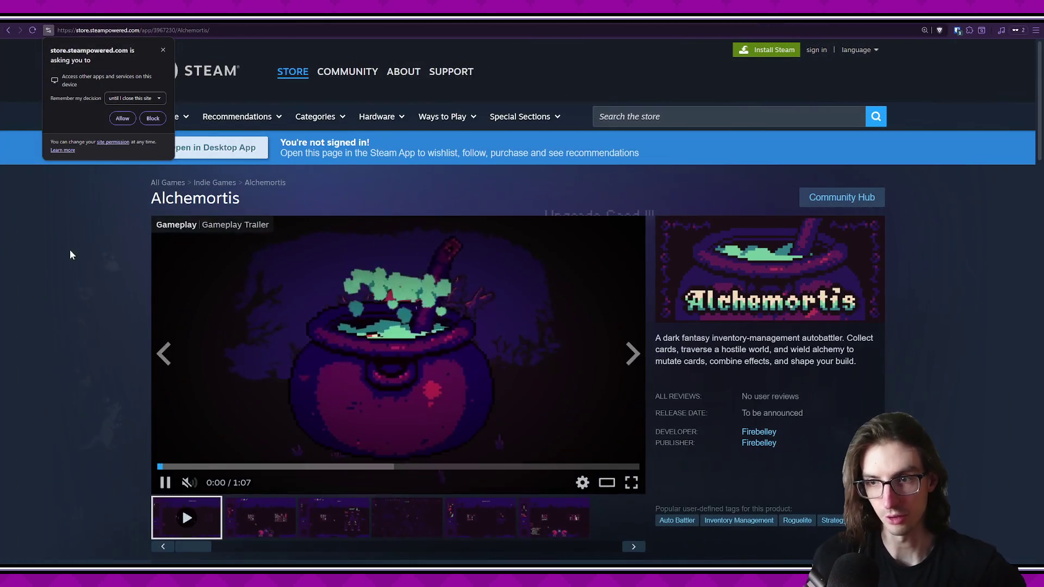
# Step: Scroll the Alchemortis page to the Playtest box, clear the text selections, and return to the top
pyautogui.scroll(-8, 217, 190)
pyautogui.scroll(2, 304, 299)
pyautogui.moveTo(308, 309); pyautogui.dragTo(324, 317)
pyautogui.click(494, 341)
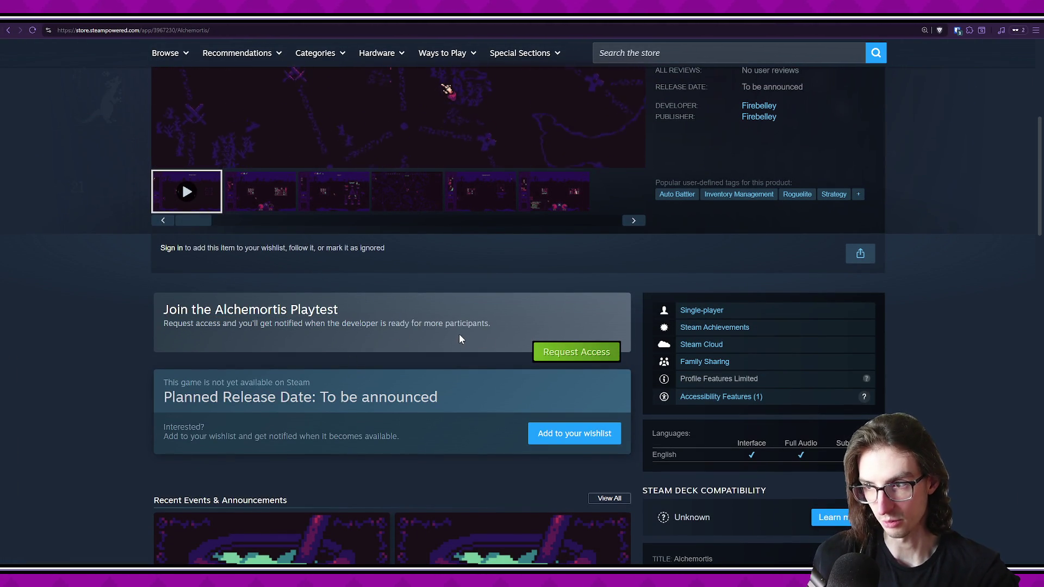
pyautogui.moveTo(479, 324); pyautogui.dragTo(286, 324)
pyautogui.click(394, 328)
pyautogui.scroll(6, 393, 328)
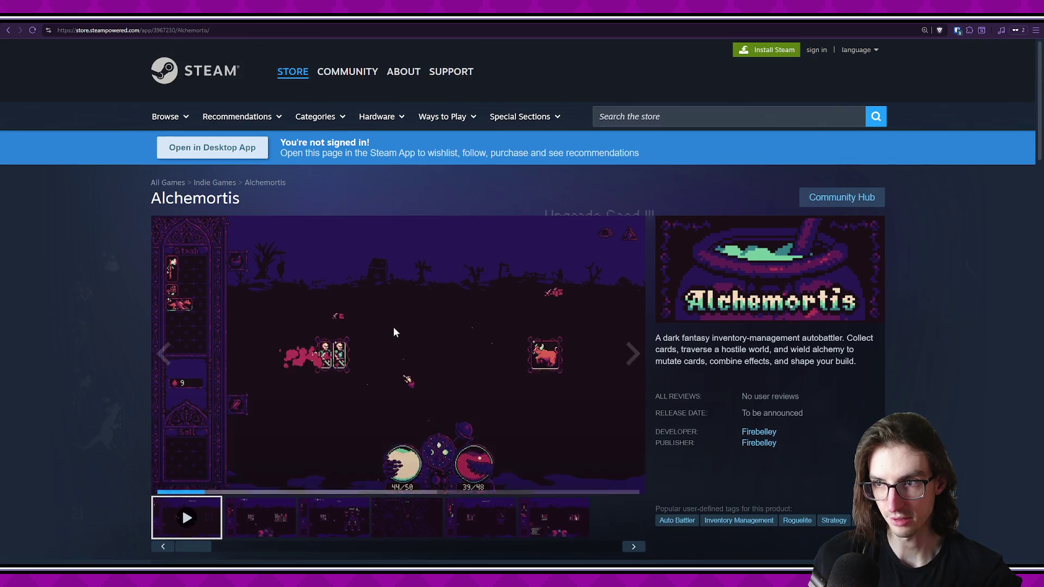